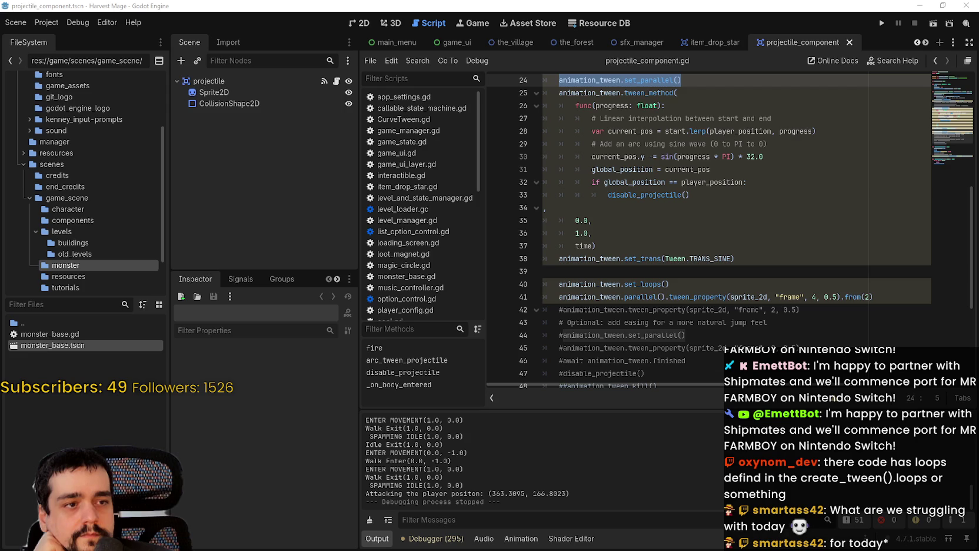
Step: Review the tween_method arc on line 25 and the looping frame lines 40–41
left_click(762, 280)
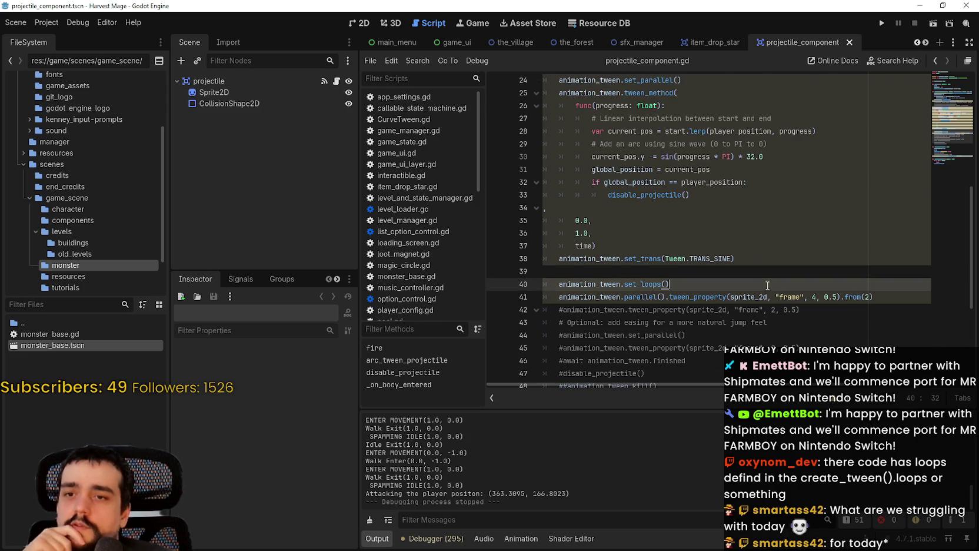
scroll(763, 278, "up", 1)
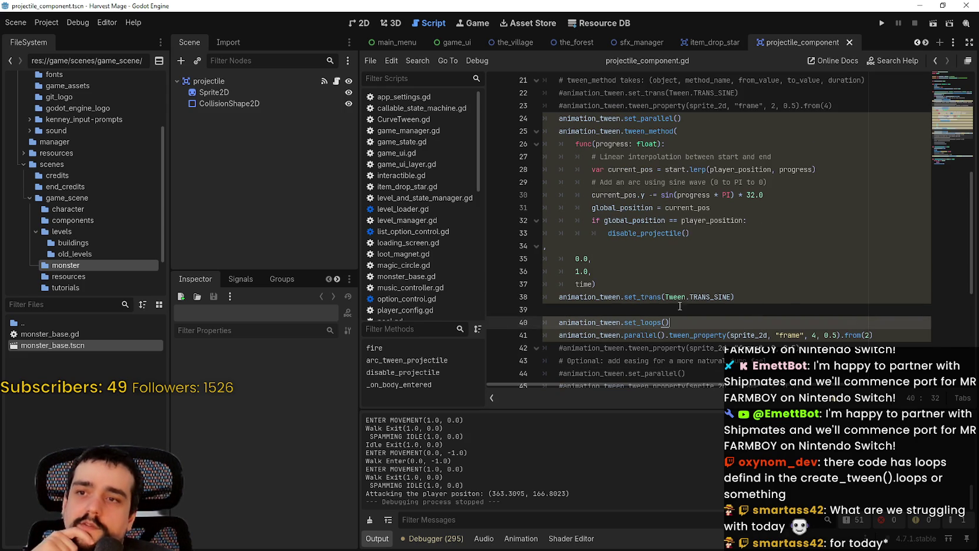
scroll(645, 315, "up", 1)
double_click(657, 170)
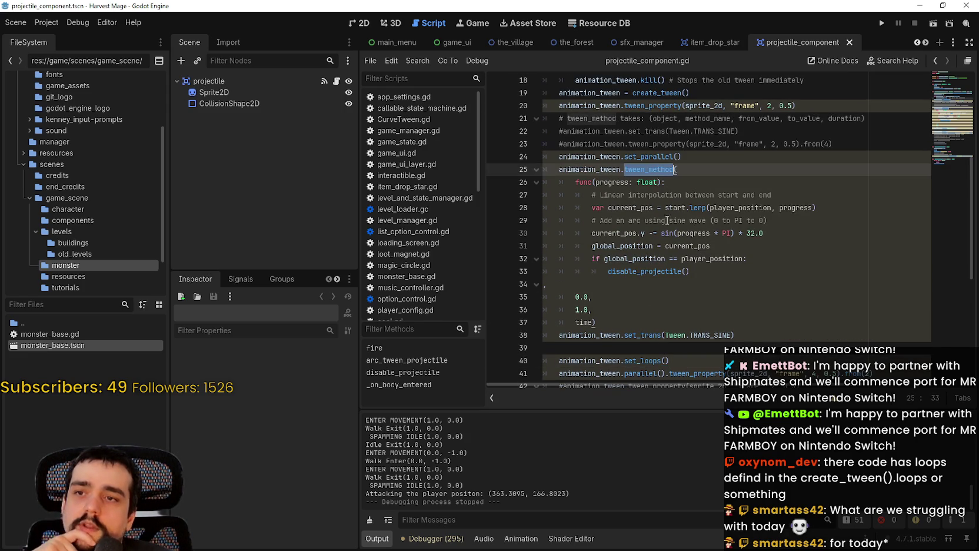
scroll(700, 342, "down", 2)
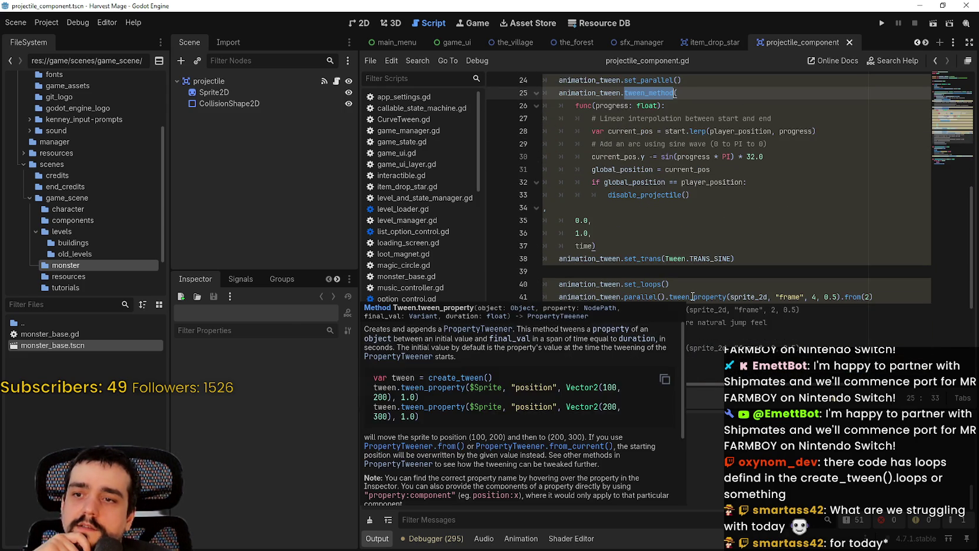
double_click(693, 296)
mouse_move(874, 298)
left_mouse_down()
mouse_move(541, 276)
mouse_move(542, 287)
left_mouse_up()
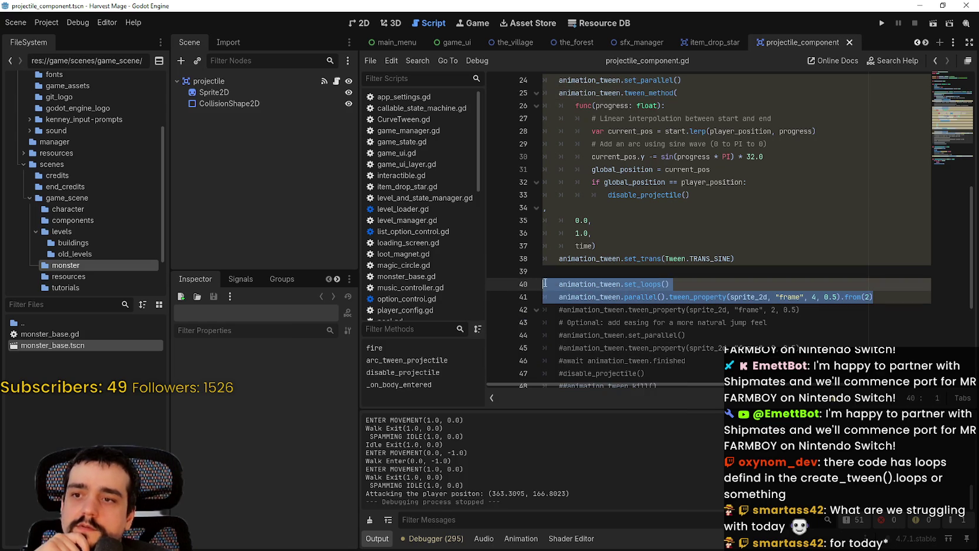
mouse_move(652, 289)
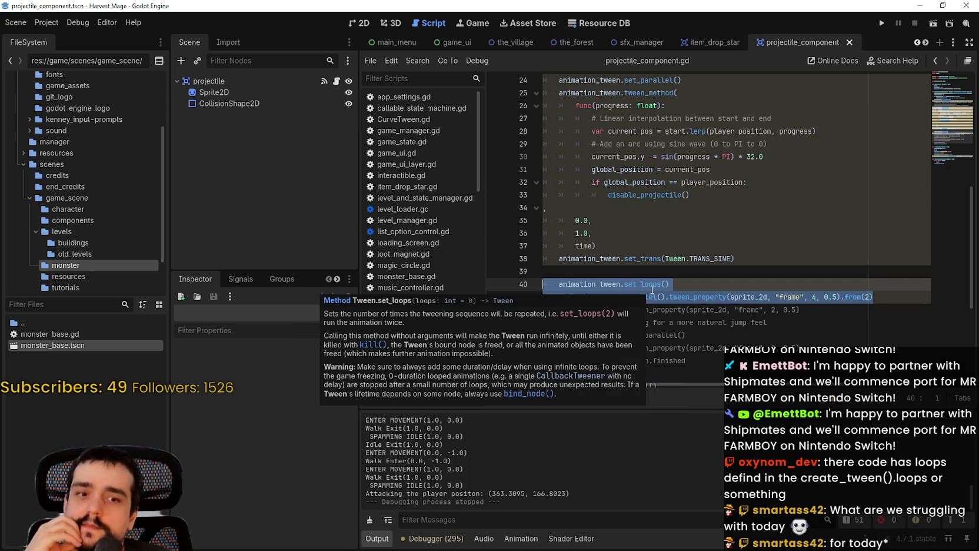
scroll(652, 289, "up", 4)
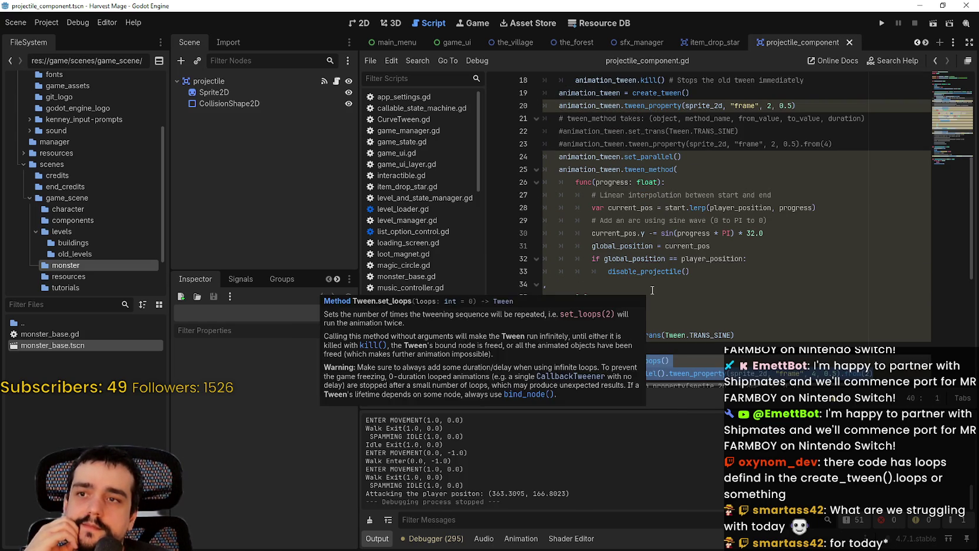
scroll(652, 290, "down", 2)
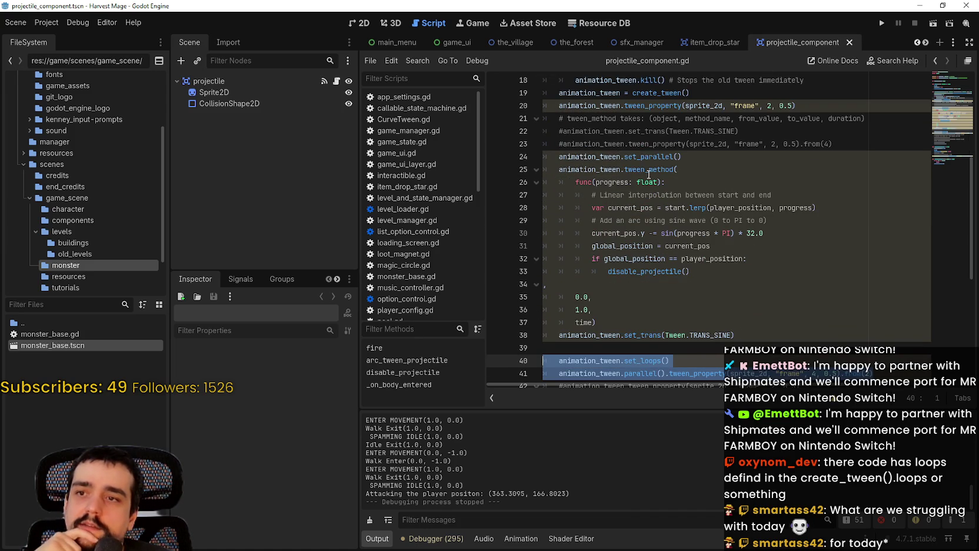
mouse_move(648, 175)
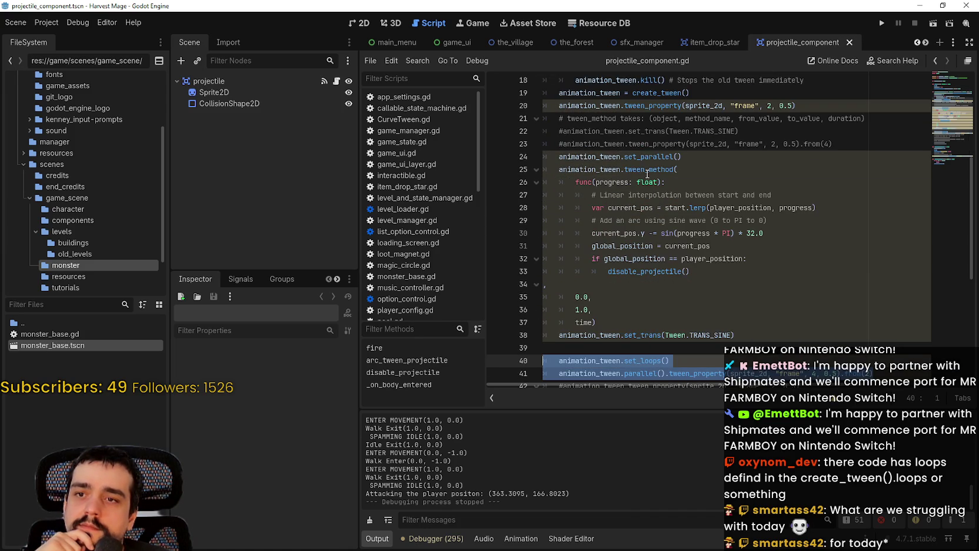
scroll(628, 262, "down", 3)
Step: Replace parallel() with chain() on line 41, after the set_loops call
double_click(637, 247)
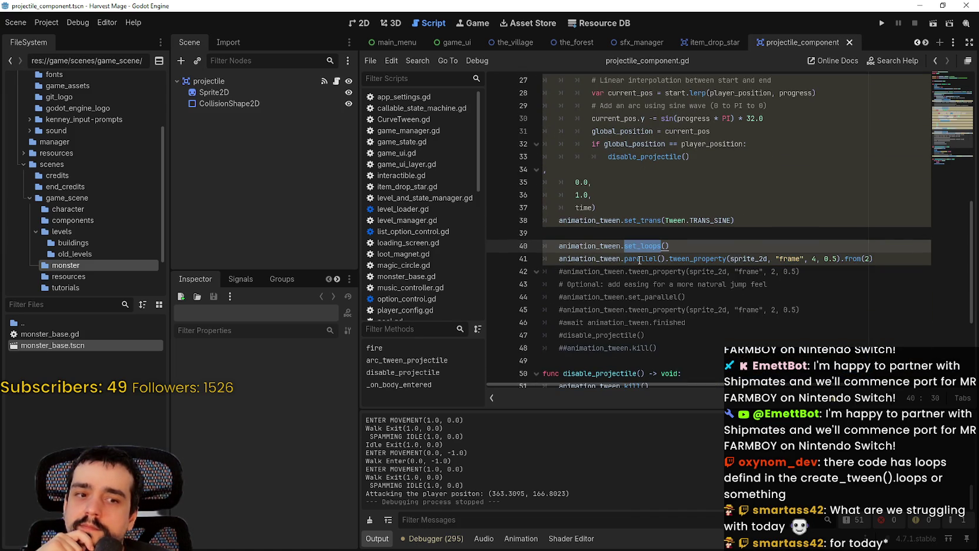
double_click(640, 259)
type("chain")
key("Return")
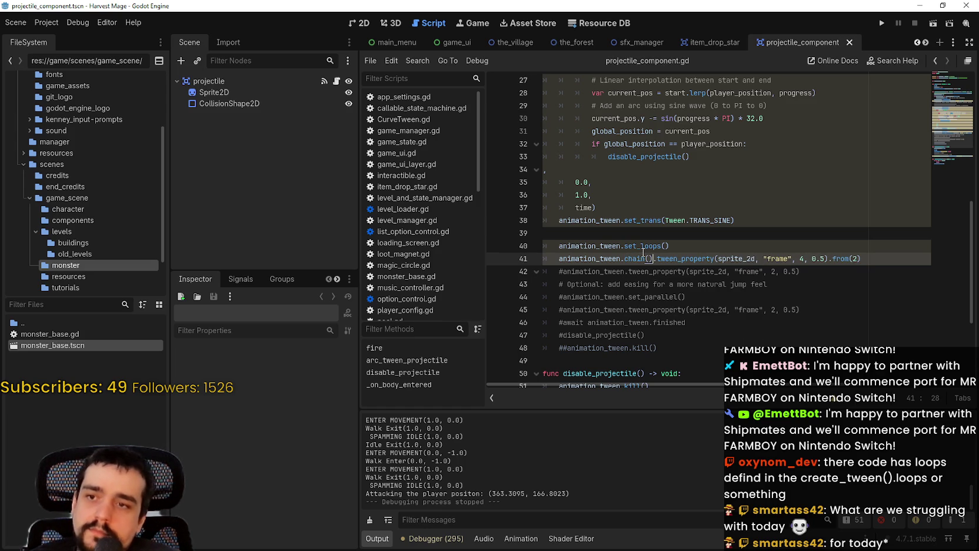
mouse_move(647, 264)
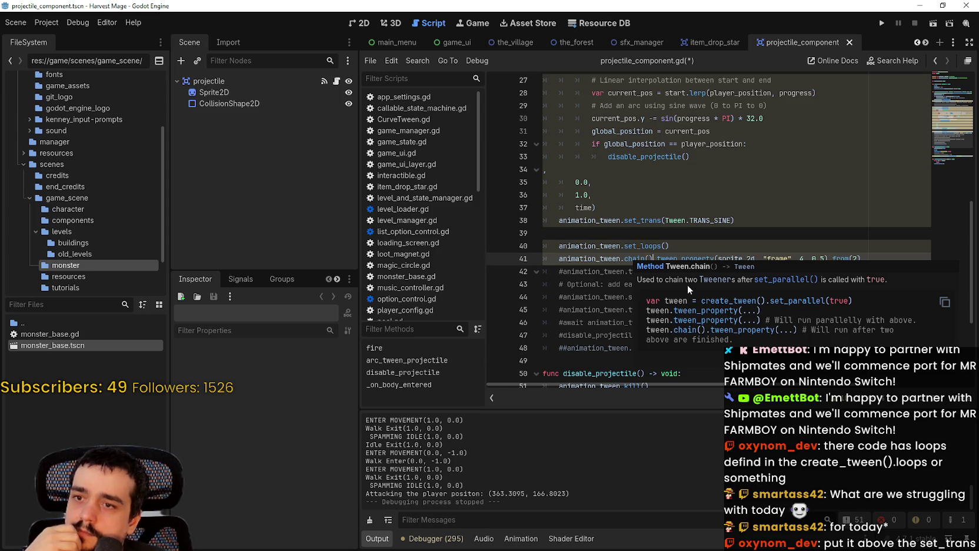
left_click_drag(625, 258, 653, 258)
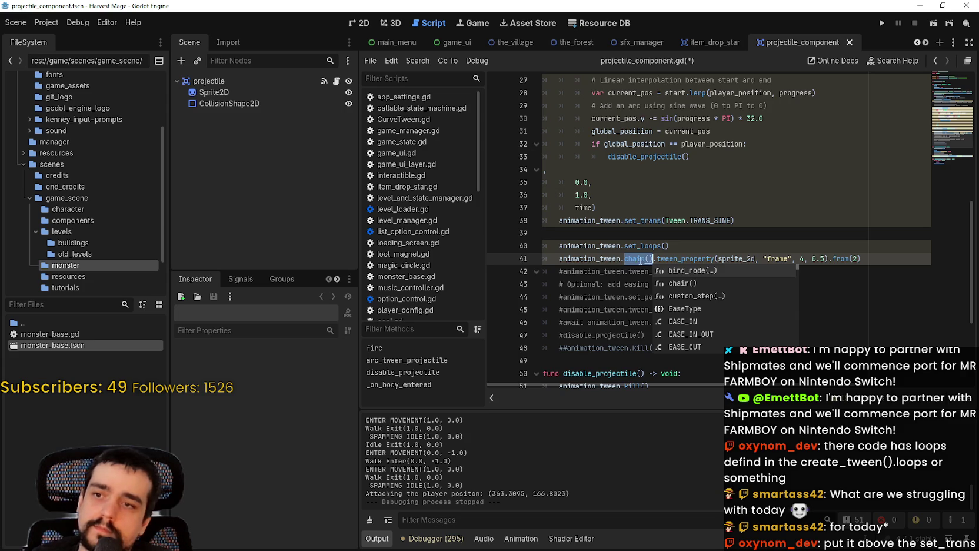
Step: Insert .chain() before tween_method on line 25, save the script, and run the game
scroll(653, 247, "up", 3)
scroll(631, 239, "up", 1)
left_click(619, 208)
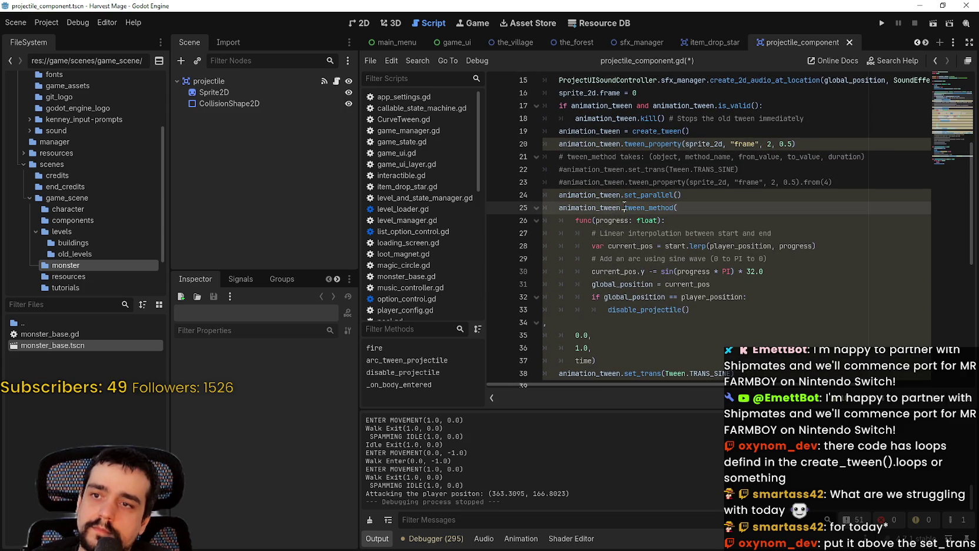
type(".chain()")
key("ctrl+s")
scroll(653, 235, "down", 3)
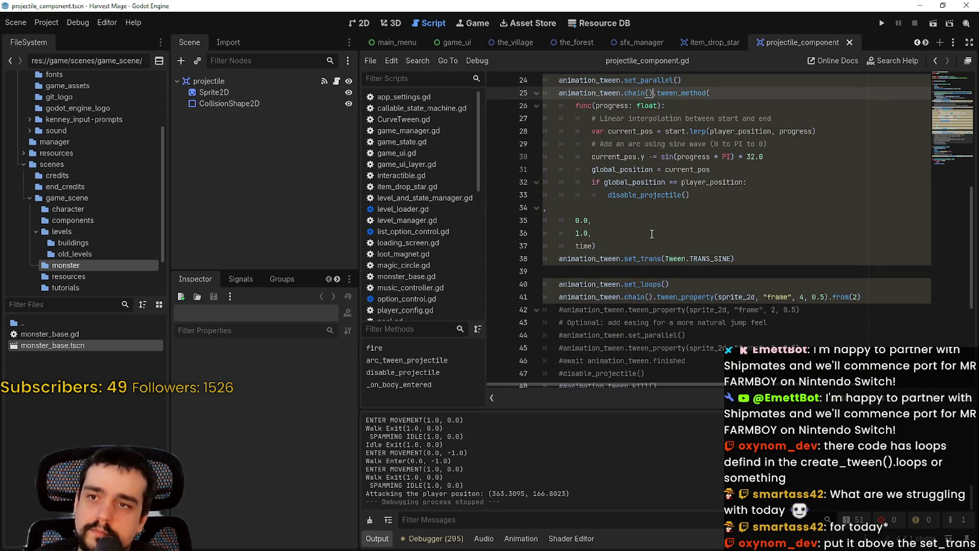
left_click(655, 284)
left_click(882, 23)
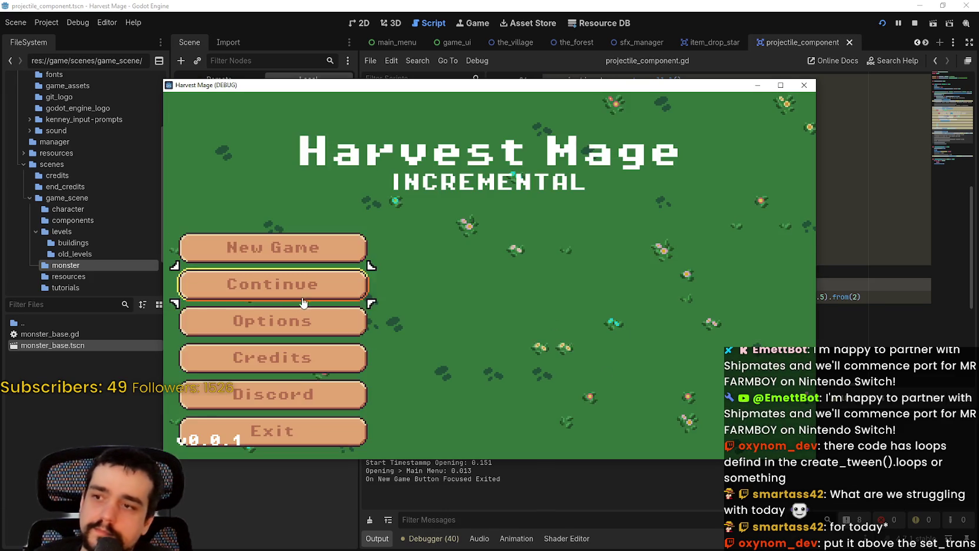
Step: Continue the saved game, walk near a monster to test the chained projectile, then stop
left_click(303, 303)
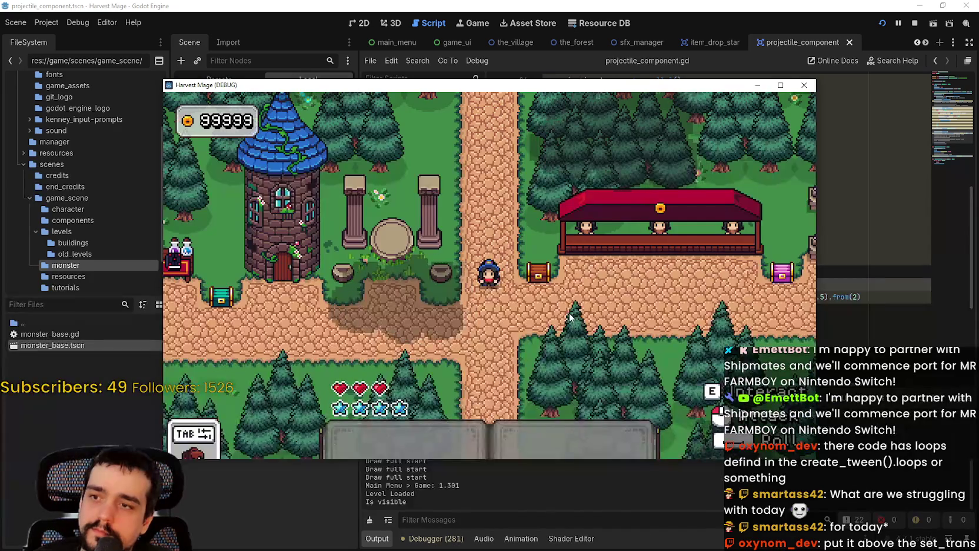
key("Left")
key("Up")
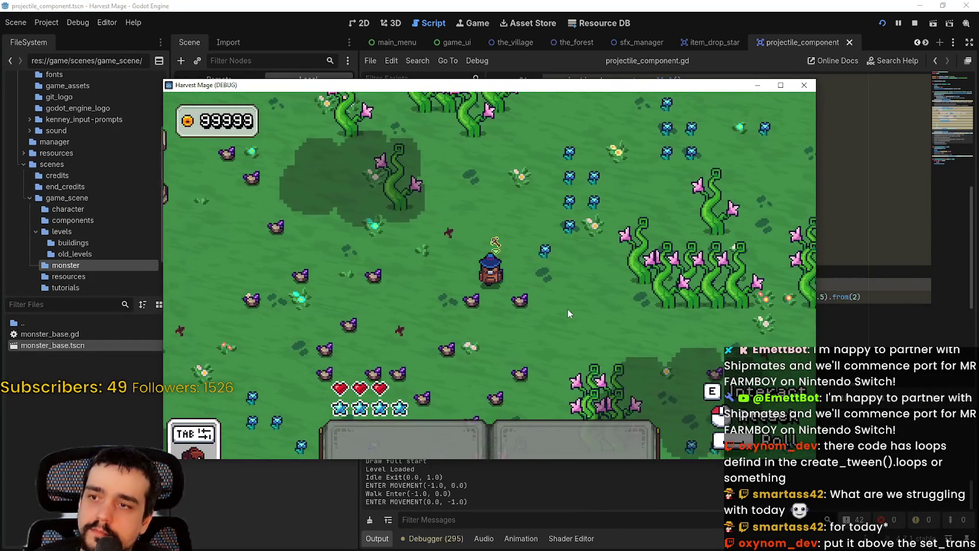
key("Left")
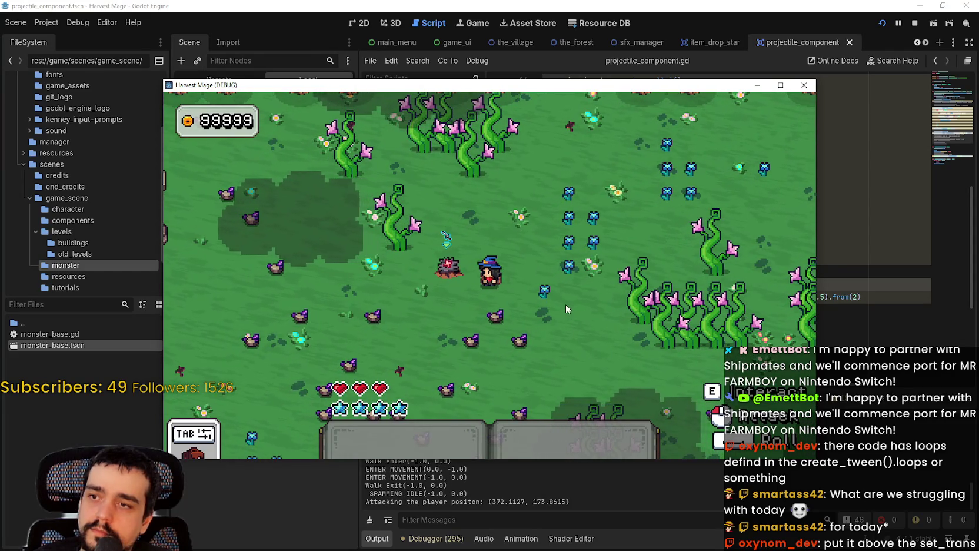
key("F8")
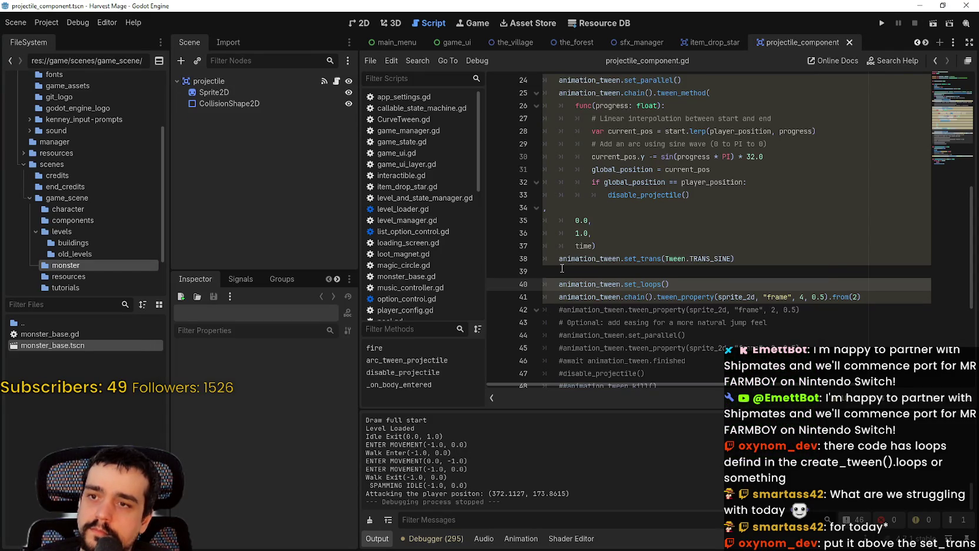
Step: Comment out the TRANS_SINE set_trans line 38 and play-test the game again
left_click(519, 259)
key("ctrl+k")
key("F5")
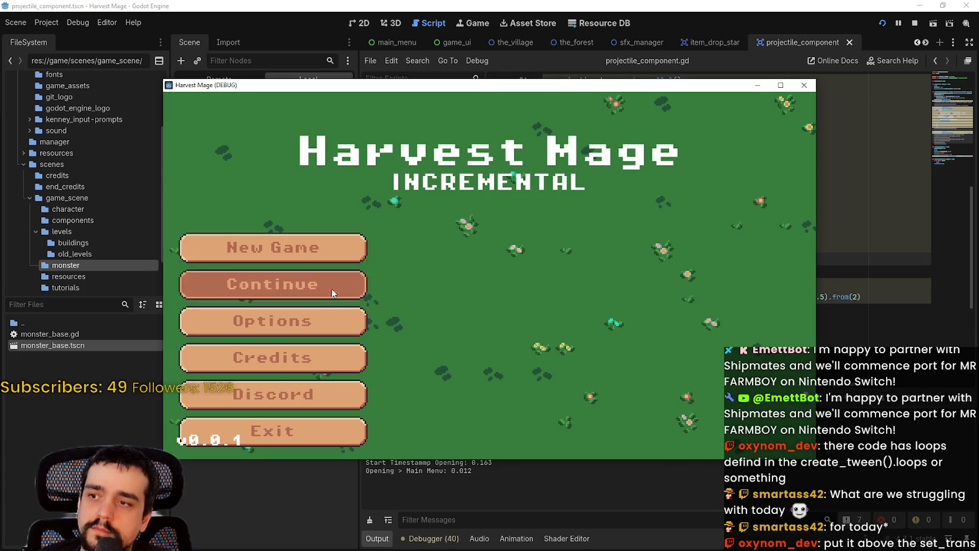
left_click(302, 284)
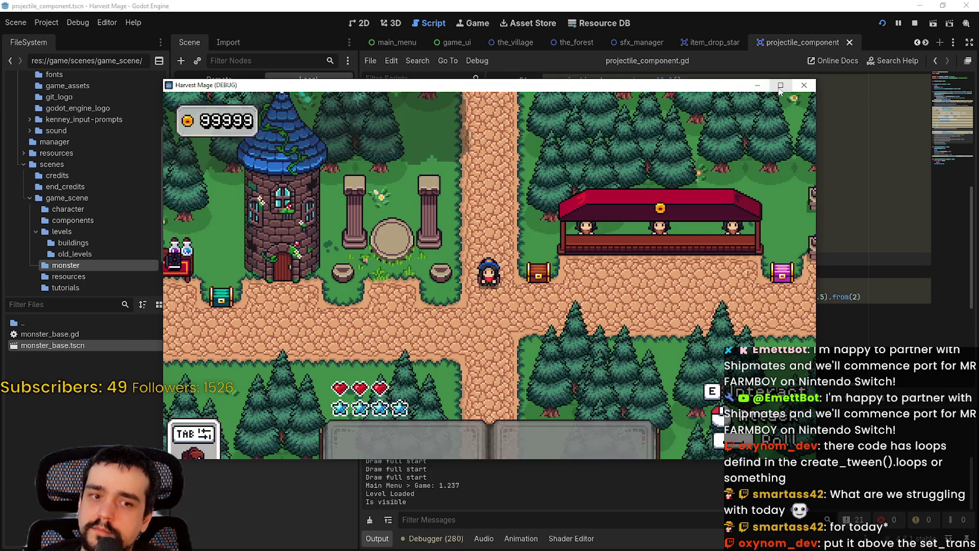
left_click(781, 86)
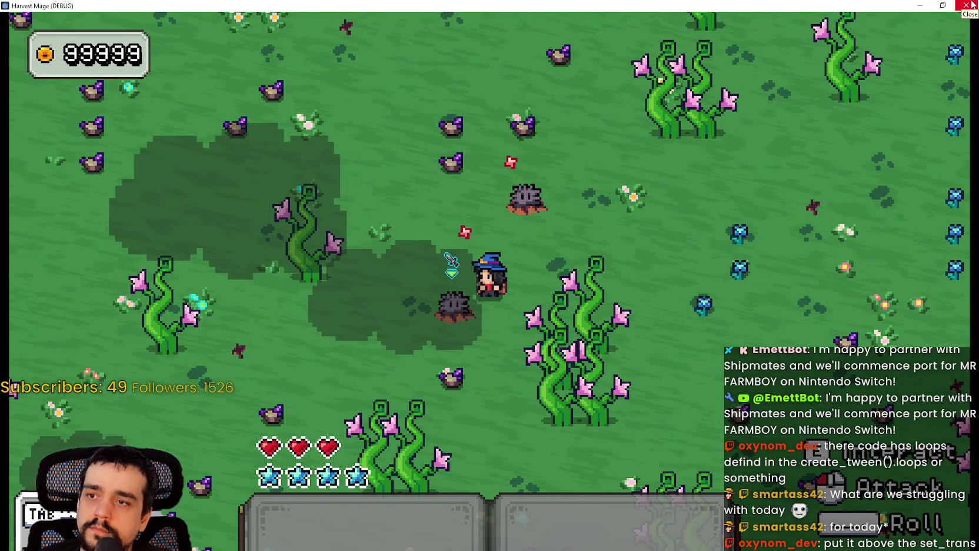
left_click(973, 5)
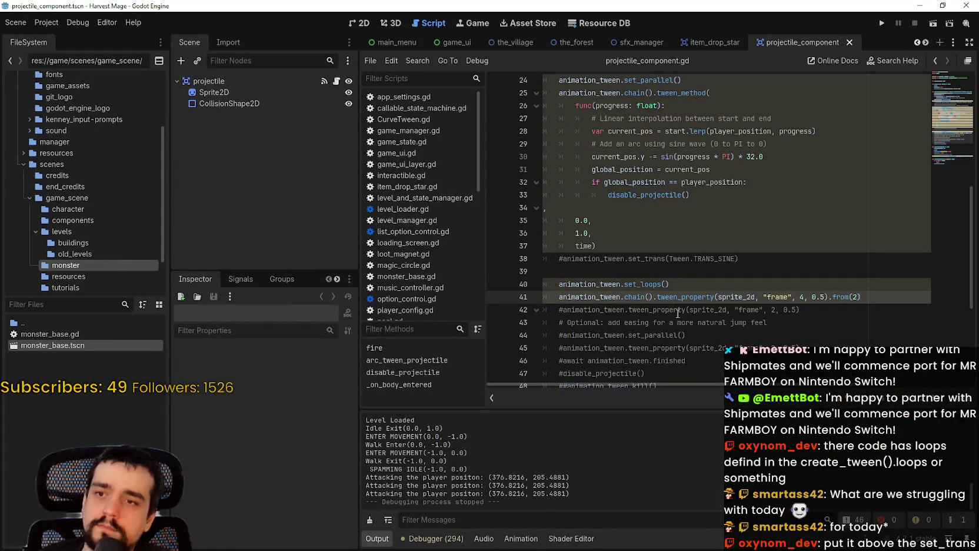
Step: Delete chain(). from both the frame tween line and the arc tween line
scroll(678, 305, "down", 2)
left_click_drag(625, 207, 657, 220)
key("BackSpace")
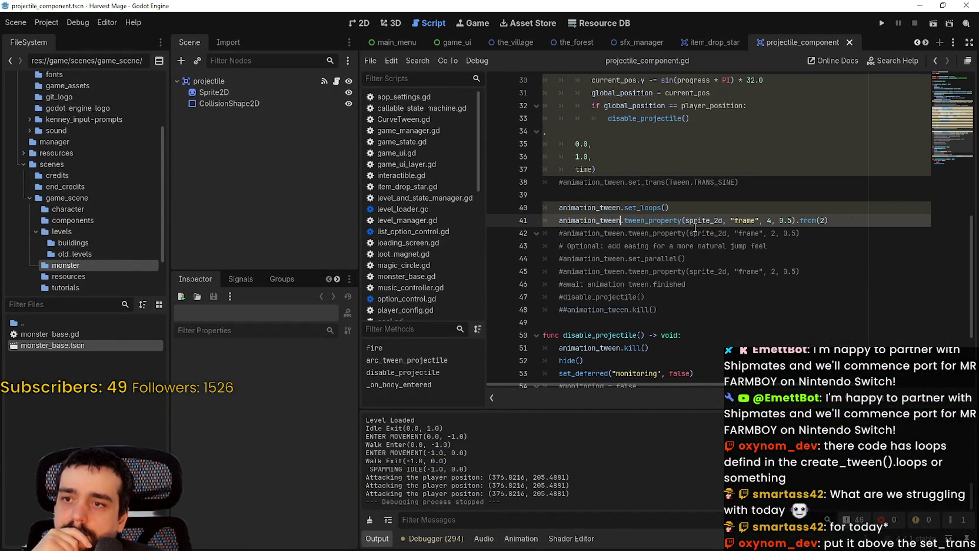
scroll(703, 222, "down", 1)
scroll(703, 222, "up", 4)
left_click_drag(625, 161, 658, 161)
key("BackSpace")
key("BackSpace")
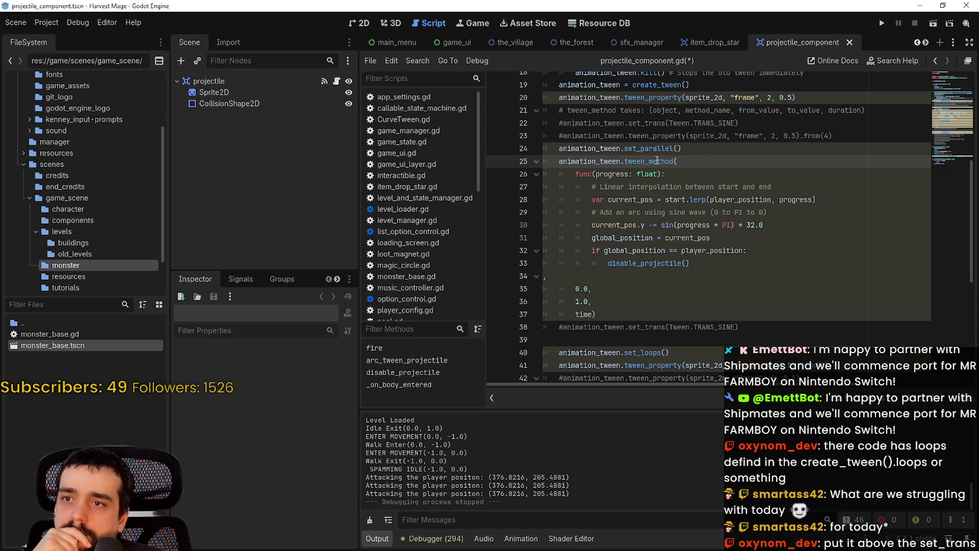
Step: Select set_parallel() on line 24, then move the caret to empty line 39
key("Up")
key("shift+End")
scroll(708, 173, "up", 1)
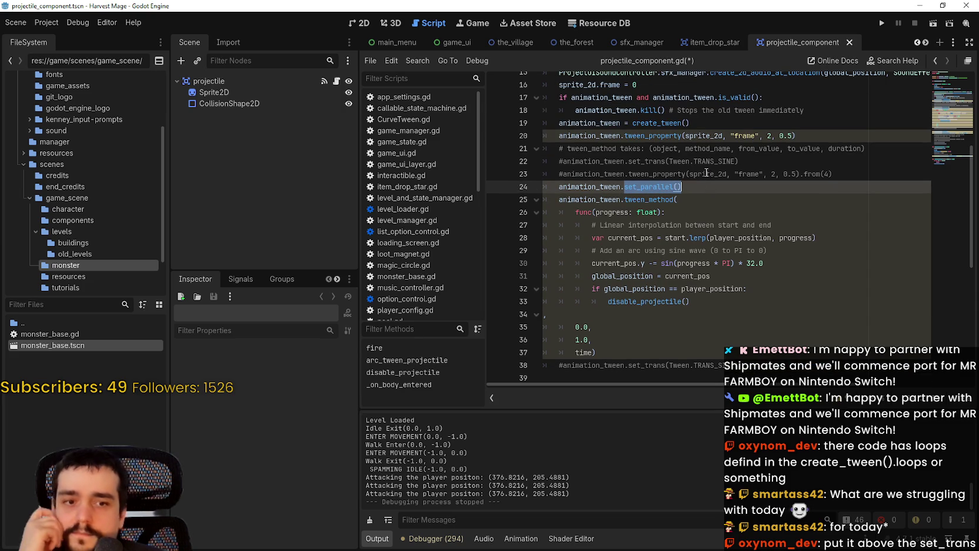
scroll(706, 172, "down", 2)
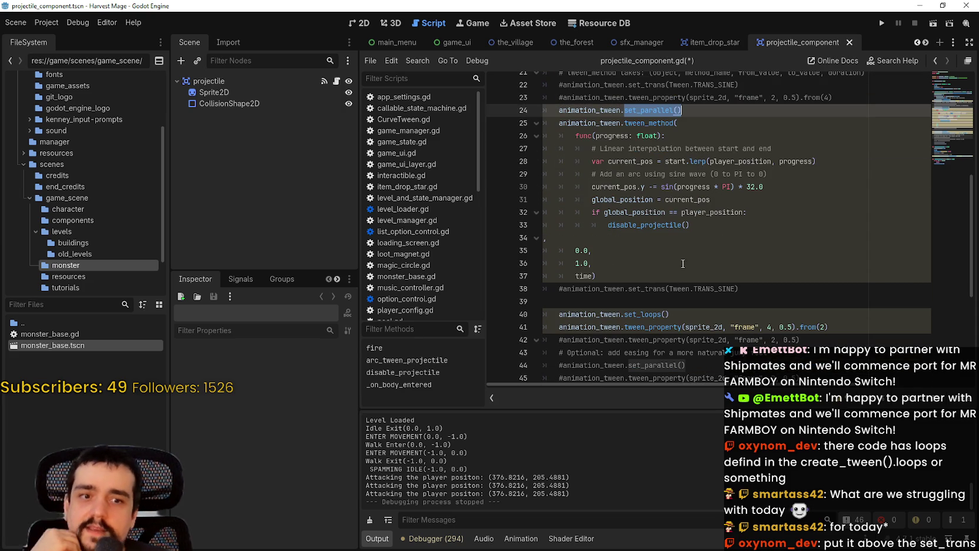
left_click(613, 302)
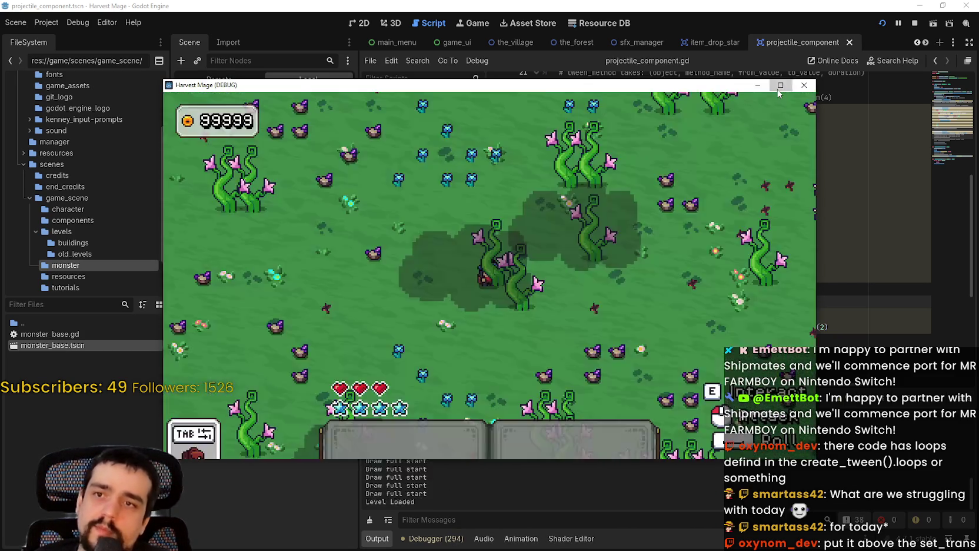
Step: Maximize the game, walk the wizard right toward a monster, then stop the game
double_click(728, 89)
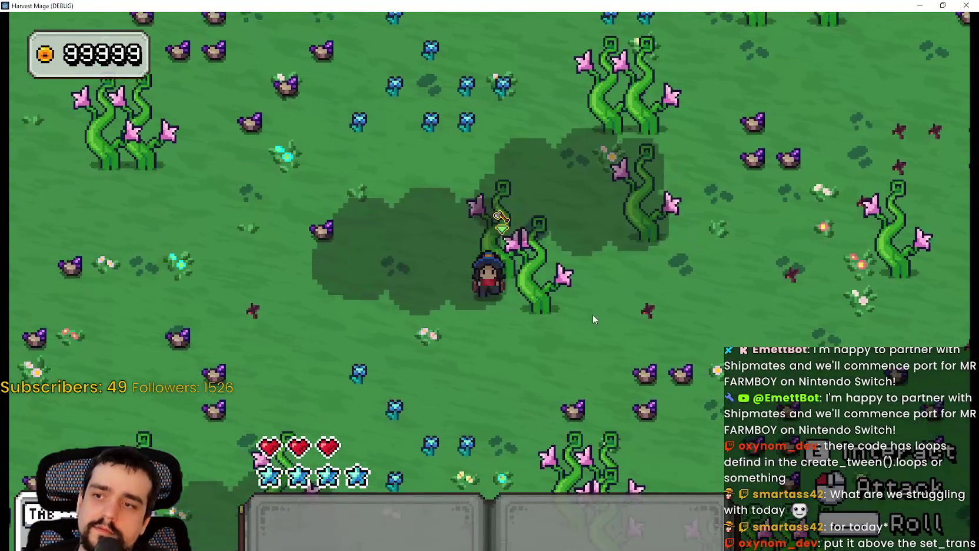
key("d")
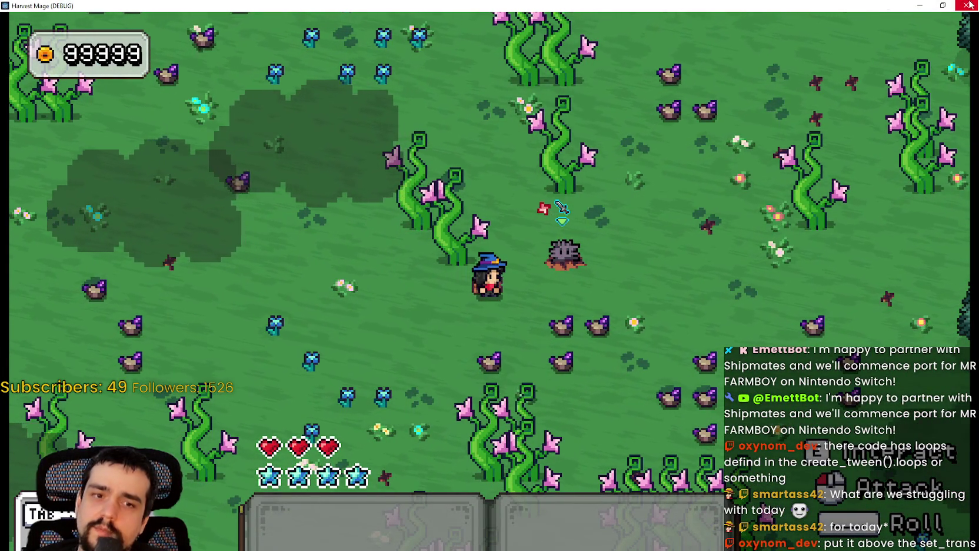
key("F8")
Step: Select lines 40–41 of the frame-animation code in projectile_component.gd
left_click(688, 313)
scroll(682, 312, "down", 1)
left_click(843, 288)
left_click_drag(843, 288, 543, 275)
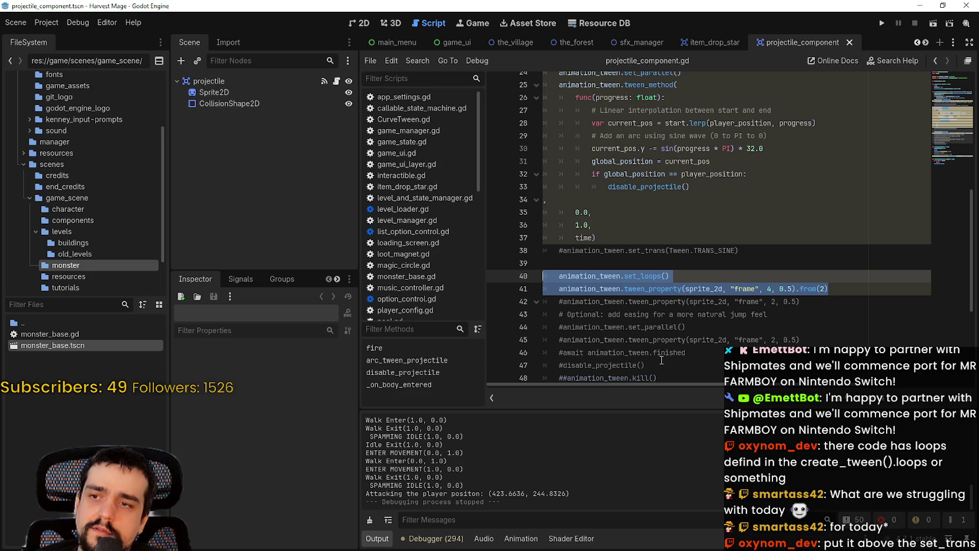
Step: Read the set_loops documentation in the script, then switch to the YouTube Music window
scroll(657, 357, "up", 1)
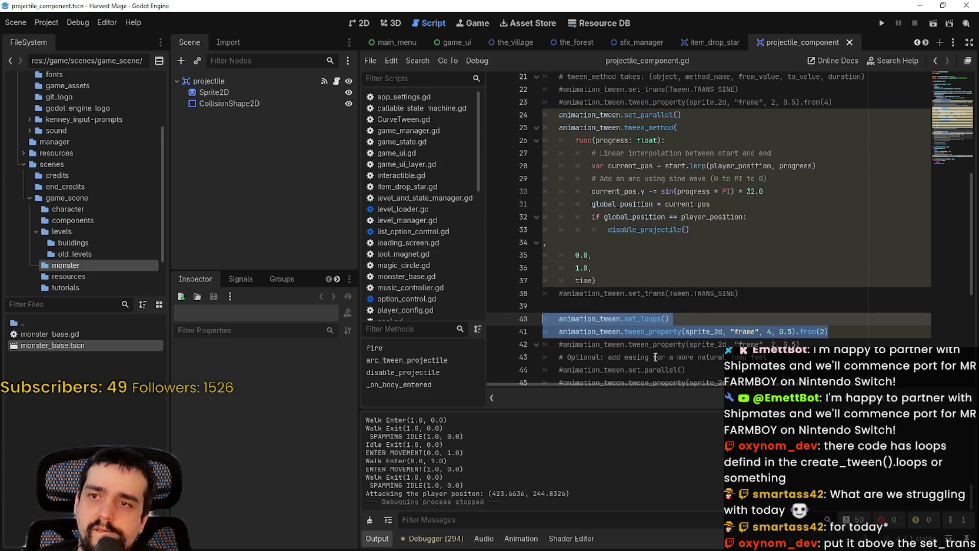
scroll(648, 355, "up", 3)
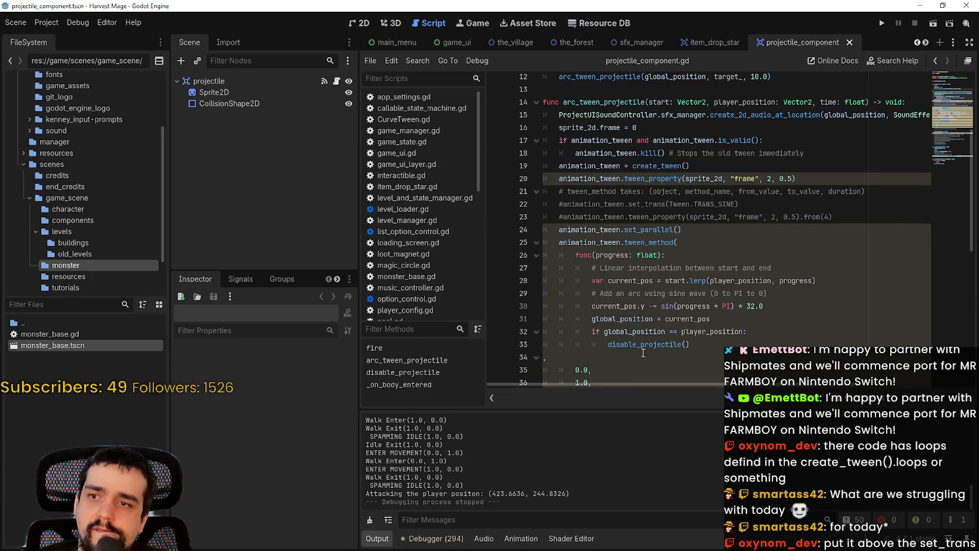
scroll(643, 353, "down", 2)
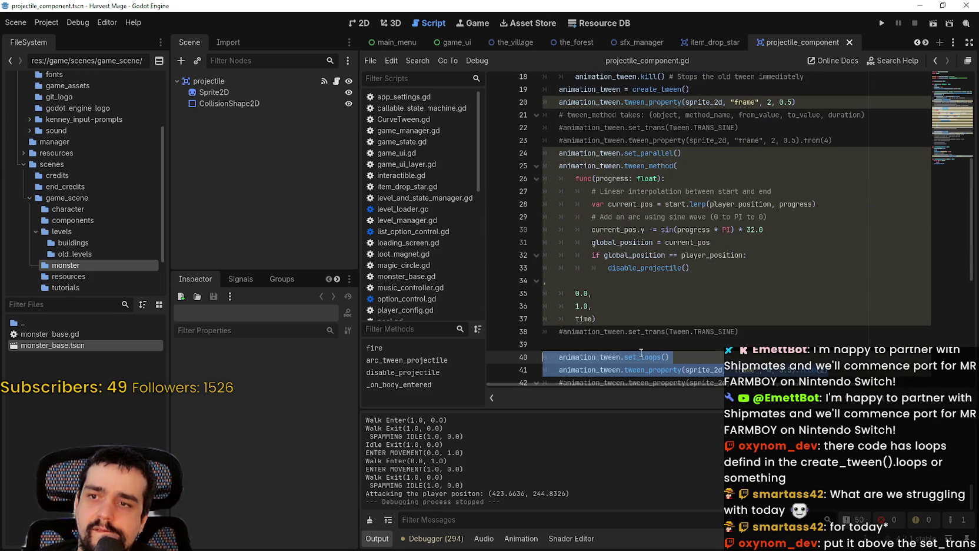
mouse_move(641, 352)
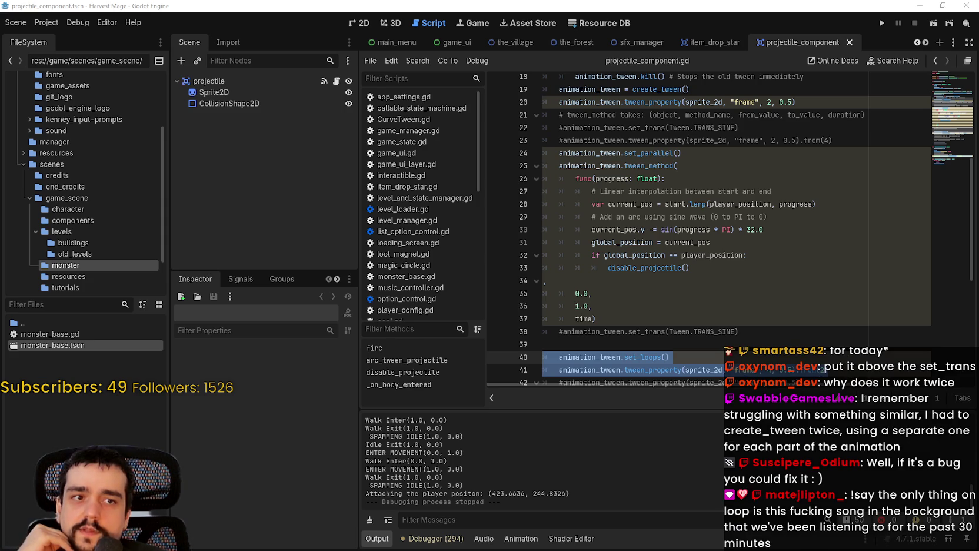
scroll(706, 229, "up", 1)
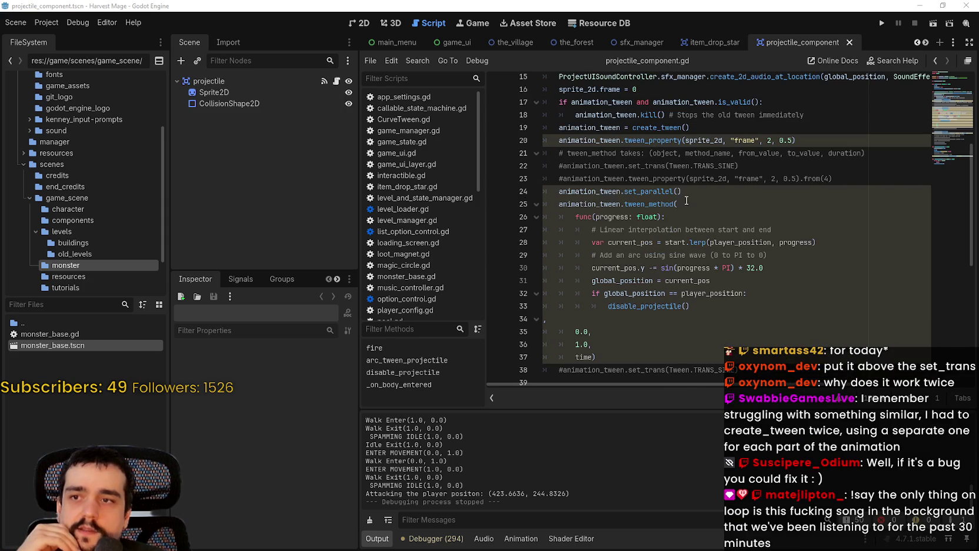
left_click_drag(681, 192, 576, 196)
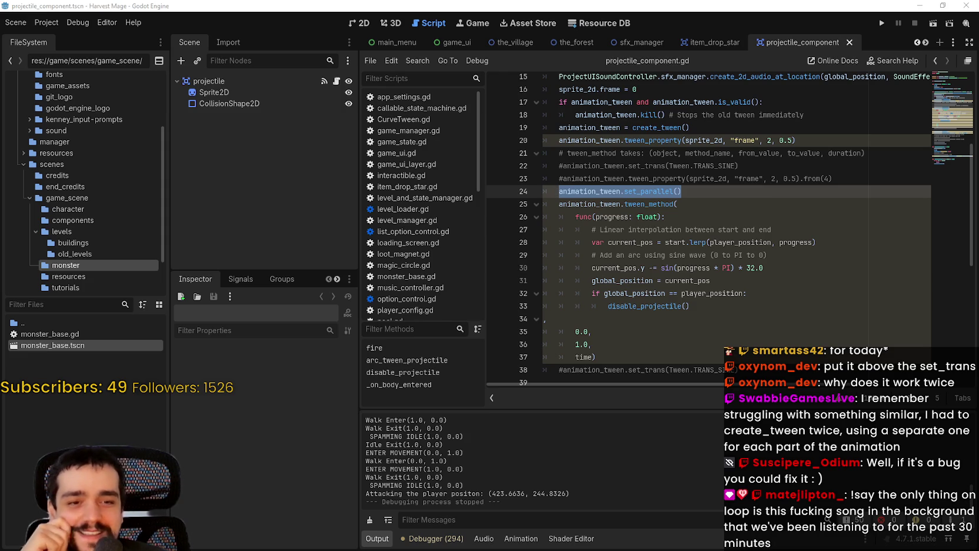
key("alt+Tab")
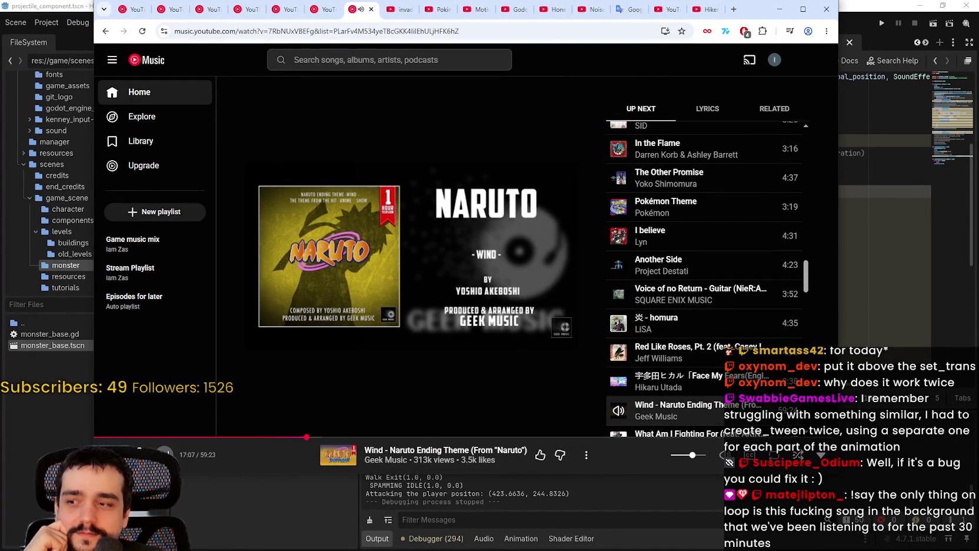
Step: Skip from the Wind track to the next song and return to Godot
left_click(165, 454)
key("alt+Tab")
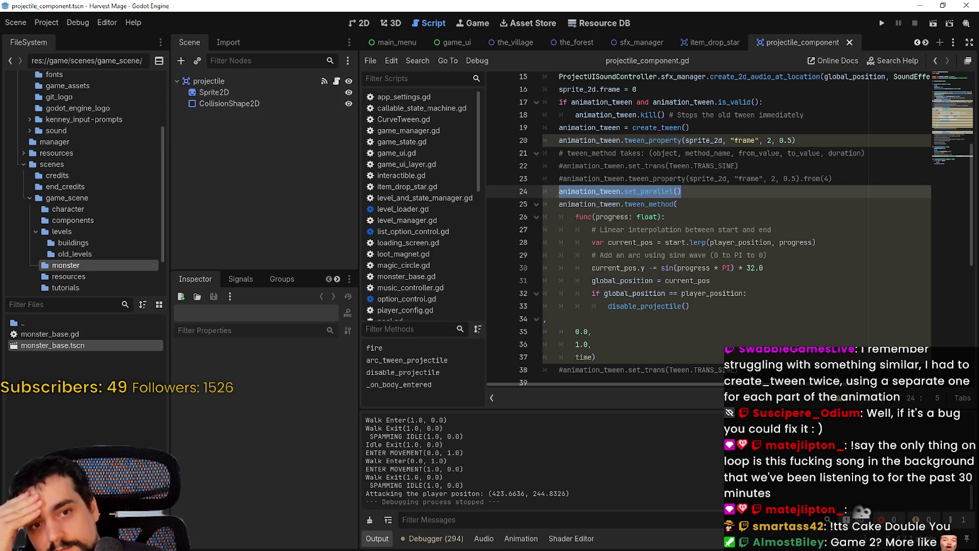
Step: Delete the commented-out set_trans line and the blank line after it
left_click(629, 255)
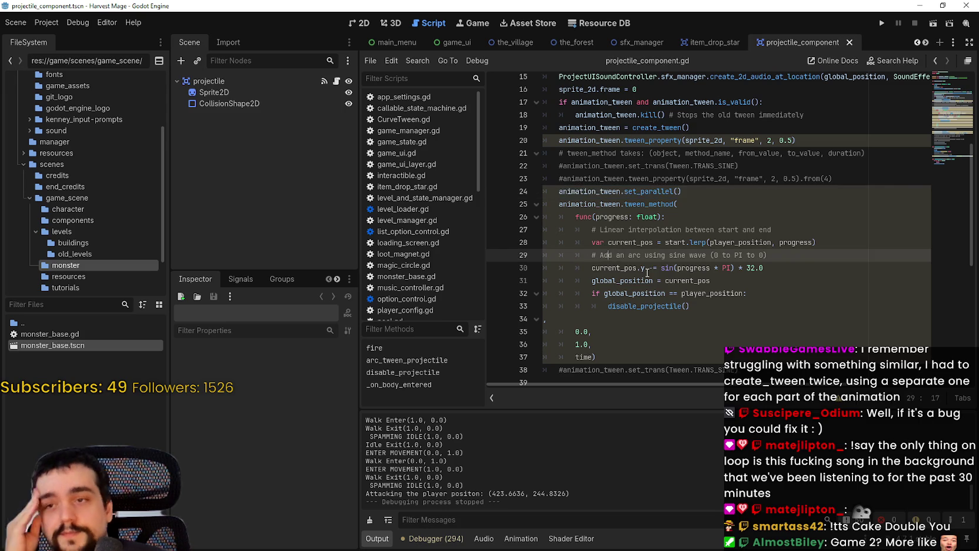
scroll(662, 280, "down", 1)
scroll(665, 277, "down", 2)
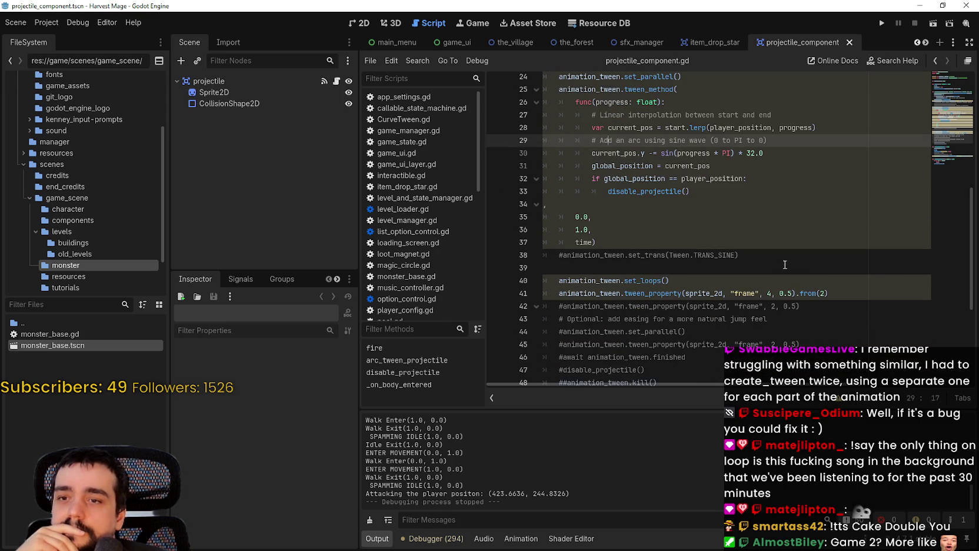
left_click_drag(796, 268, 622, 242)
key("BackSpace")
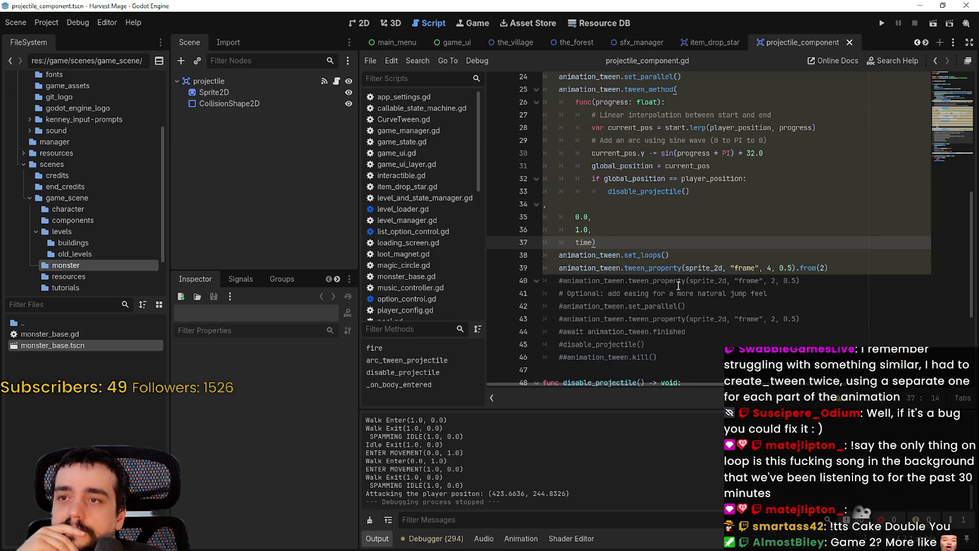
Step: Select the arc tween code block, then place the caret after the disable_projectile call
mouse_move(829, 268)
left_mouse_down()
mouse_move(551, 255)
mouse_move(544, 115)
mouse_move(498, 147)
mouse_move(497, 161)
left_mouse_up()
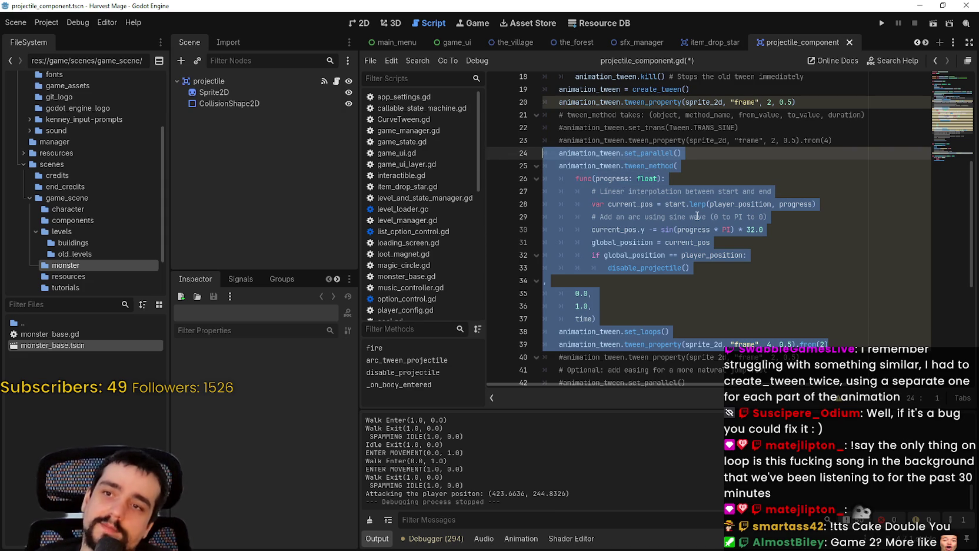
left_click(666, 203)
scroll(765, 212, "down", 1)
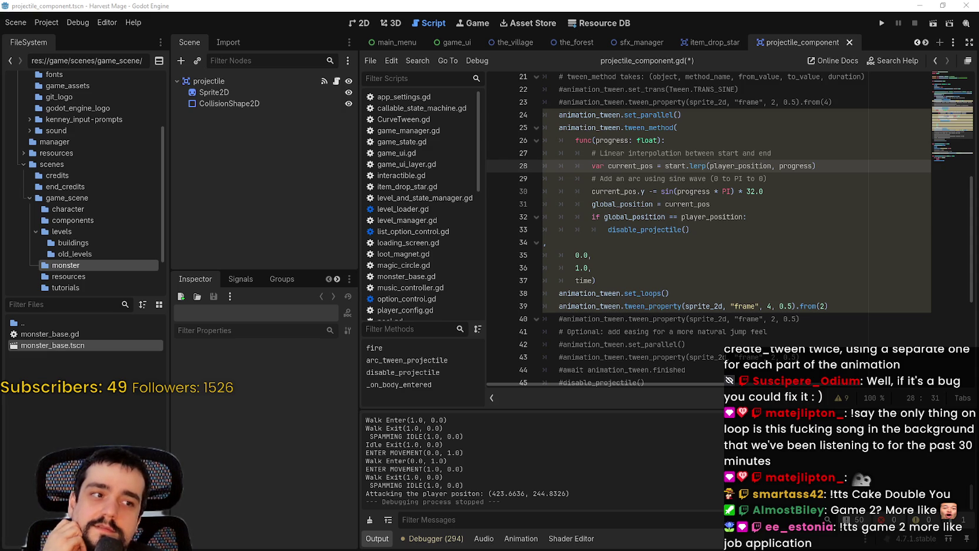
left_click(733, 234)
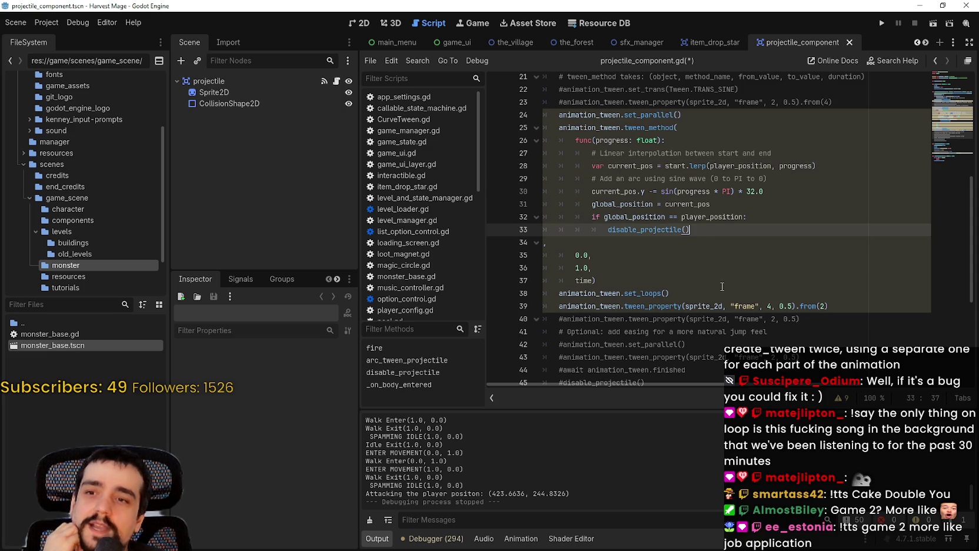
scroll(677, 290, "up", 1)
Step: Select the whole tween block from line 24 to 39 to review it
double_click(647, 165)
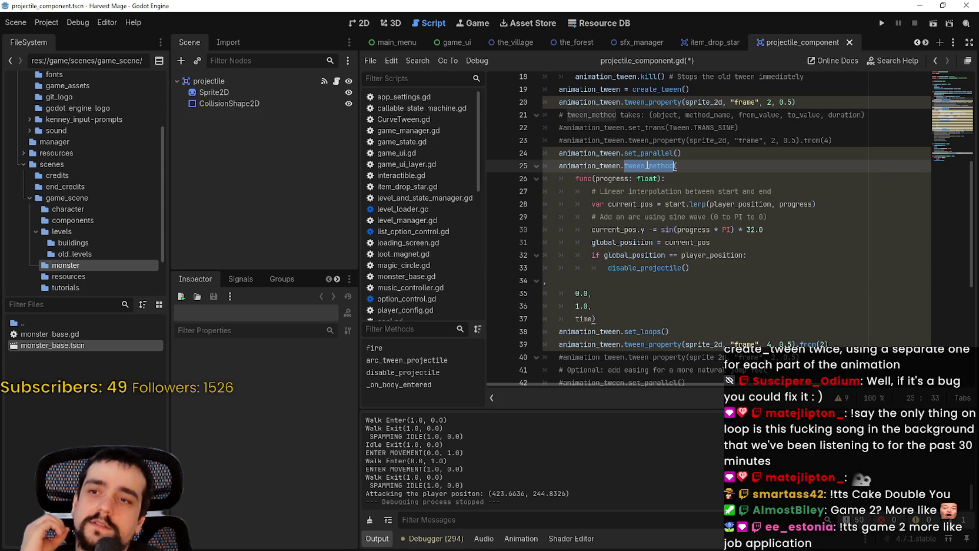
mouse_move(648, 169)
left_mouse_down()
mouse_move(712, 235)
mouse_move(597, 321)
left_mouse_up()
scroll(648, 306, "down", 1)
double_click(650, 294)
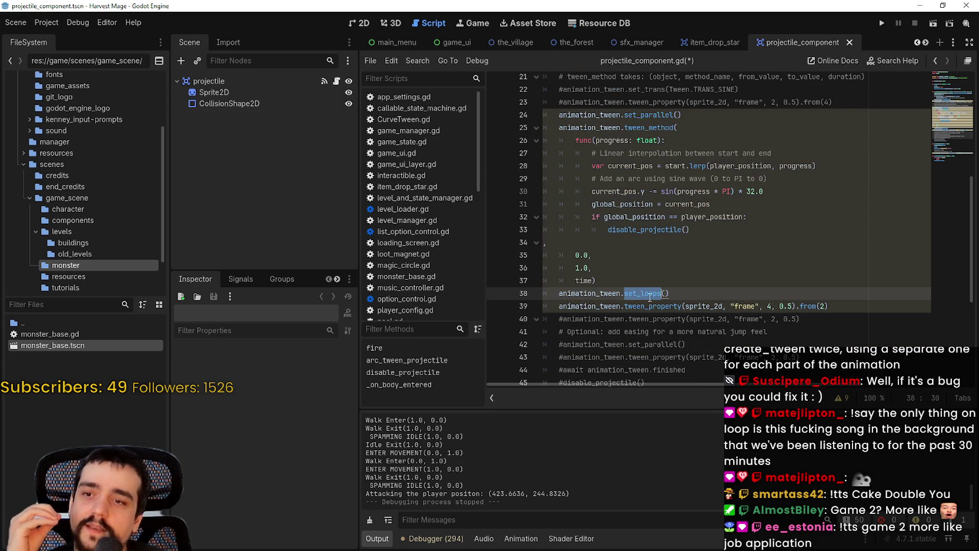
double_click(677, 306)
mouse_move(883, 306)
left_mouse_down()
mouse_move(608, 136)
mouse_move(565, 120)
mouse_move(552, 128)
left_mouse_up()
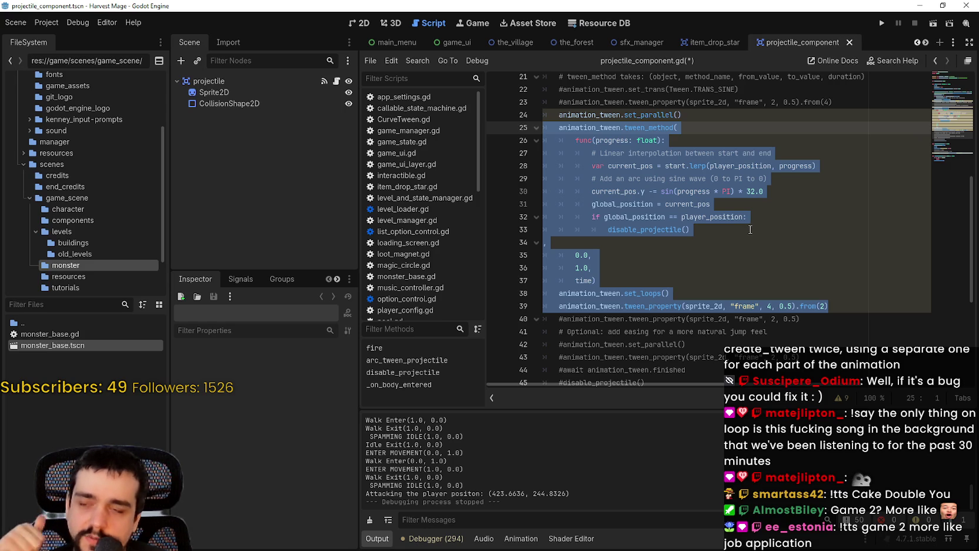
left_click_drag(836, 306, 550, 115)
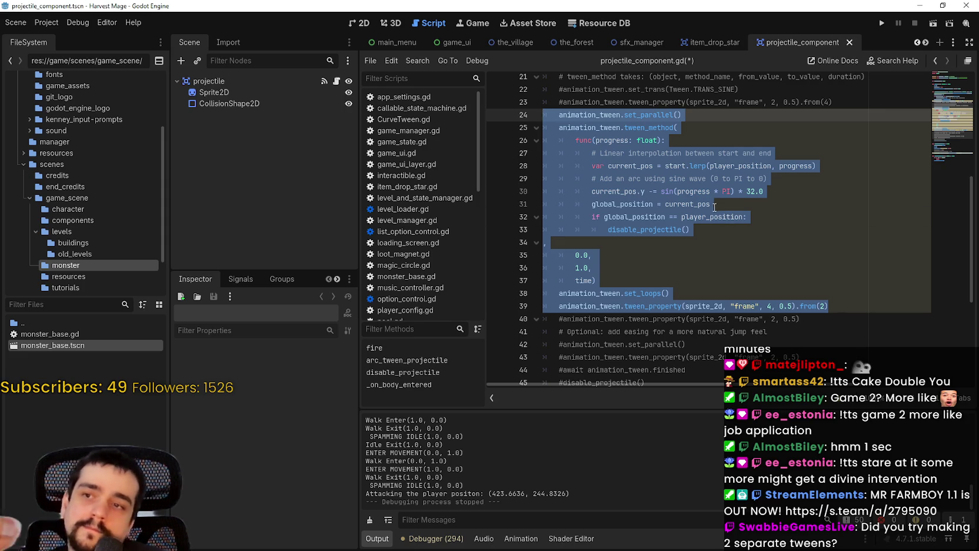
Step: Locate set_parallel() and the set_loops() call in the arc tween code
scroll(715, 194, "up", 1)
left_click(701, 153)
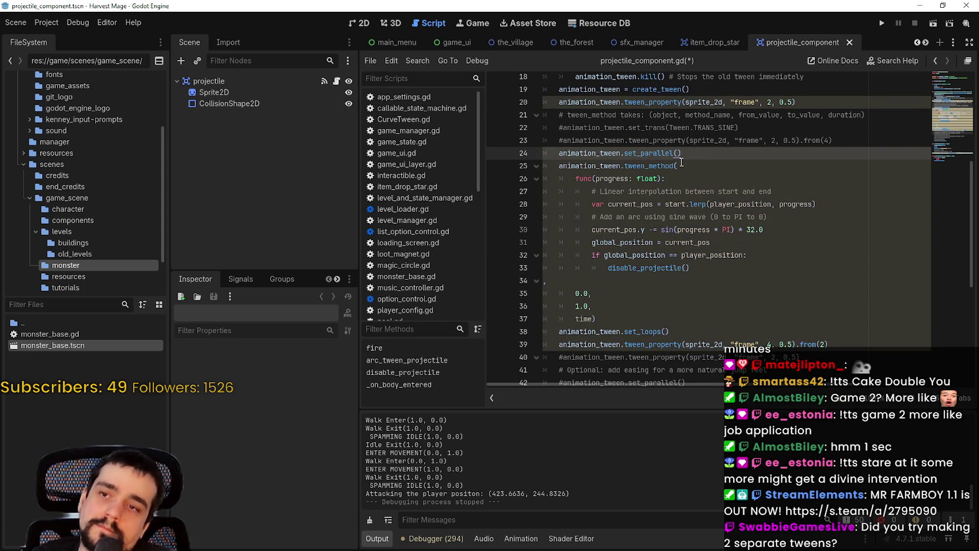
scroll(613, 232, "up", 1)
scroll(613, 232, "down", 3)
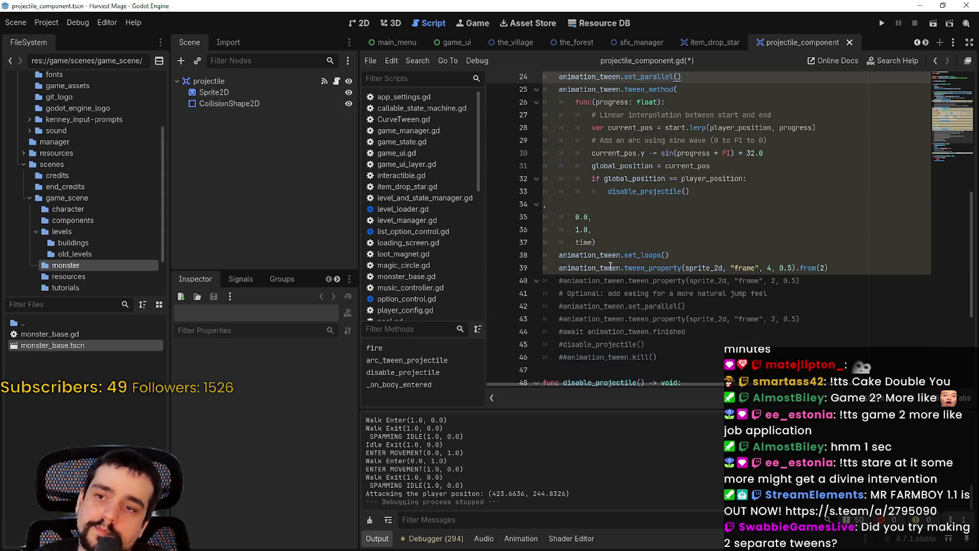
left_click(684, 255)
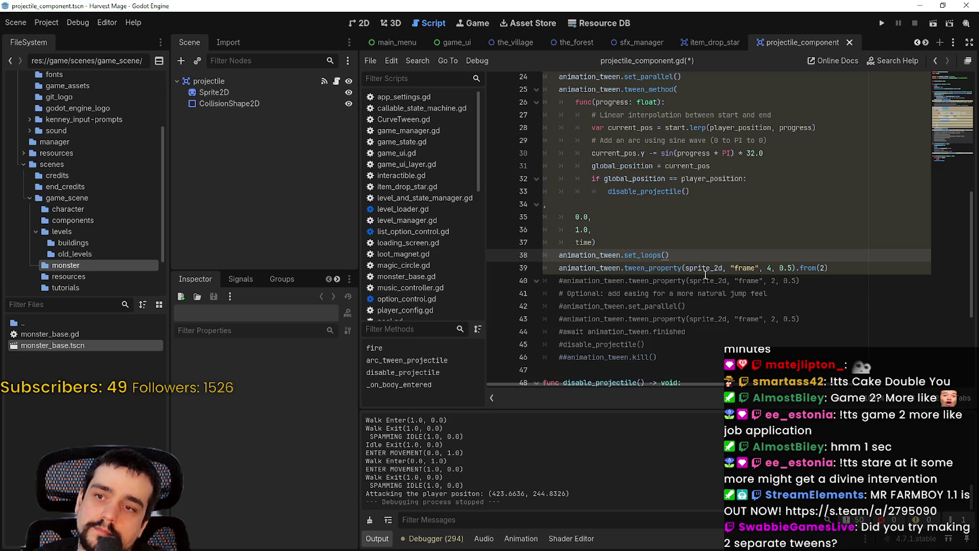
scroll(691, 250, "up", 1)
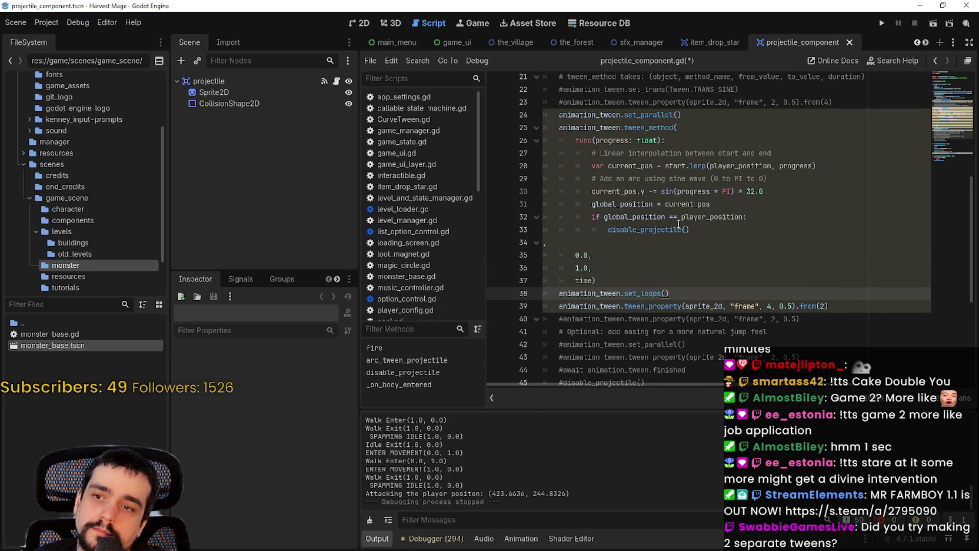
Step: Delete the set_loops() line and its leftover empty line, then run the game
left_click_drag(669, 292, 548, 293)
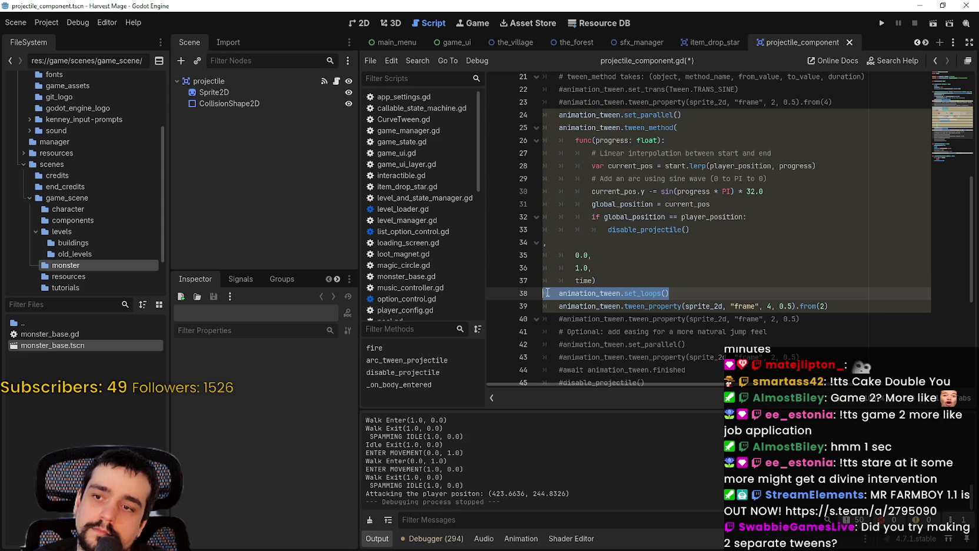
key("BackSpace")
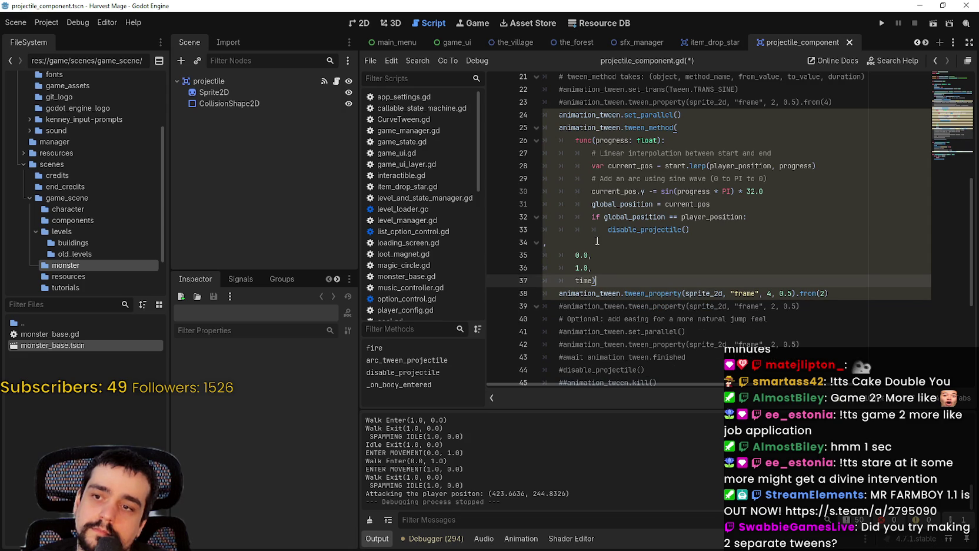
key("Delete")
left_click(845, 293)
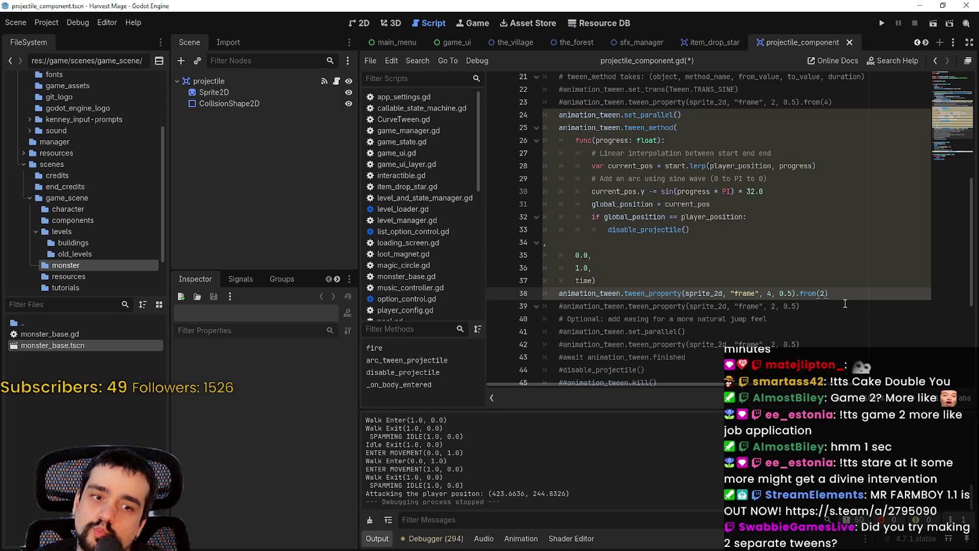
left_click(882, 23)
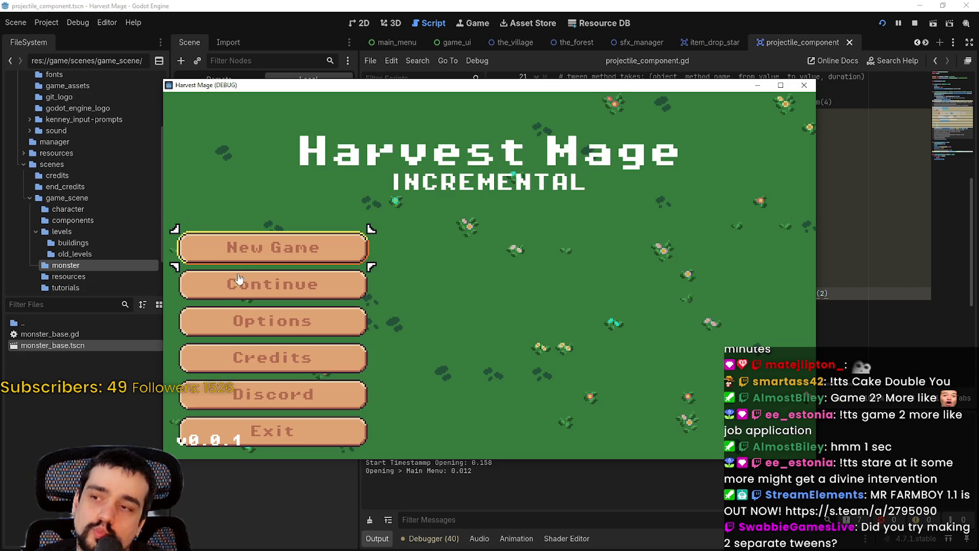
Step: Start a new game, walk into the forest level to watch projectiles, then close it
left_click(342, 248)
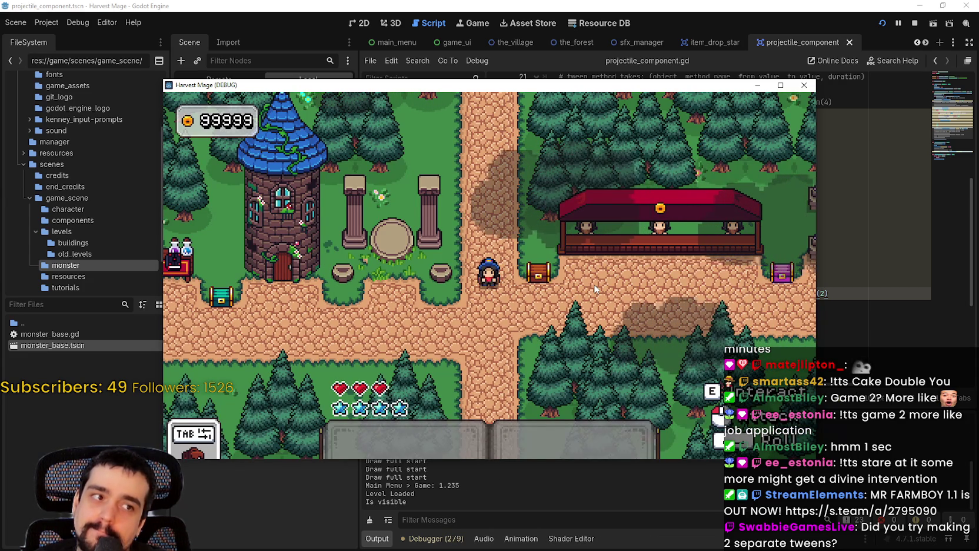
key("s")
key("F11")
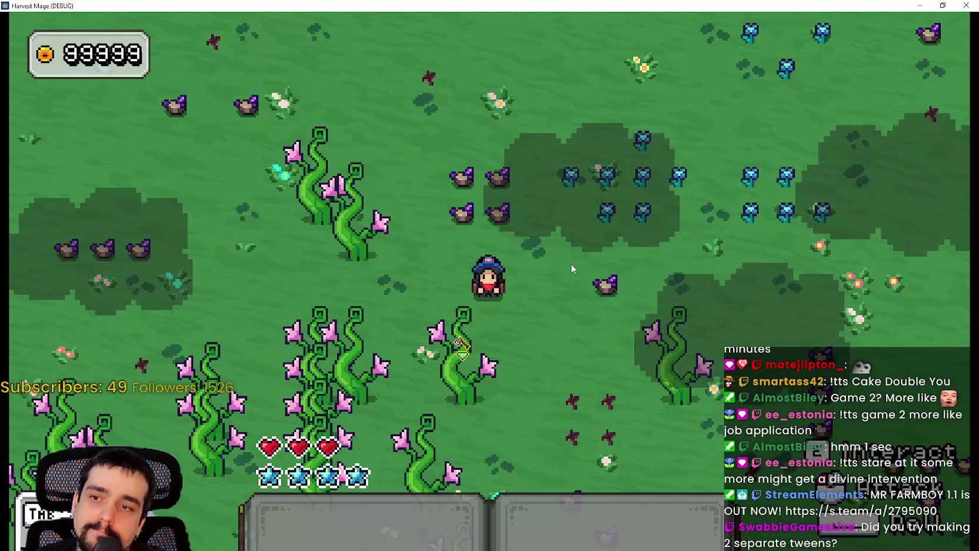
key("s")
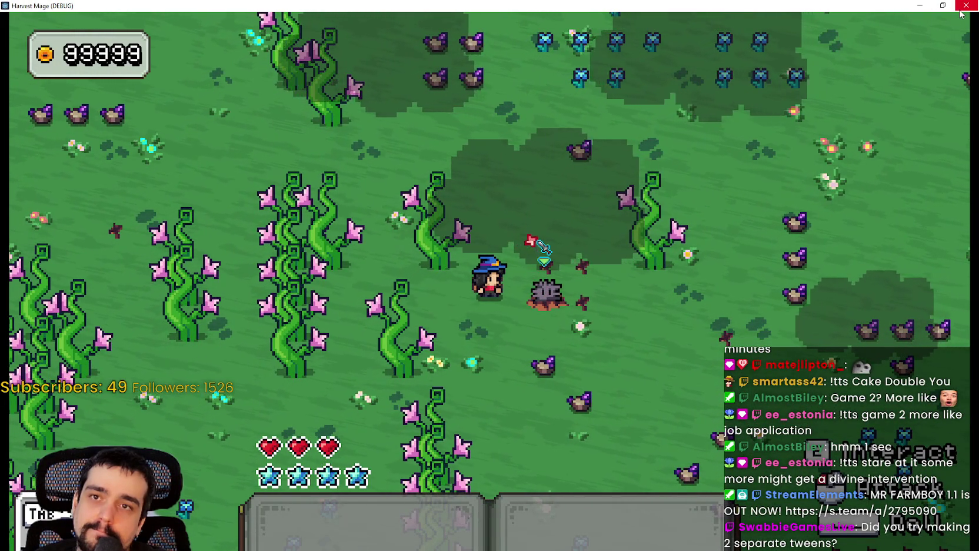
key("alt+F4")
Step: Copy the frame tween_property line and paste a duplicate on the line below
left_click_drag(829, 293, 554, 294)
key("ctrl+c")
key("End")
key("Return")
key("ctrl+v")
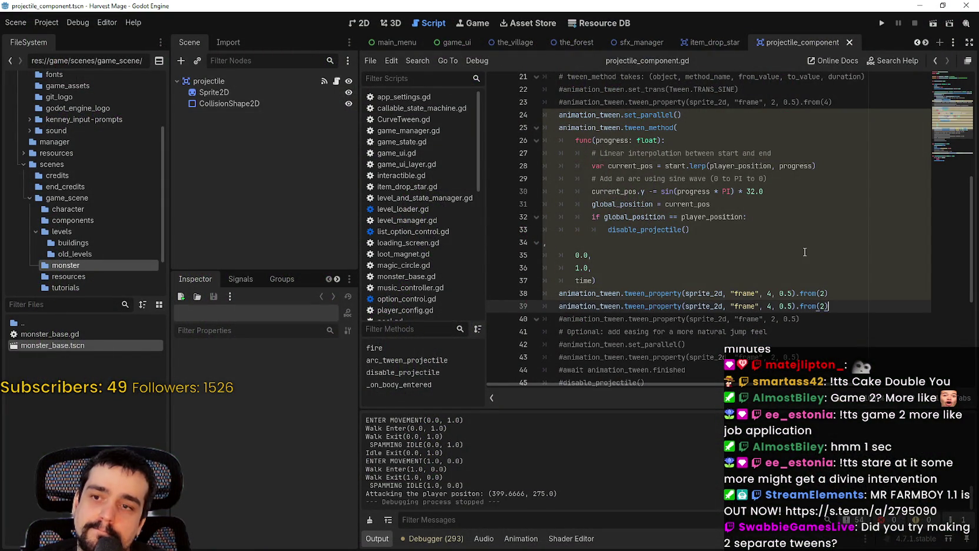
Step: Paste a third tween_property copy and change line 39's target frame from 4 to 2
key("Return")
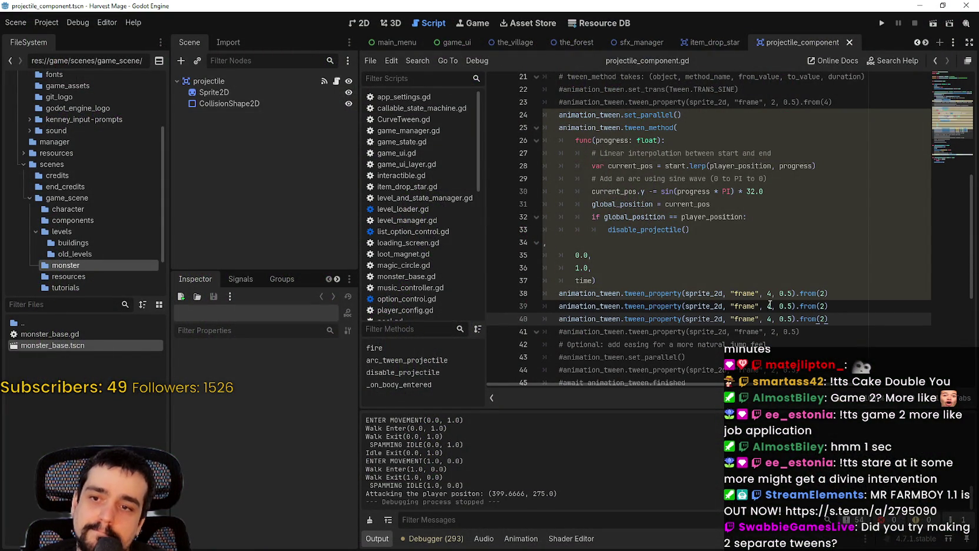
key("ctrl+v")
double_click(769, 306)
type("2")
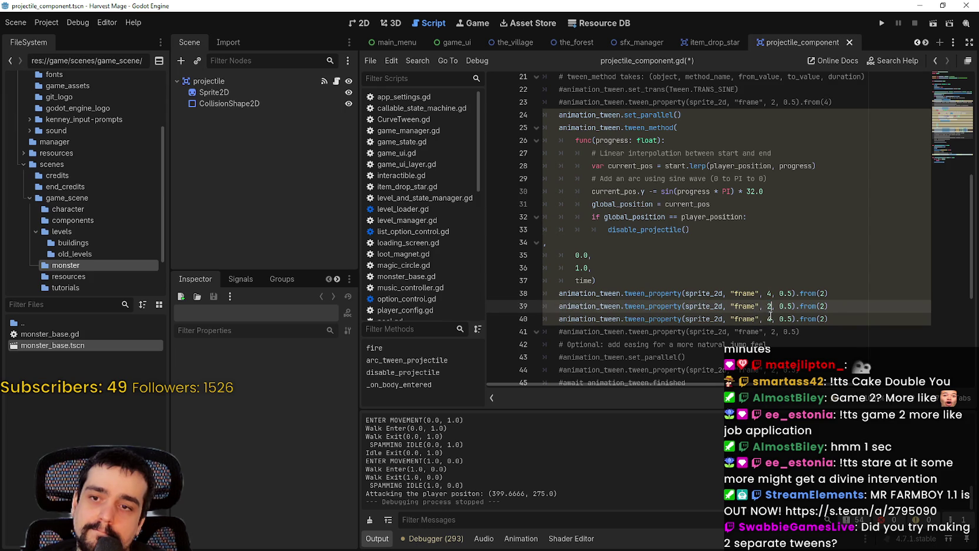
left_click(802, 279)
Step: Run the game, continue the save, and walk around to watch a monster's projectile arc
left_click(882, 23)
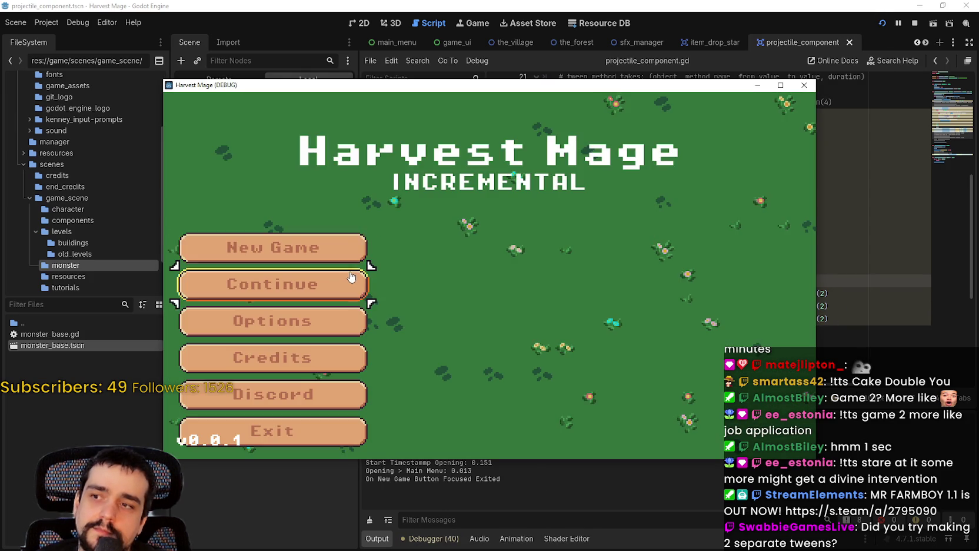
left_click(352, 277)
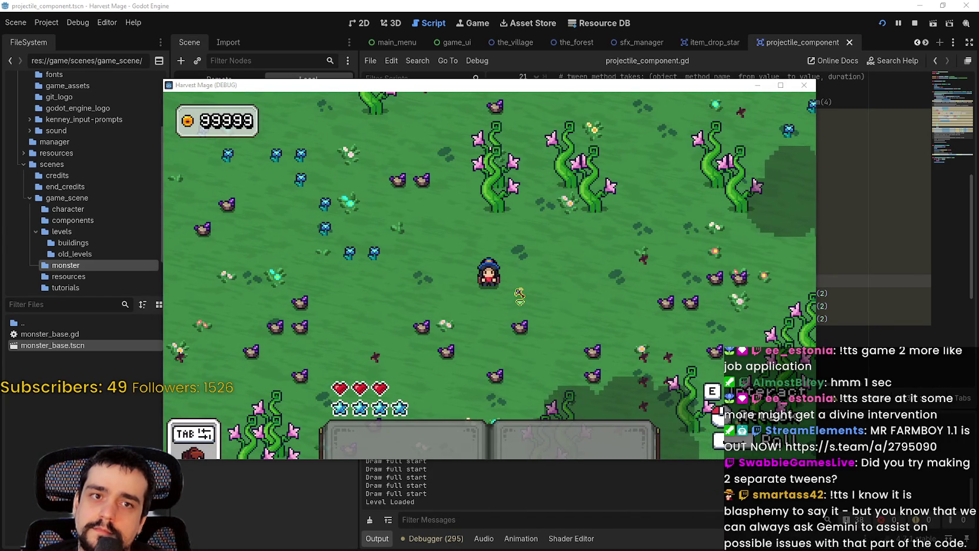
key("s")
key("a")
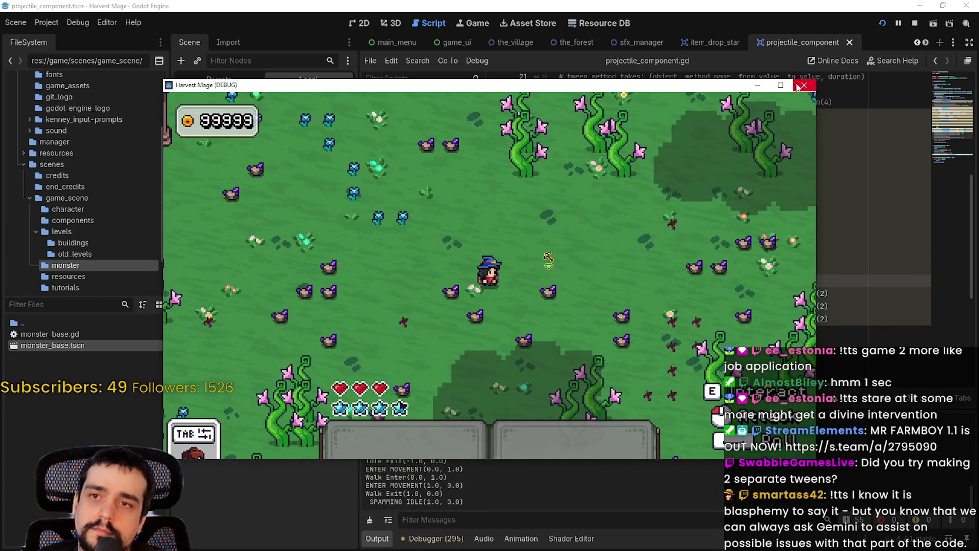
key("super+Up")
key("w")
key("d")
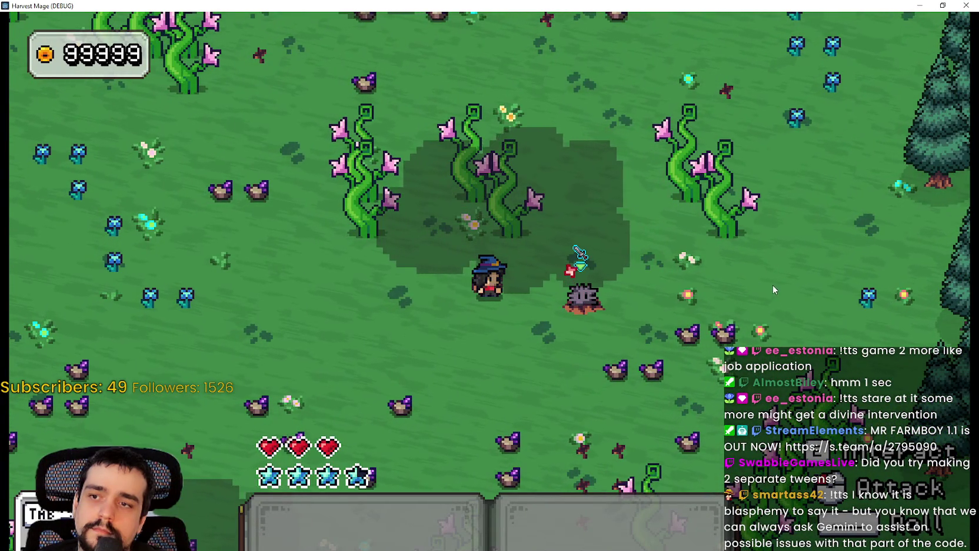
left_click(975, 5)
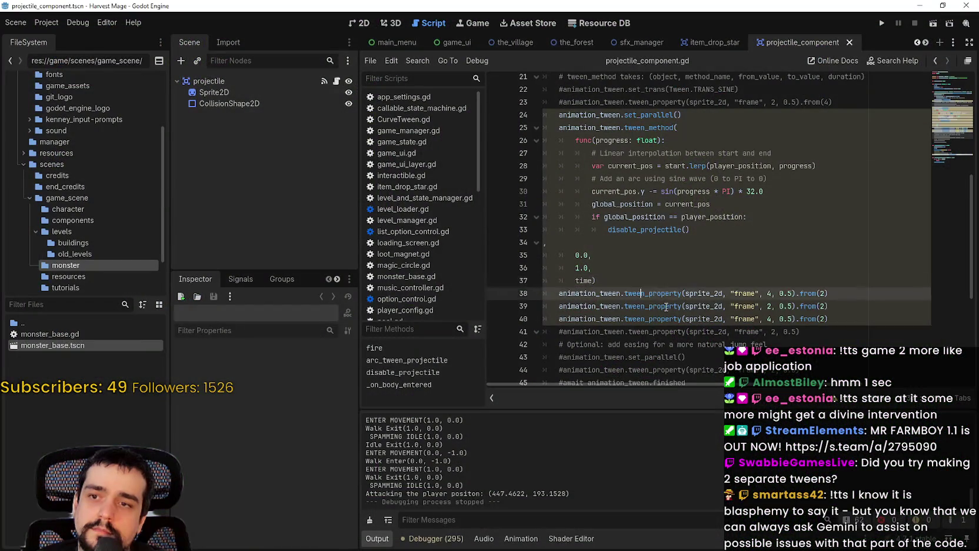
left_click_drag(839, 317, 544, 307)
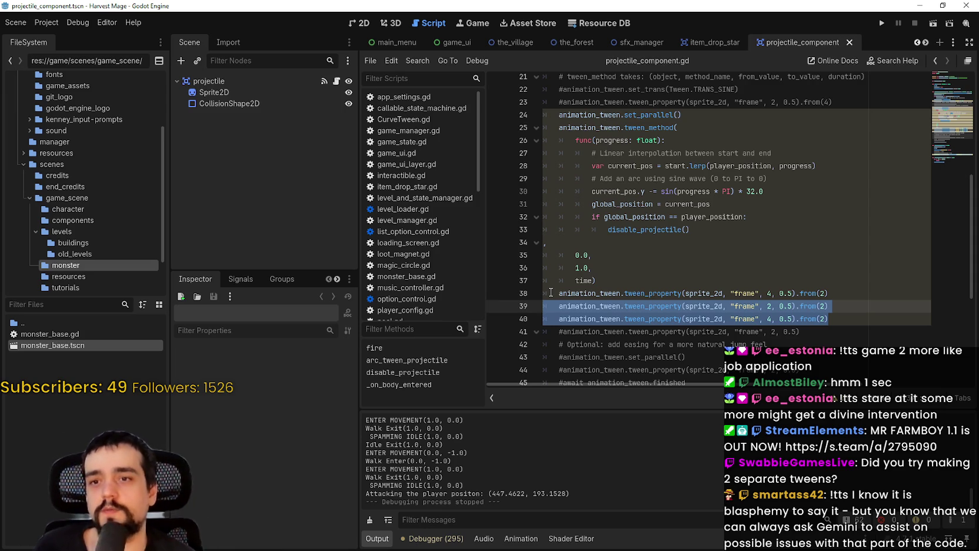
left_click(618, 269)
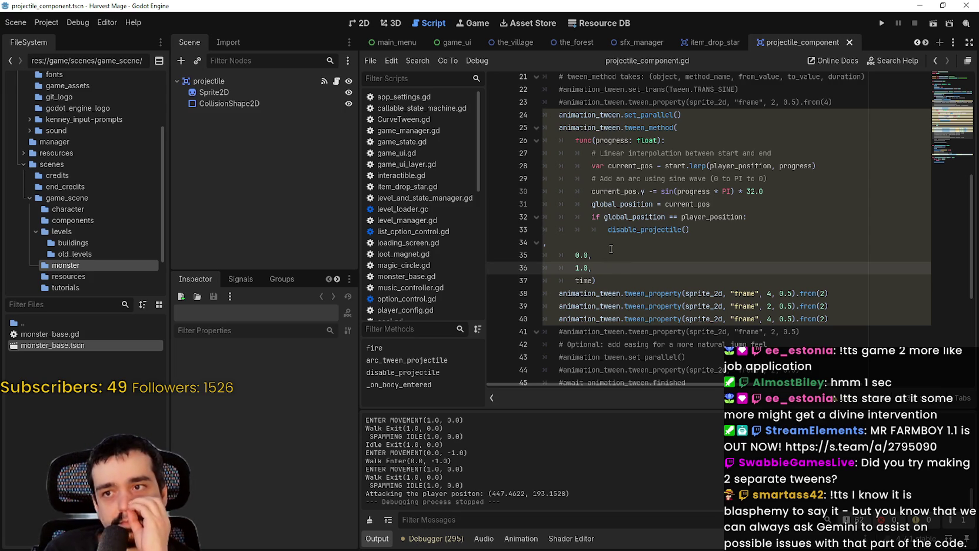
scroll(611, 249, "up", 5)
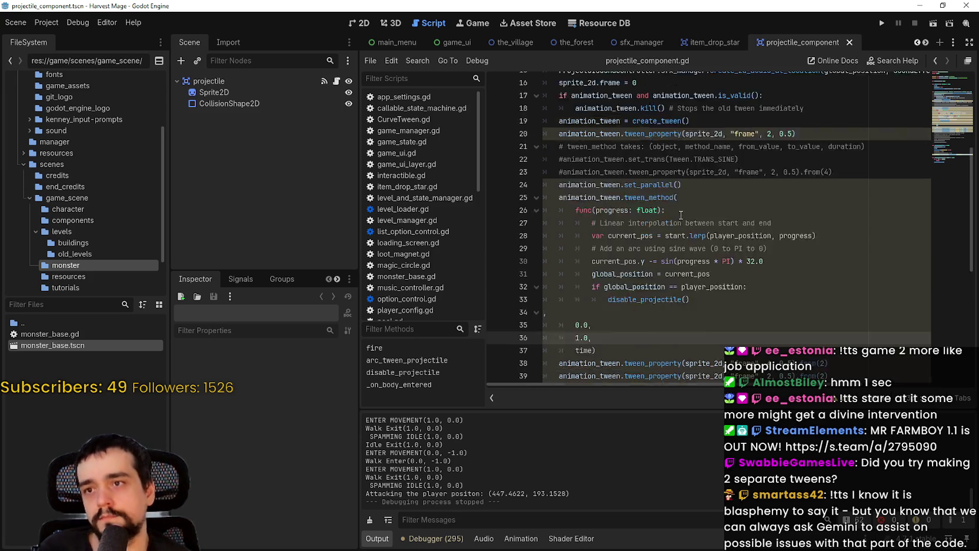
left_click_drag(683, 229, 548, 228)
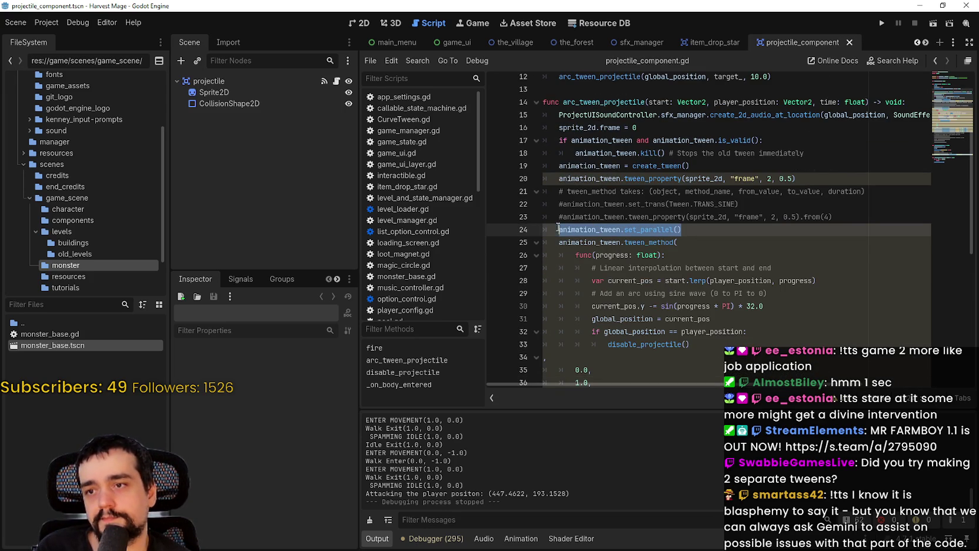
scroll(648, 176, "up", 3)
left_click(667, 140)
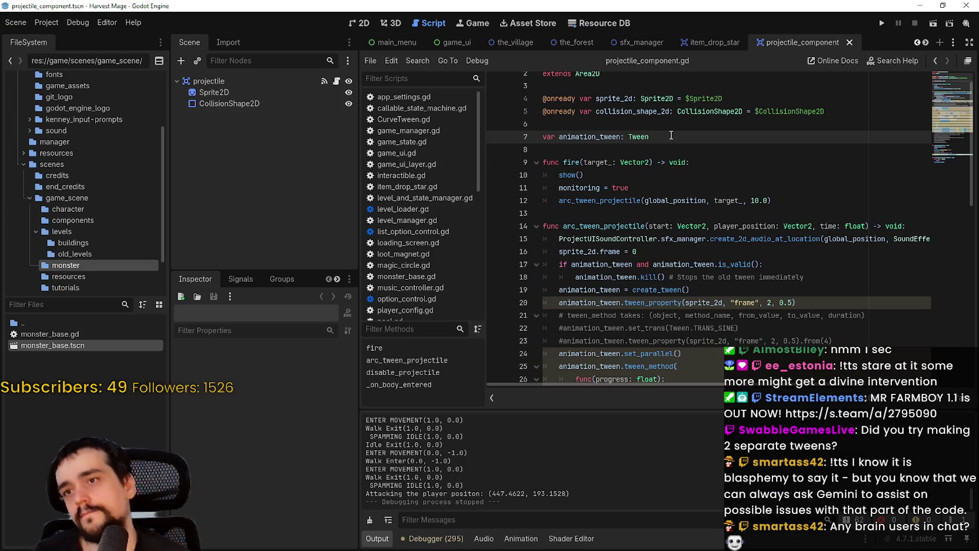
Step: Add 'var arc_tween: Tween' on a new line 8 below the animation_tween declaration
key("Return")
type("var")
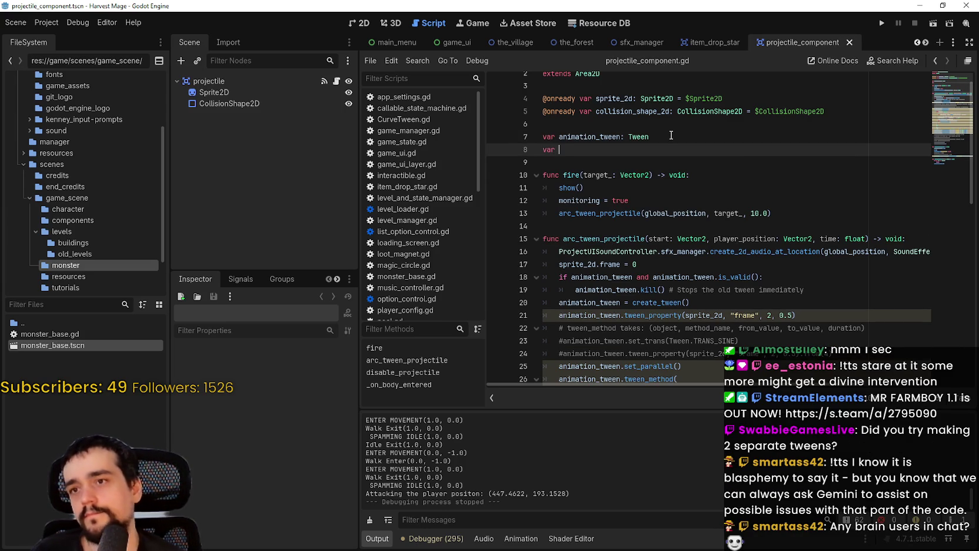
left_click_drag(596, 137, 559, 136)
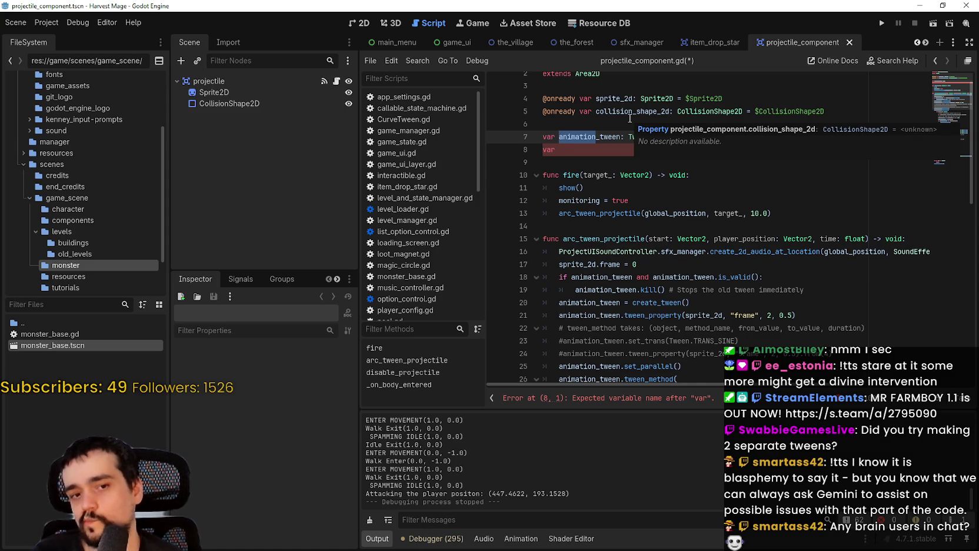
key("Down")
type("arc")
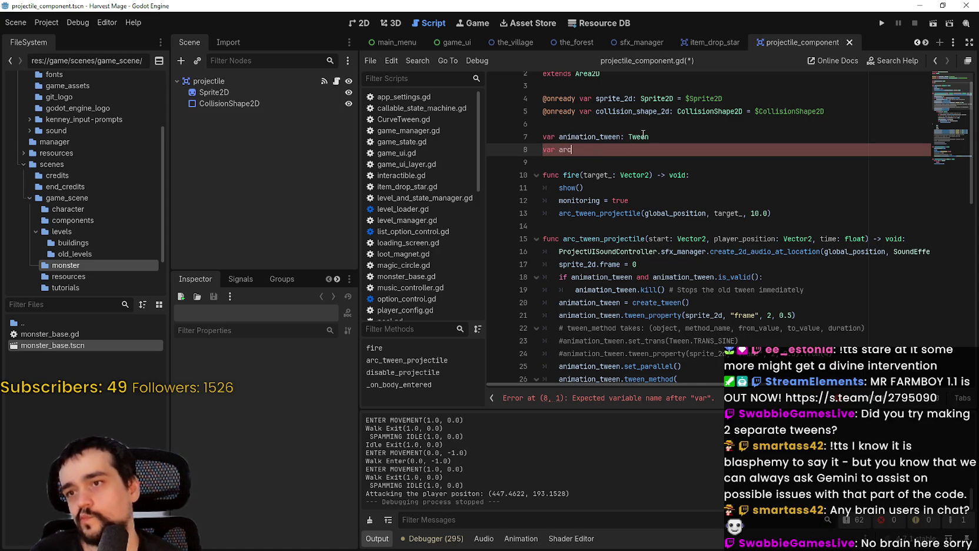
type("_tween: tw")
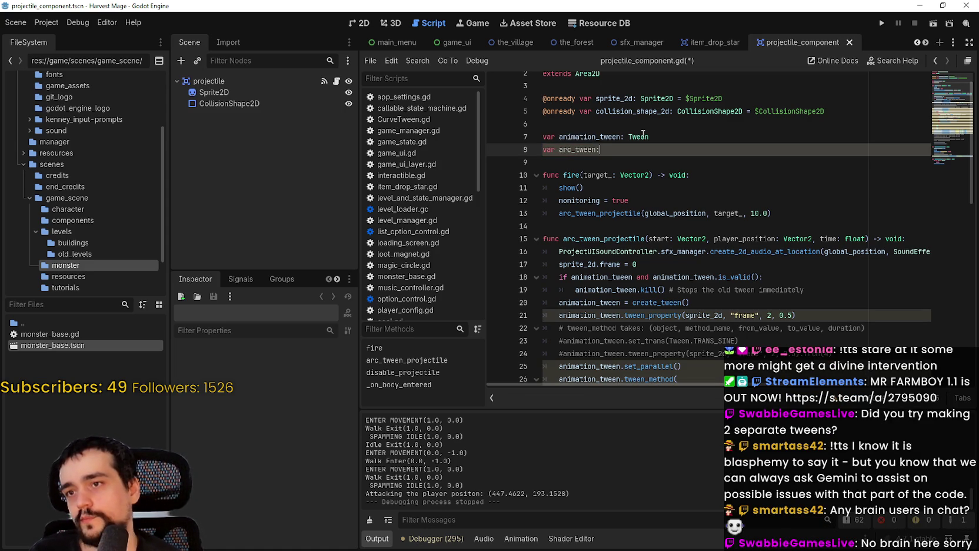
key("BackSpace")
key("BackSpace")
type("Tween")
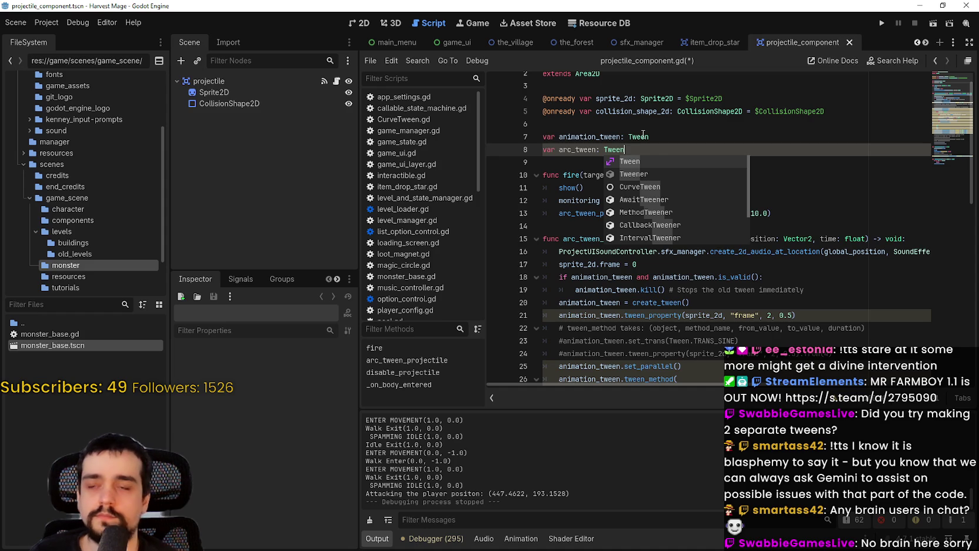
left_click(643, 157)
double_click(578, 151)
scroll(589, 153, "down", 1)
scroll(590, 176, "down", 2)
left_click(619, 235)
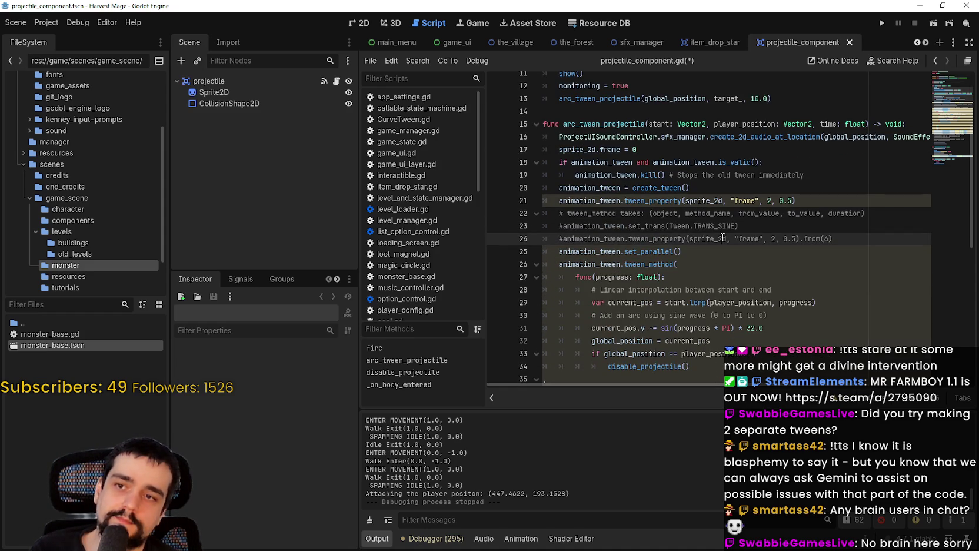
Step: Review the three frame tween lines 39–41 at the end of the tween code
scroll(724, 238, "down", 2)
left_click(772, 289)
scroll(773, 289, "down", 4)
left_click(842, 227)
left_click(837, 219)
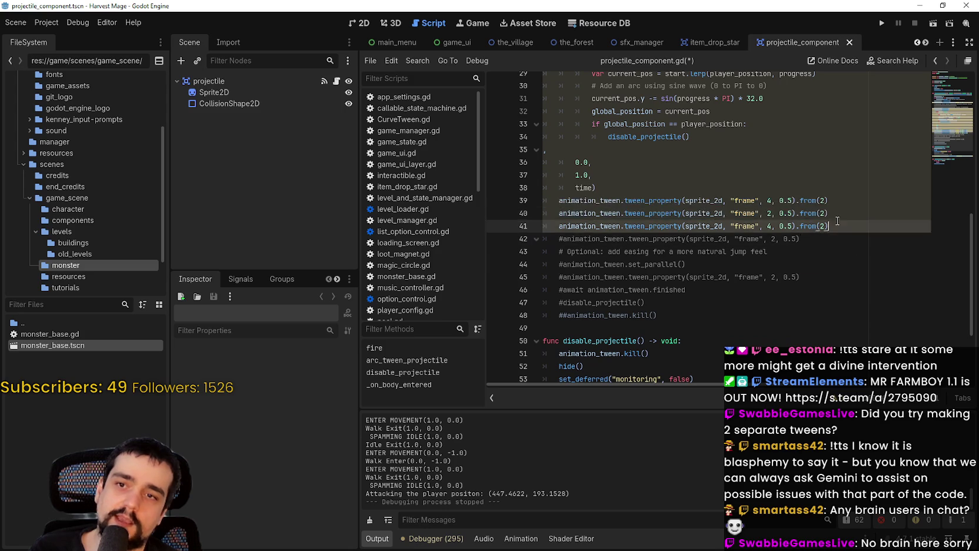
left_click_drag(829, 227, 544, 200)
left_click(616, 193)
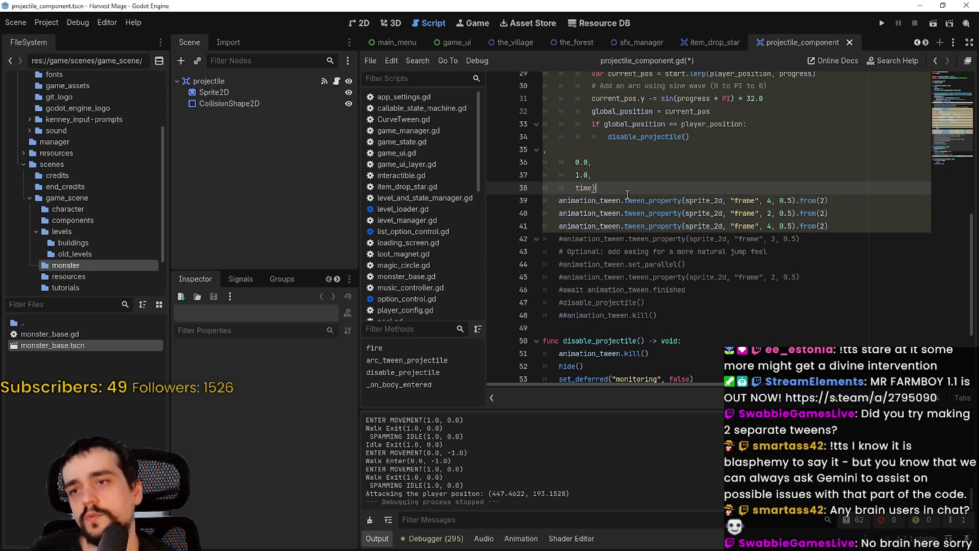
Step: Switch the create_tween() assignment on line 20 from animation_tween to arc_tween
scroll(642, 206, "up", 5)
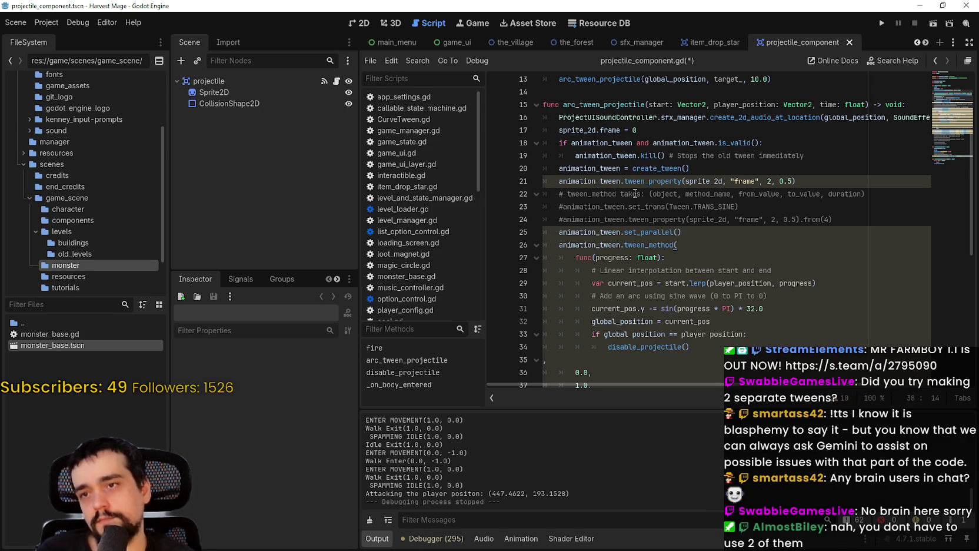
scroll(641, 235, "up", 2)
scroll(648, 261, "down", 2)
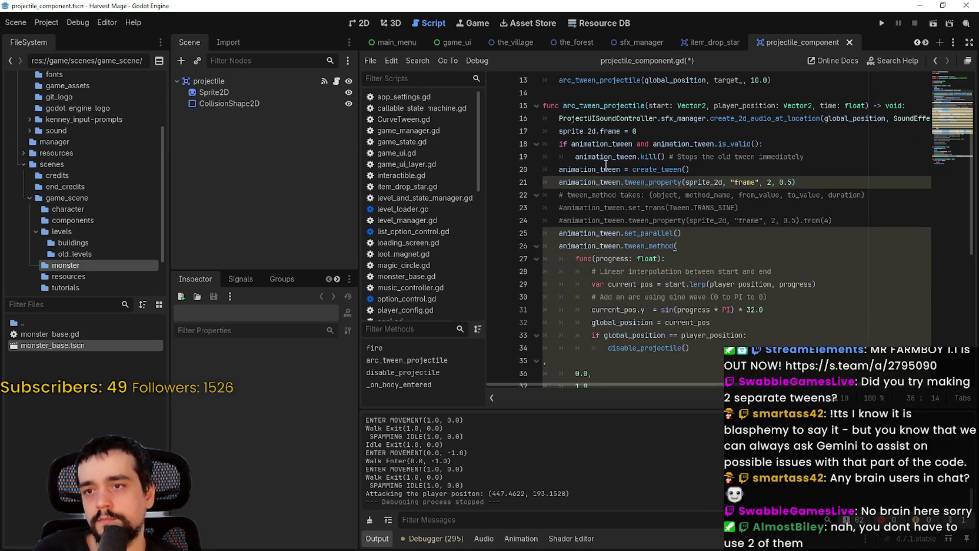
left_click(585, 181)
double_click(585, 181)
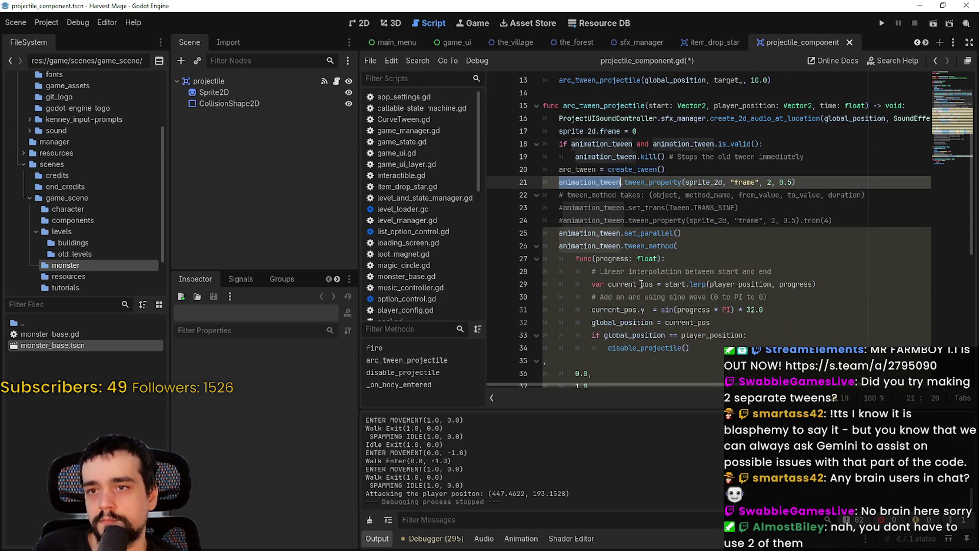
left_click(670, 208)
key("Up")
key("Up")
key("Up")
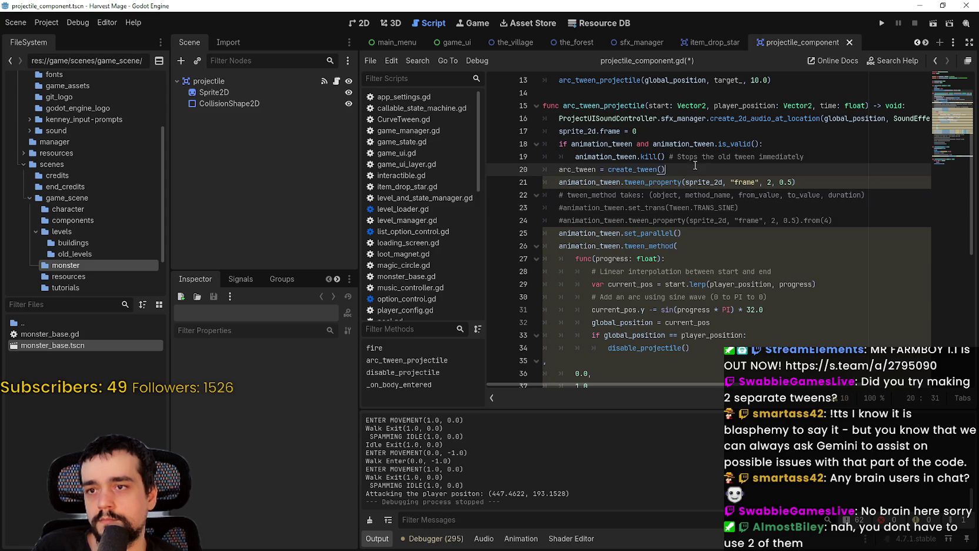
Step: Undo the rename so line 20 assigns create_tween() to animation_tween again
key("ctrl+z")
scroll(697, 285, "up", 1)
scroll(696, 282, "up", 1)
left_click(696, 282)
scroll(691, 279, "down", 5)
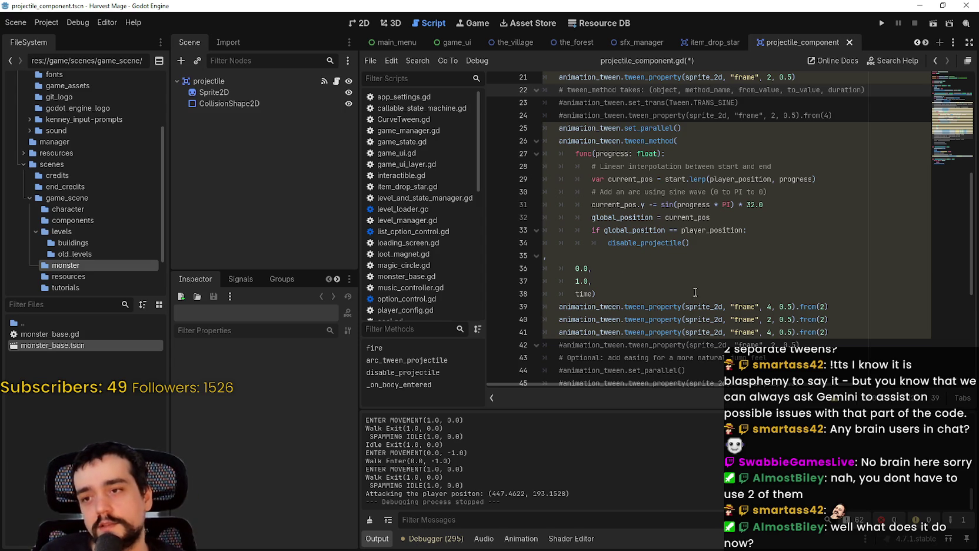
Step: Delete the extra frame tween lines 40–41, keeping a single frame tween
left_click(837, 318)
mouse_move(846, 328)
left_mouse_down()
mouse_move(530, 307)
mouse_move(516, 319)
left_mouse_up()
key("BackSpace")
key("BackSpace")
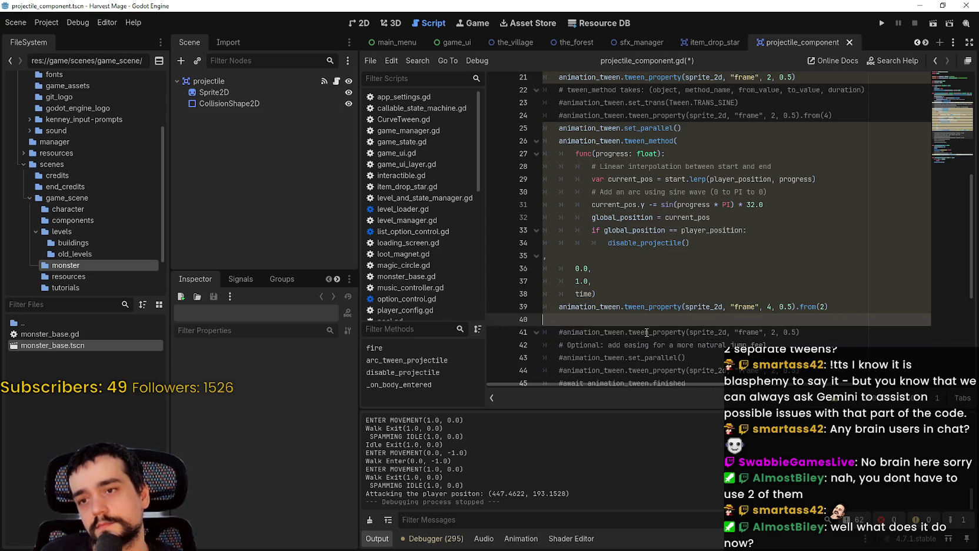
Step: Add animation_tween.set_loops() after the tween_method call, save the script, and run the project
left_click(654, 290)
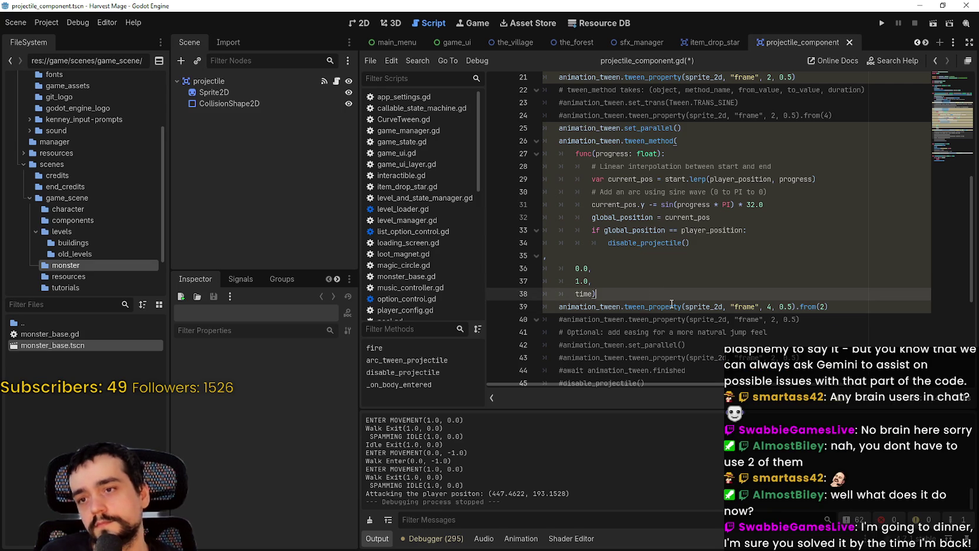
key("Return")
type("anim")
key("Return")
type("set_lo")
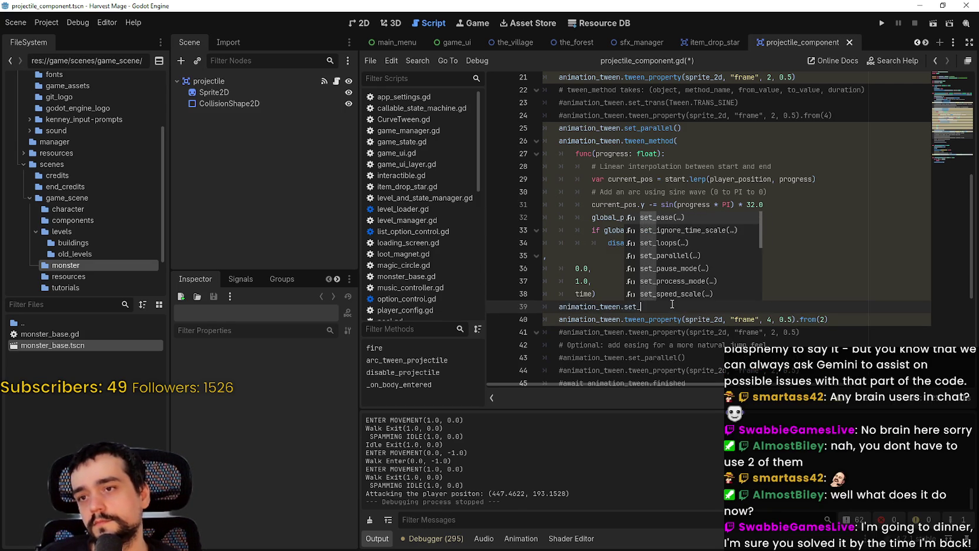
key("Return")
key("Up")
key("Up")
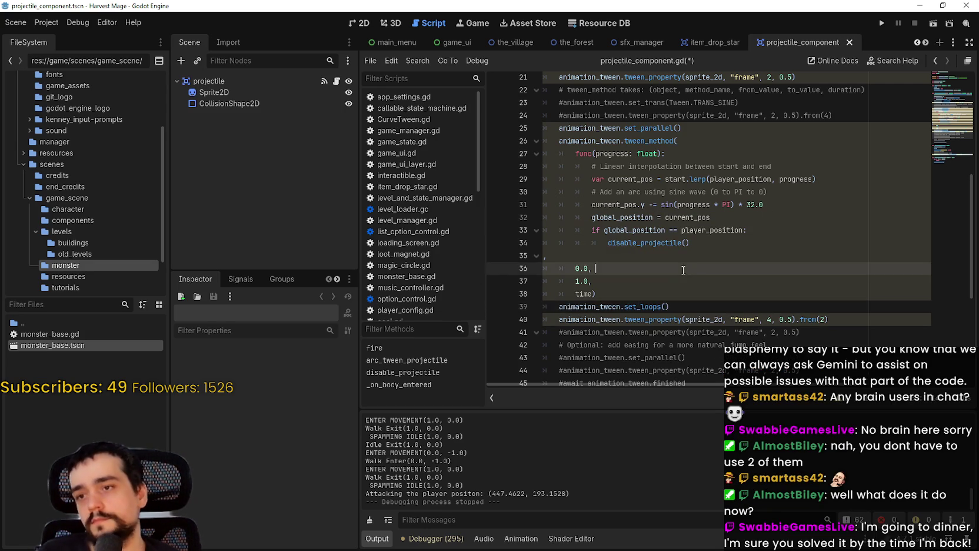
key("ctrl+s")
left_click(882, 23)
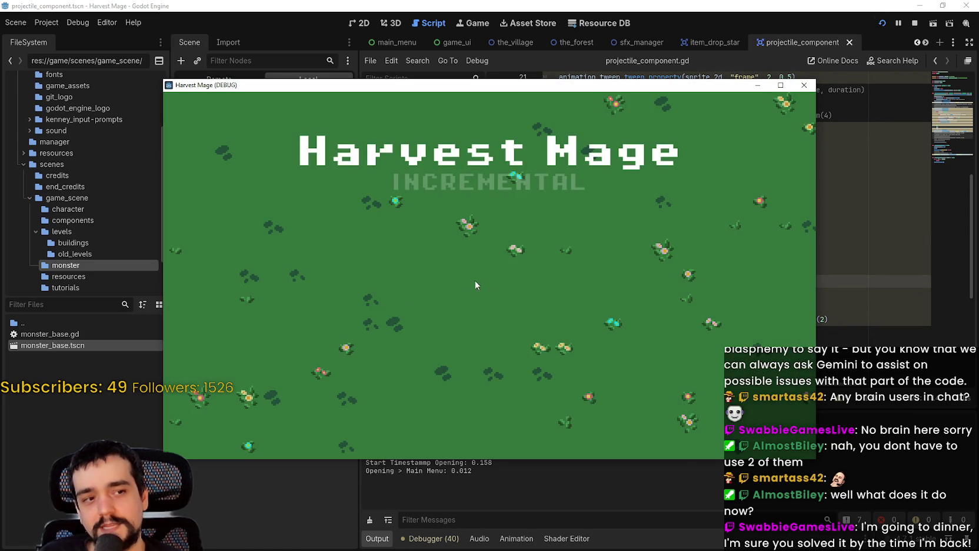
Step: Continue into the Harvest Mage level, maximize it, and walk the wizard toward the spiky monster
left_click(328, 281)
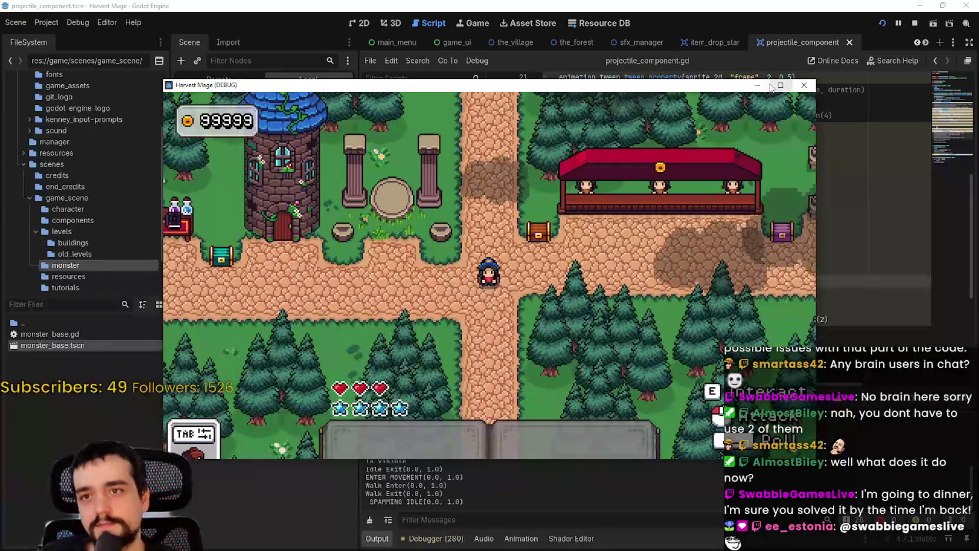
left_click(781, 85)
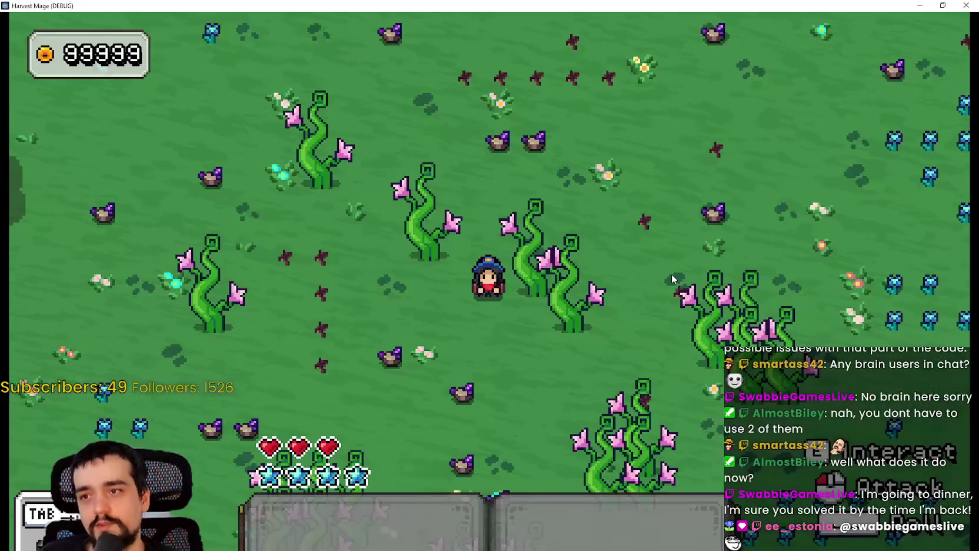
key("d")
key("w")
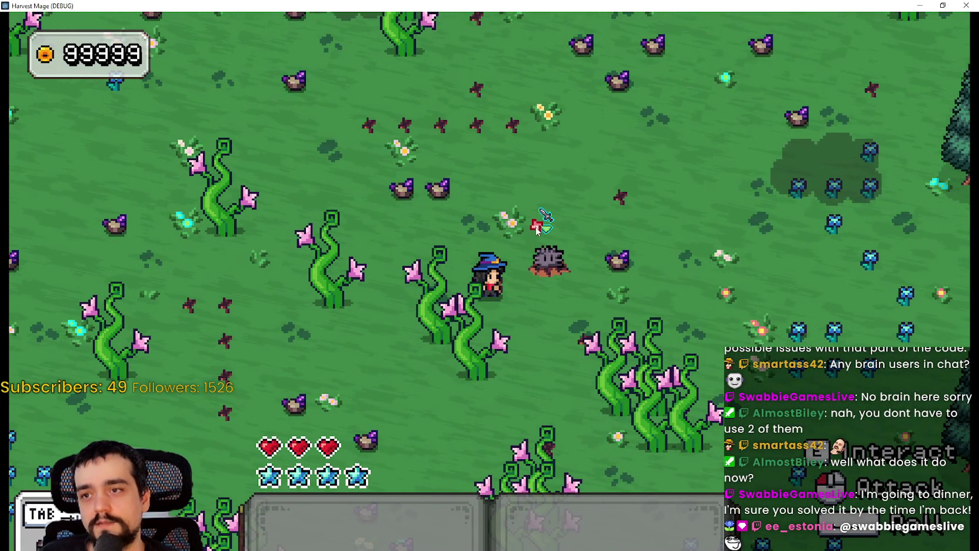
left_click(974, 7)
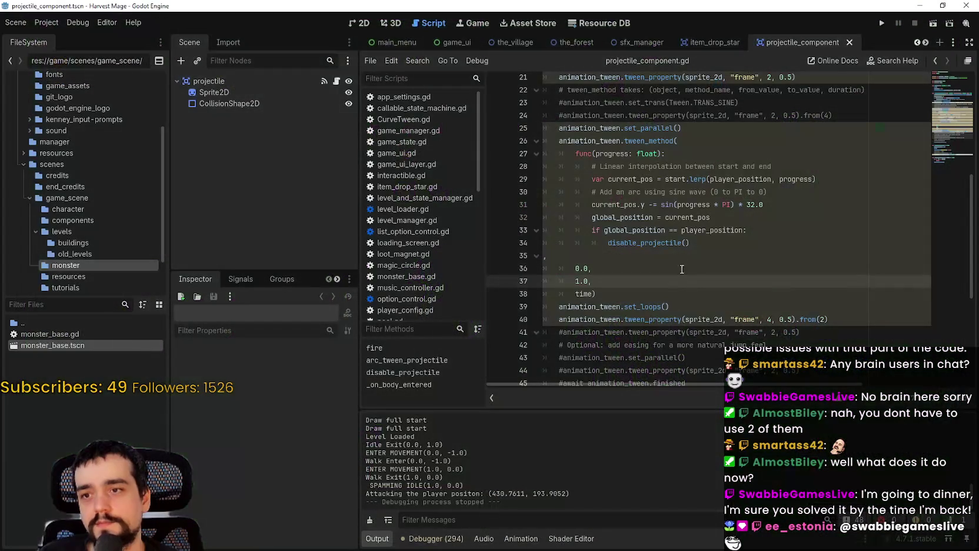
Step: Comment out the tween_method arc block on lines 26–38 and test-run the game
mouse_move(615, 295)
left_mouse_down()
mouse_move(518, 172)
mouse_move(511, 141)
left_mouse_up()
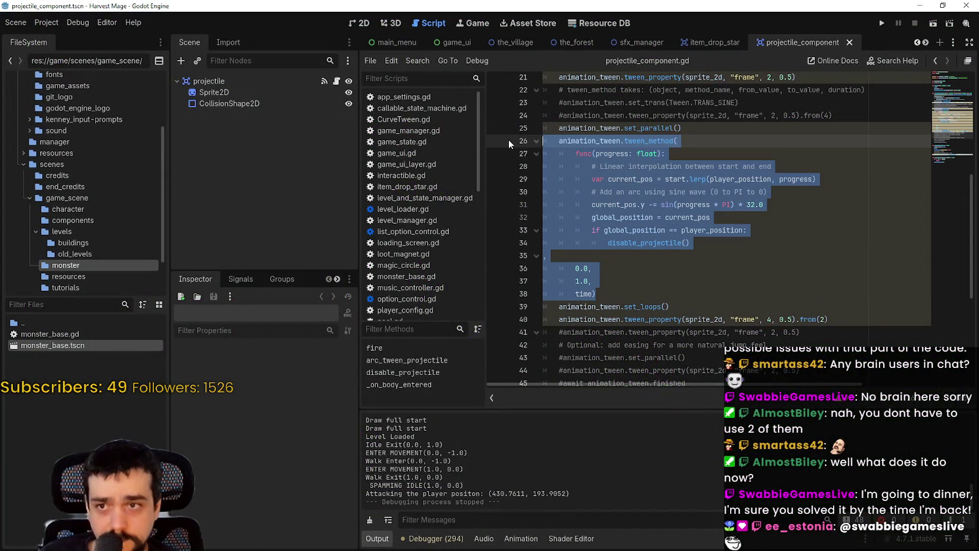
key("ctrl+k")
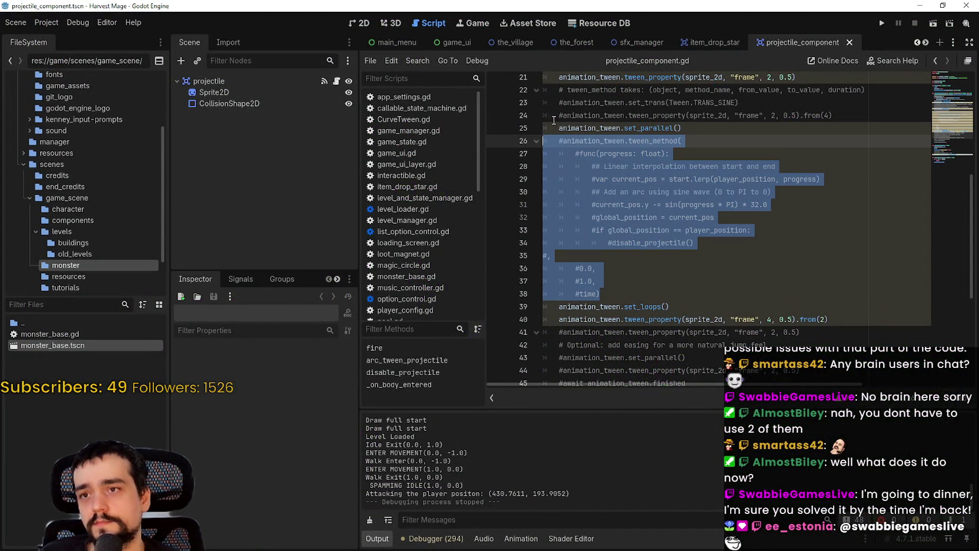
left_click(882, 23)
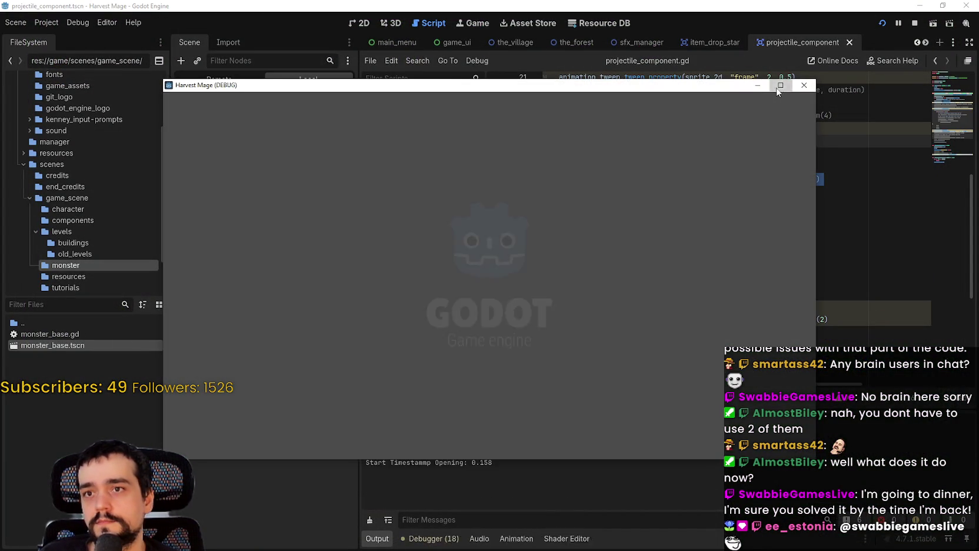
left_click(780, 85)
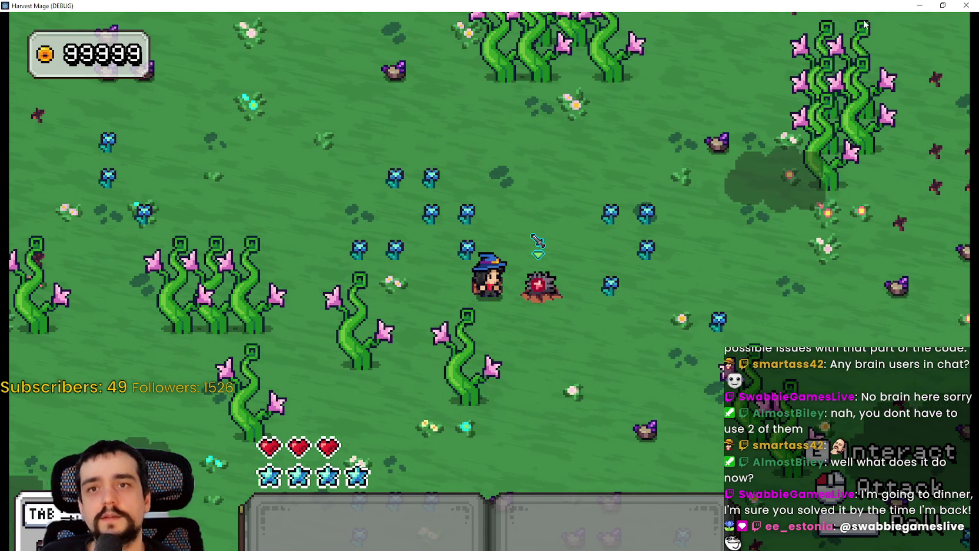
left_click(969, 6)
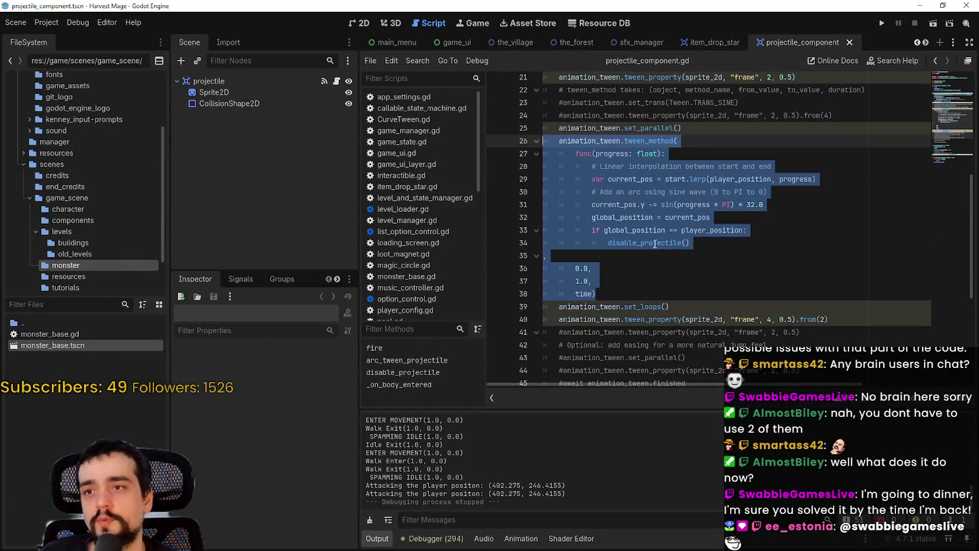
Step: Run the game with F5, continue the saved game, and walk the mage to a hedgehog enemy
key("F5")
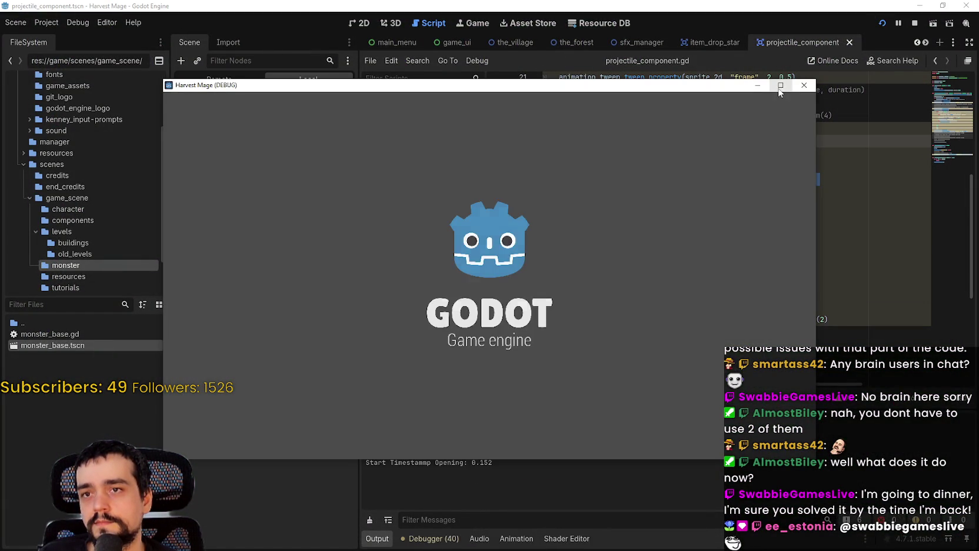
left_click(780, 86)
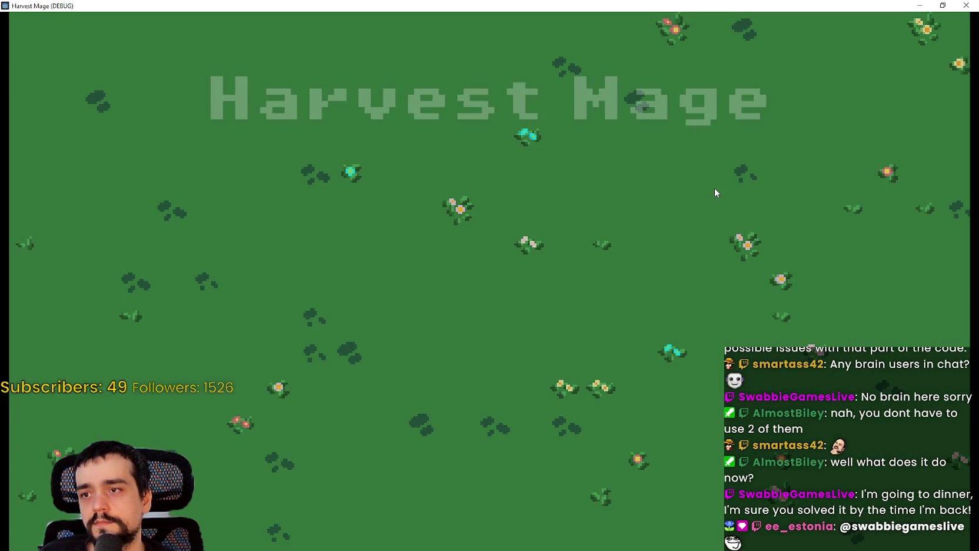
key("Return")
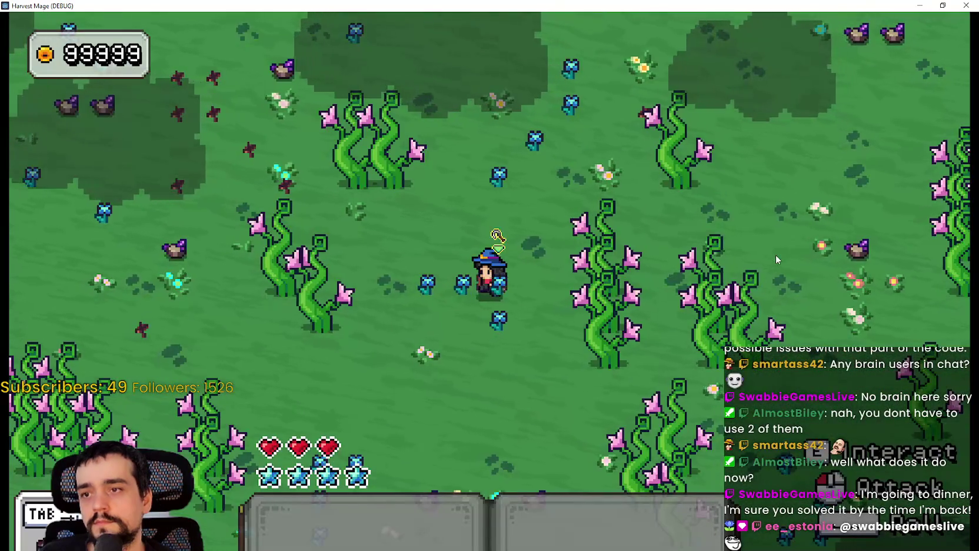
key("a")
key("s")
key("a")
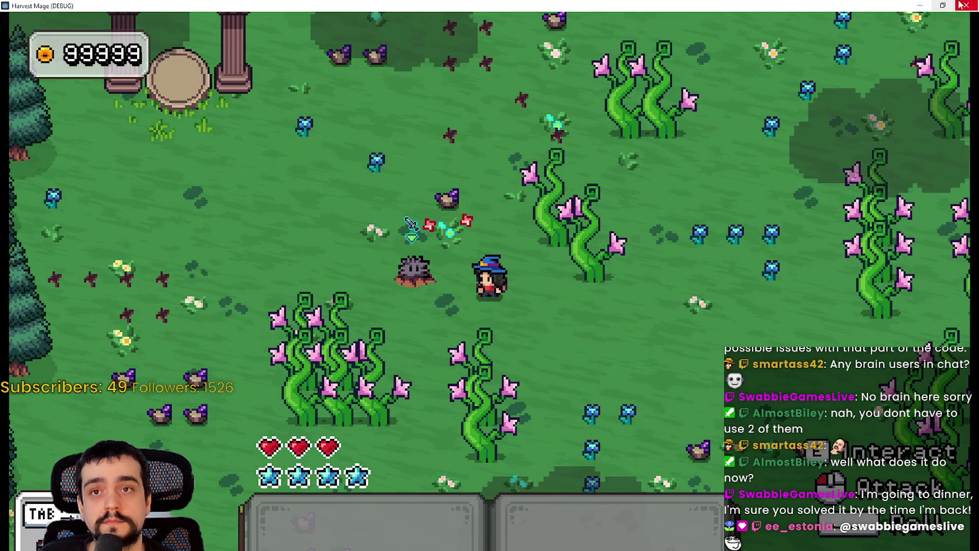
key("alt+F4")
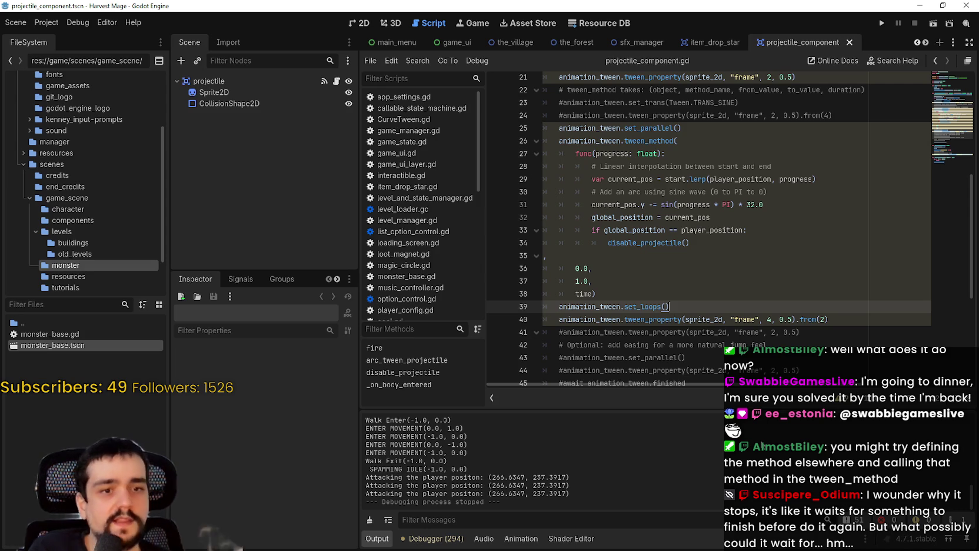
Step: Declare func arc_the_tween() -> void: on empty line 48
scroll(629, 266, "down", 4)
left_click(629, 266)
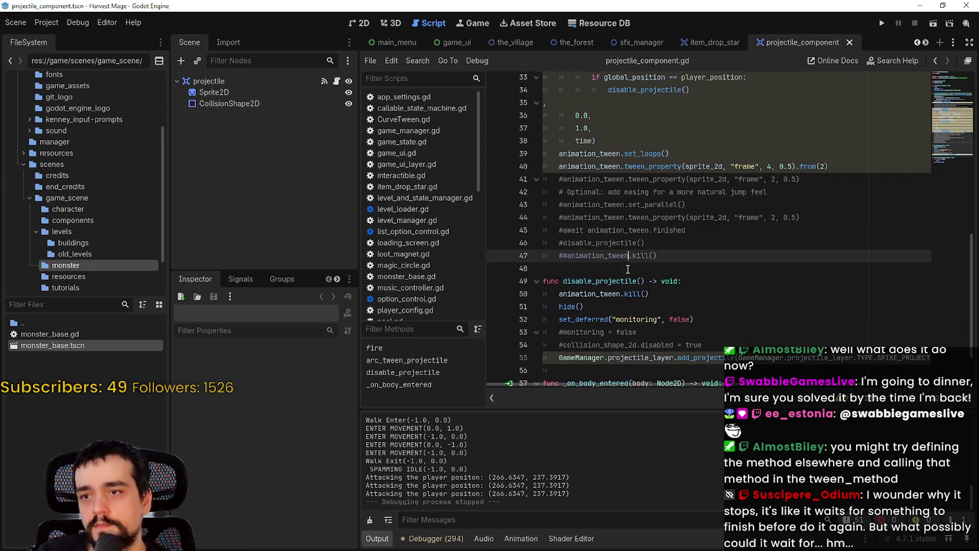
scroll(629, 266, "up", 1)
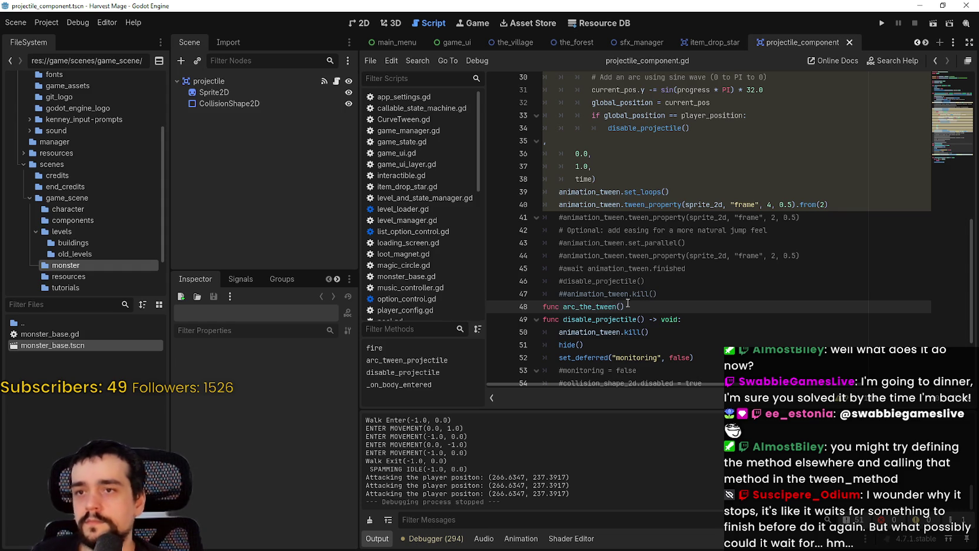
left_click(683, 309)
type("-> void")
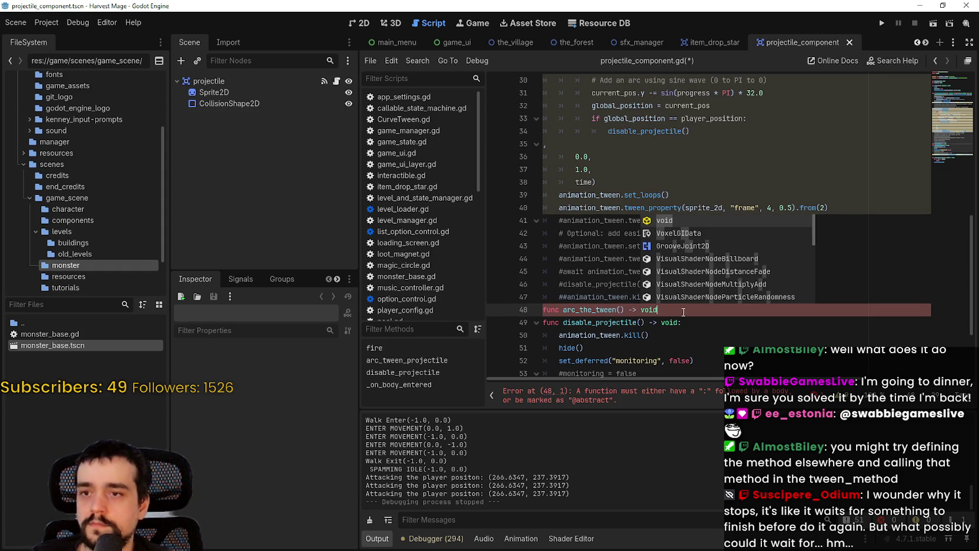
key("Right")
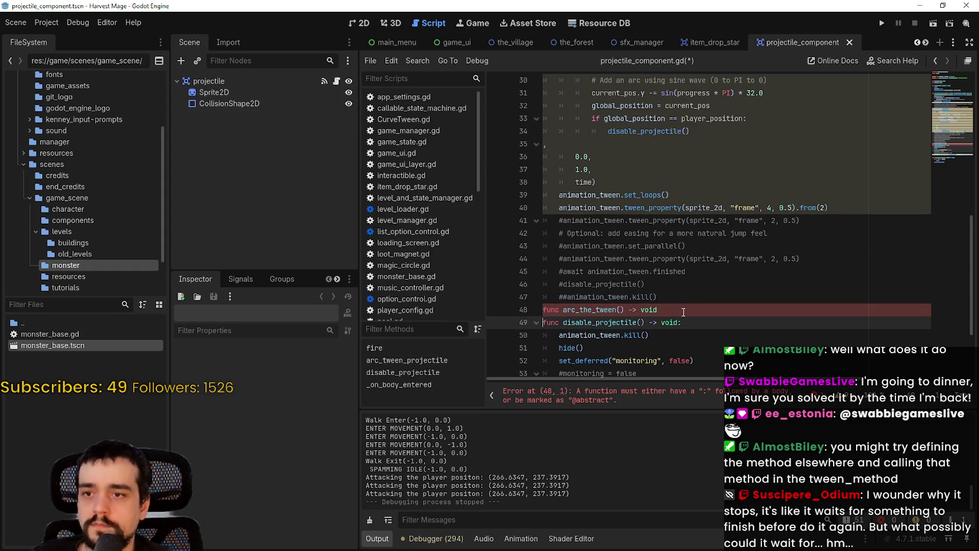
left_click(683, 311)
type(":")
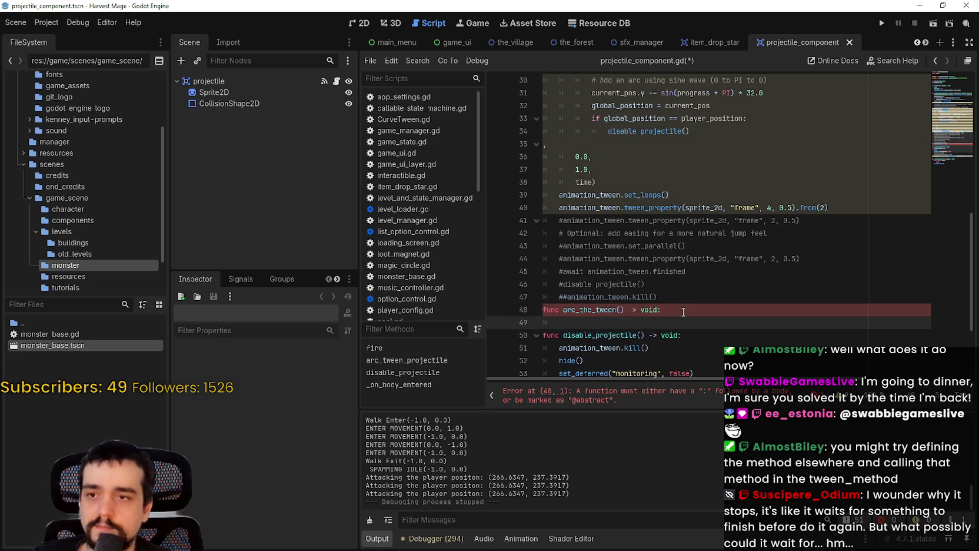
Step: Copy 'progress: float' from the line 27 lambda into arc_the_tween's parentheses
scroll(718, 262, "up", 3)
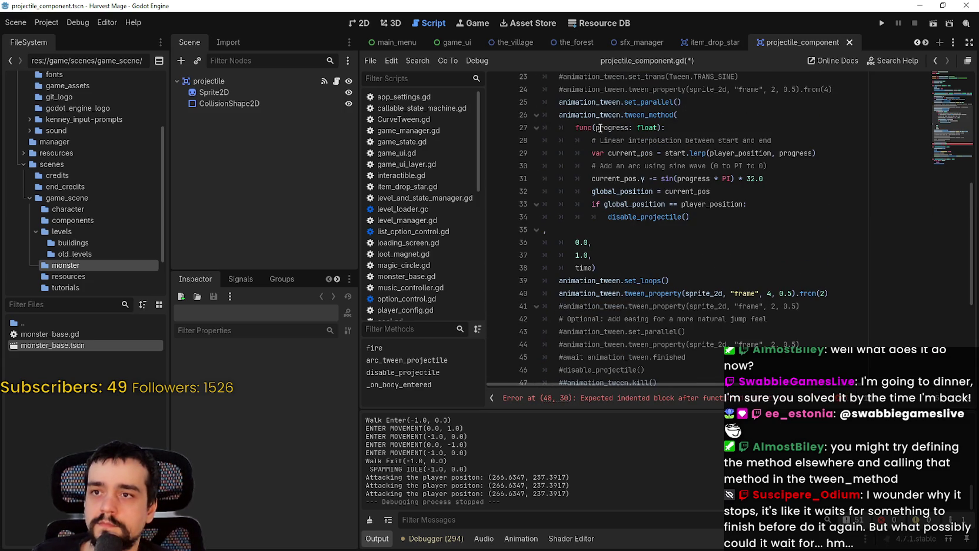
mouse_move(591, 268)
left_mouse_down()
mouse_move(544, 236)
mouse_move(550, 131)
left_mouse_up()
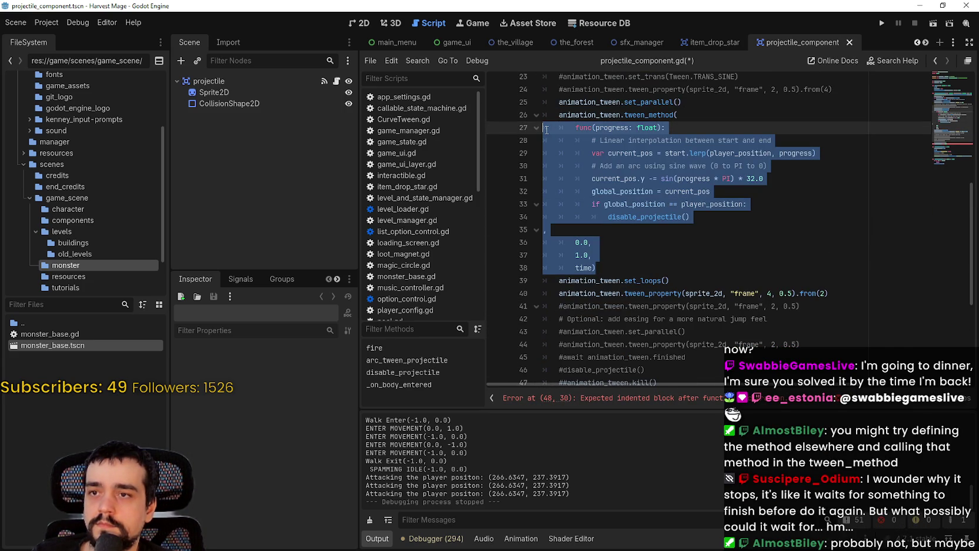
left_click_drag(613, 269, 589, 128)
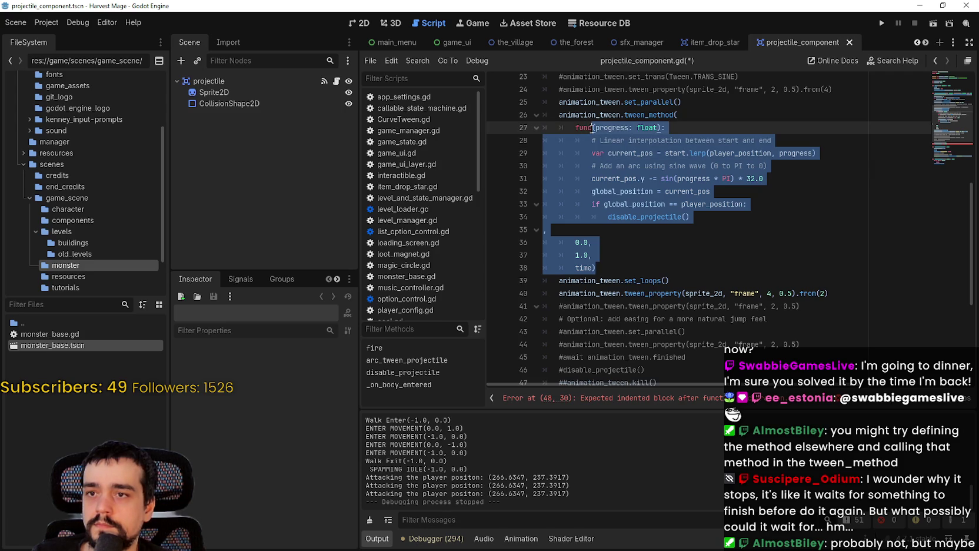
mouse_move(642, 117)
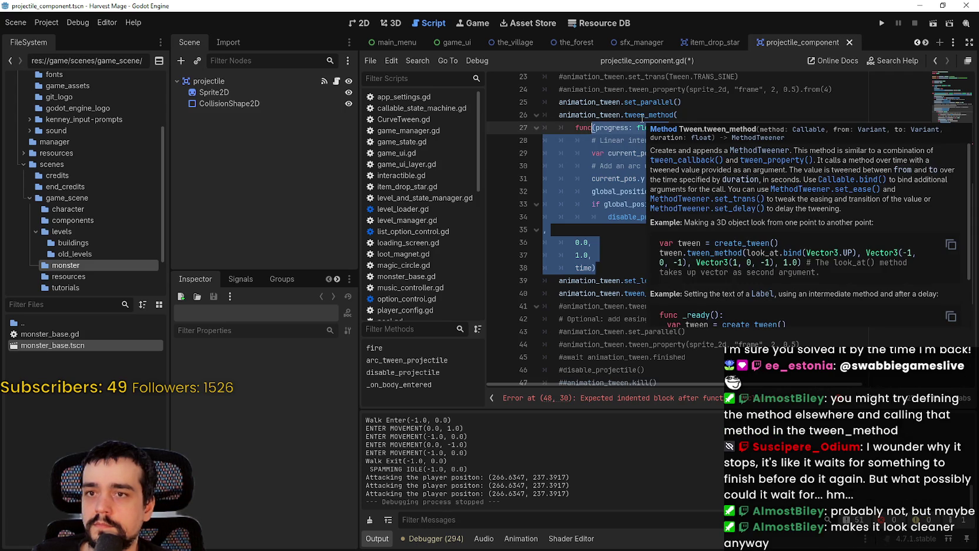
left_click(644, 161)
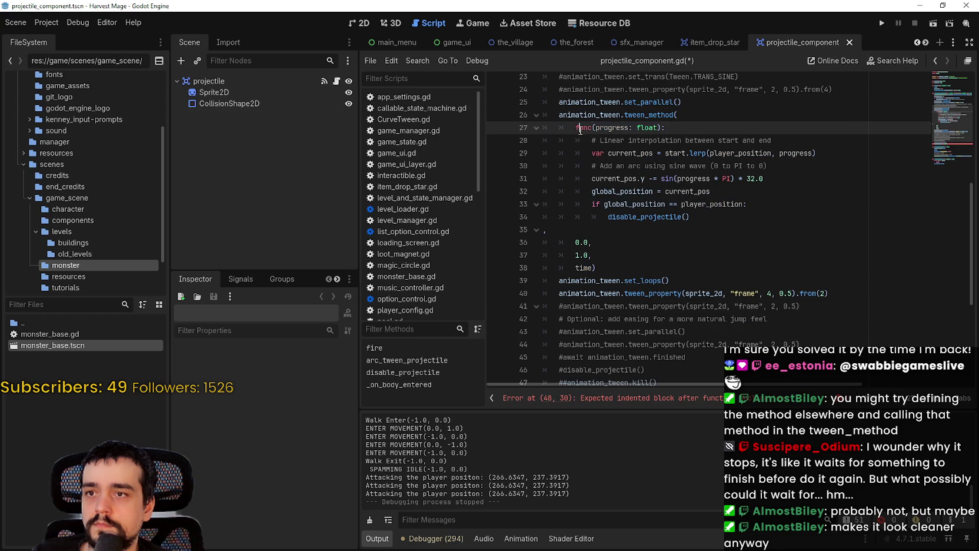
double_click(618, 129)
left_click_drag(618, 134, 658, 128)
key("ctrl+c")
scroll(627, 306, "down", 2)
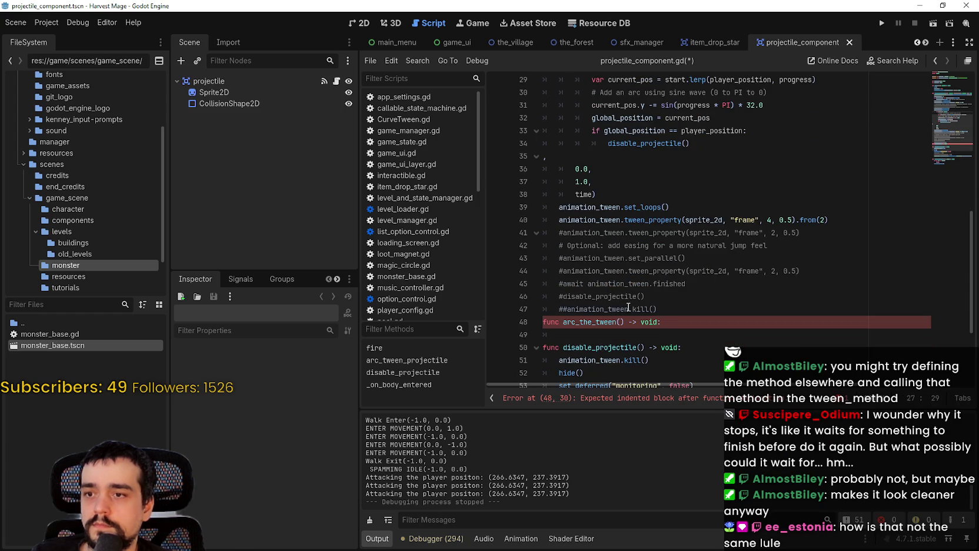
left_click(629, 323)
key("ctrl+v")
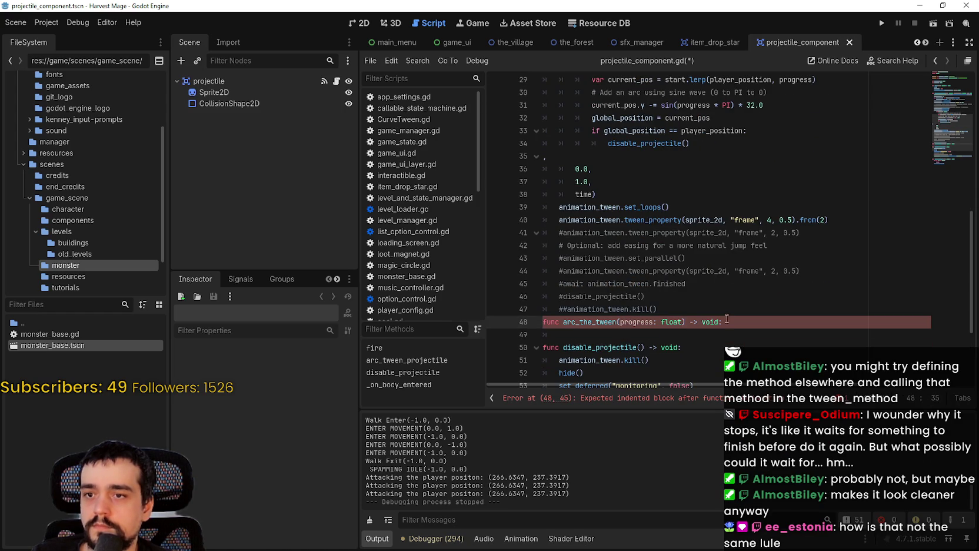
left_click(741, 333)
scroll(730, 344, "up", 3)
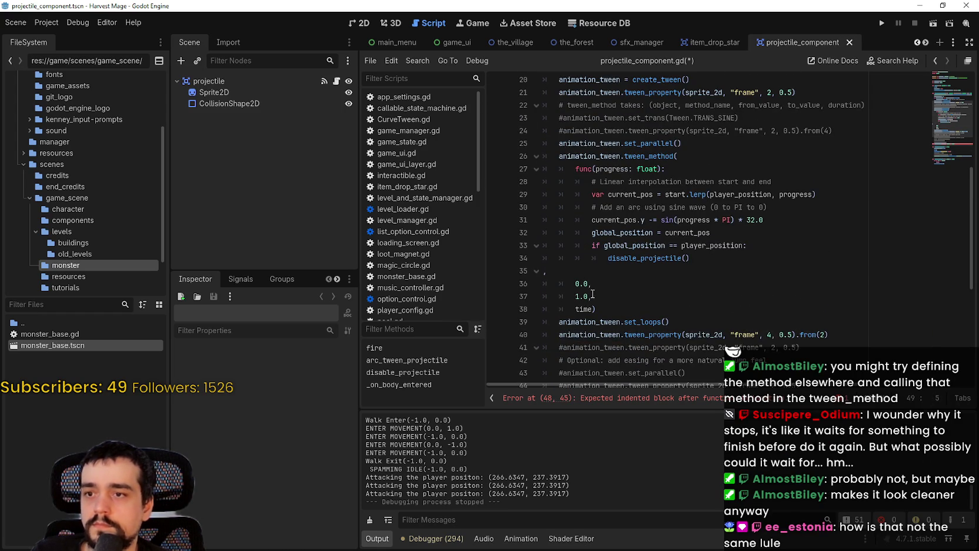
mouse_move(693, 258)
left_mouse_down()
mouse_move(574, 219)
mouse_move(561, 169)
mouse_move(545, 182)
left_mouse_up()
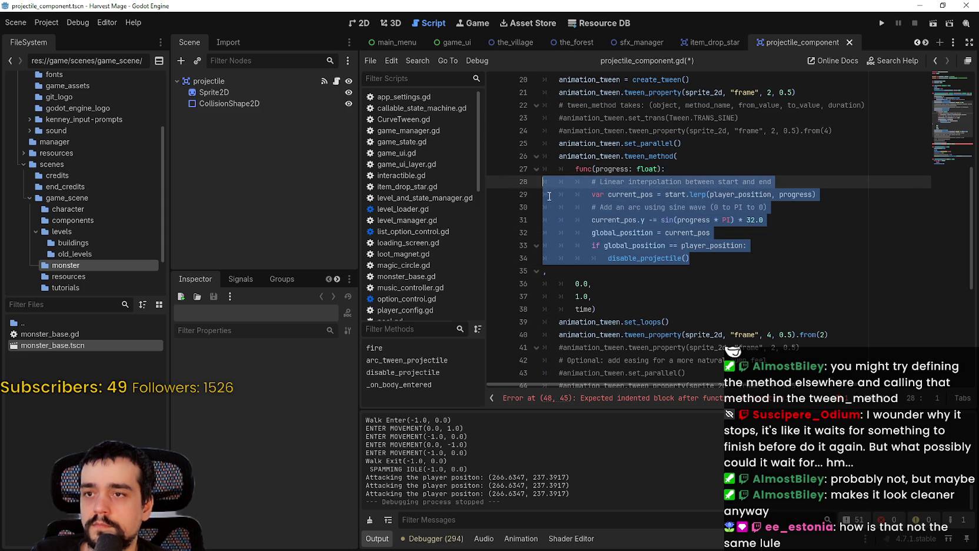
Step: Paste the copied lerp-and-sine lambda body into arc_the_tween and dedent it
scroll(612, 257, "down", 2)
key("ctrl+c")
scroll(613, 257, "down", 4)
left_click(589, 220)
key("ctrl+v")
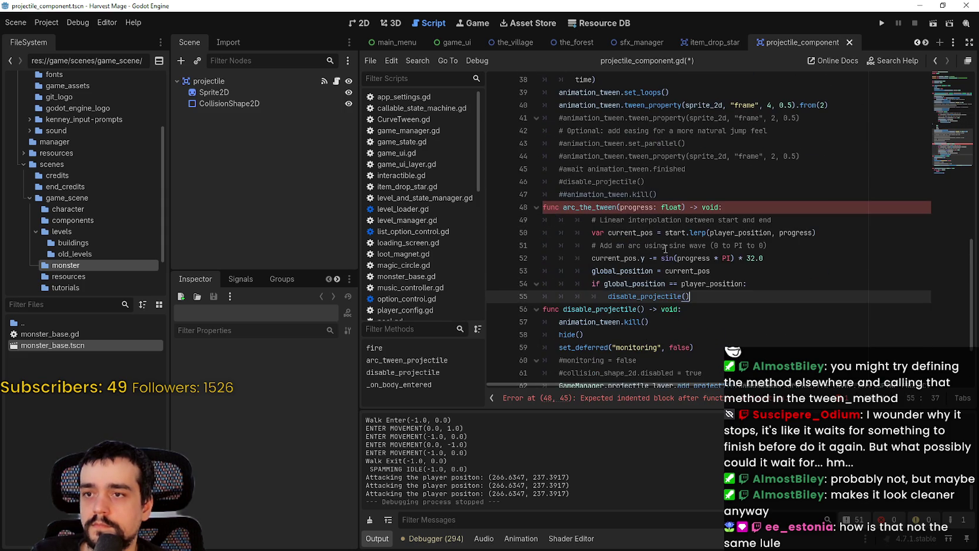
key("shift+Up")
key("shift+Up")
key("shift+Up")
key("shift+Tab")
key("shift+Tab")
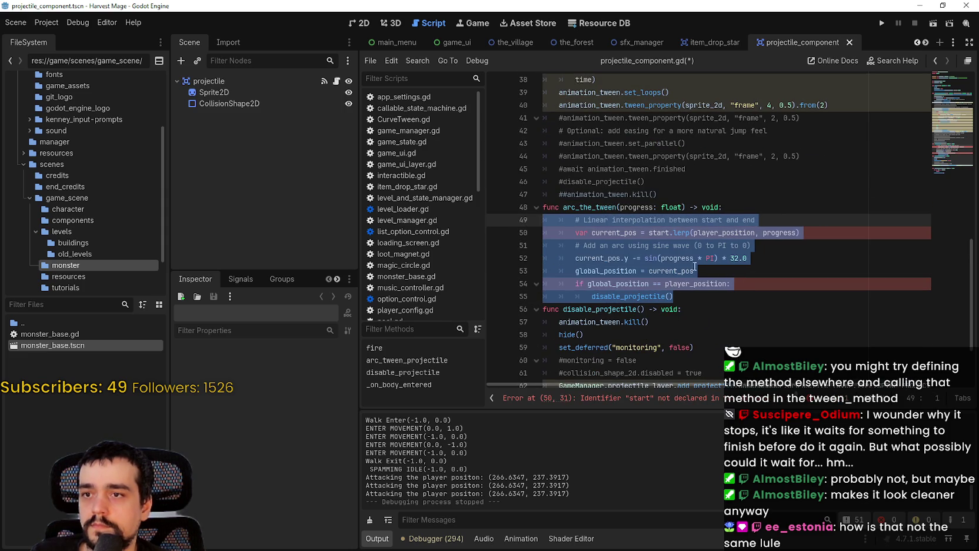
left_click(714, 303)
left_click(705, 292)
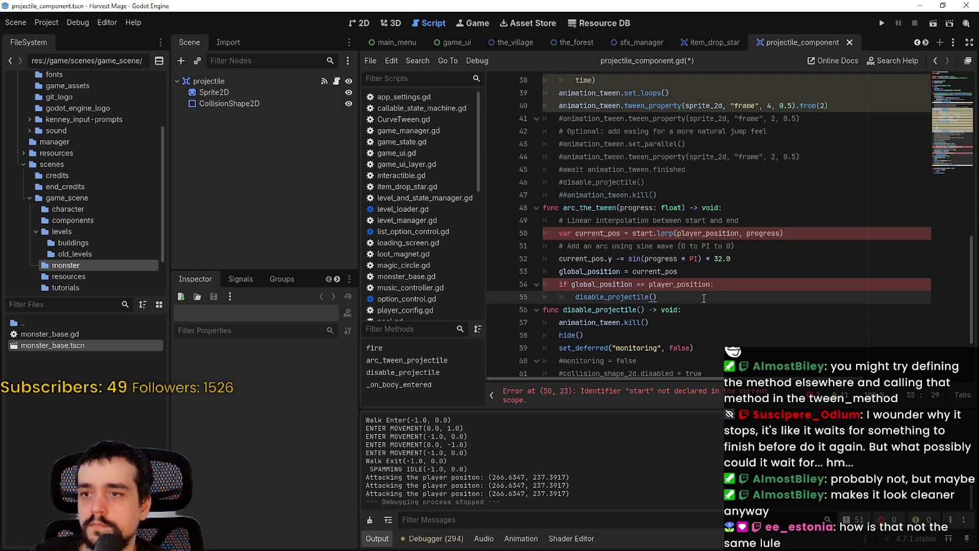
key("Return")
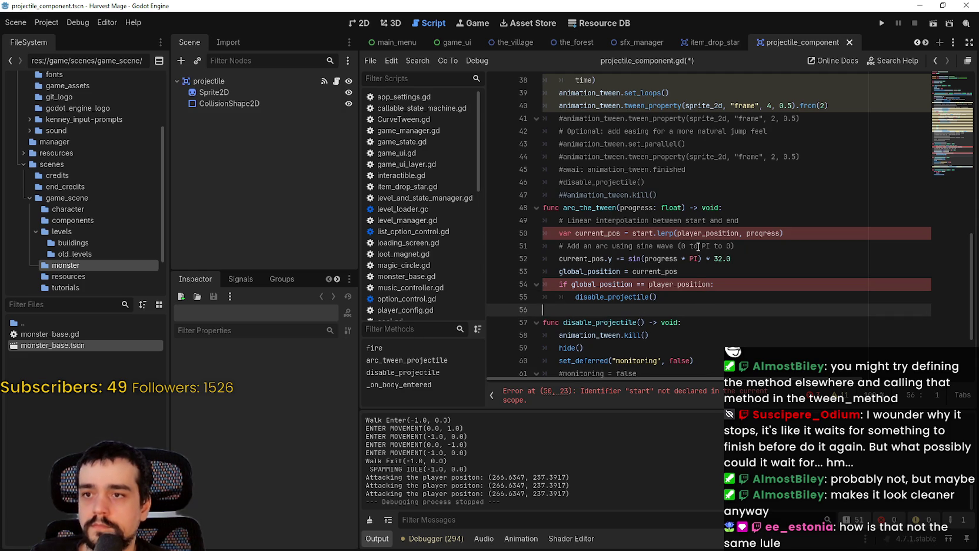
Step: Add a player_positon: Vector2 parameter to arc_the_tween's signature
double_click(711, 232)
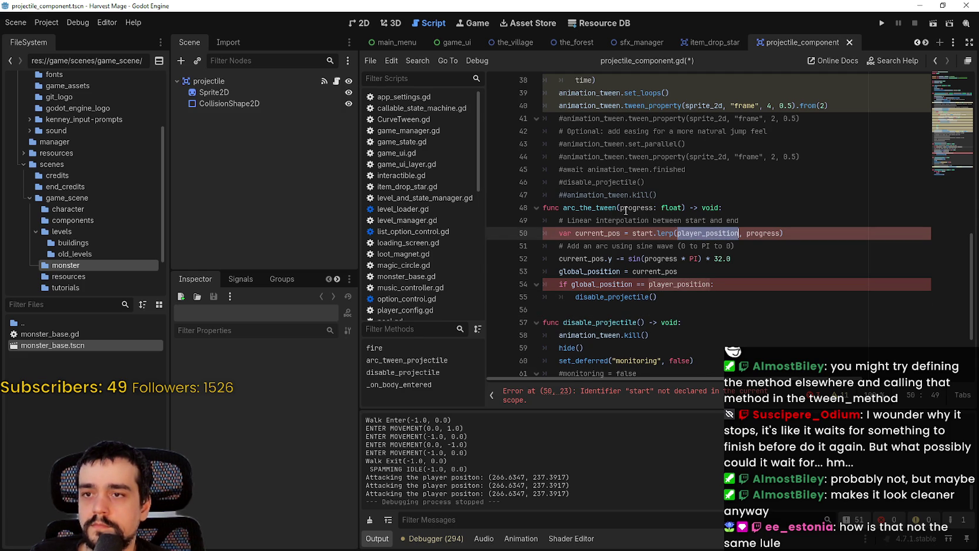
left_click(684, 207)
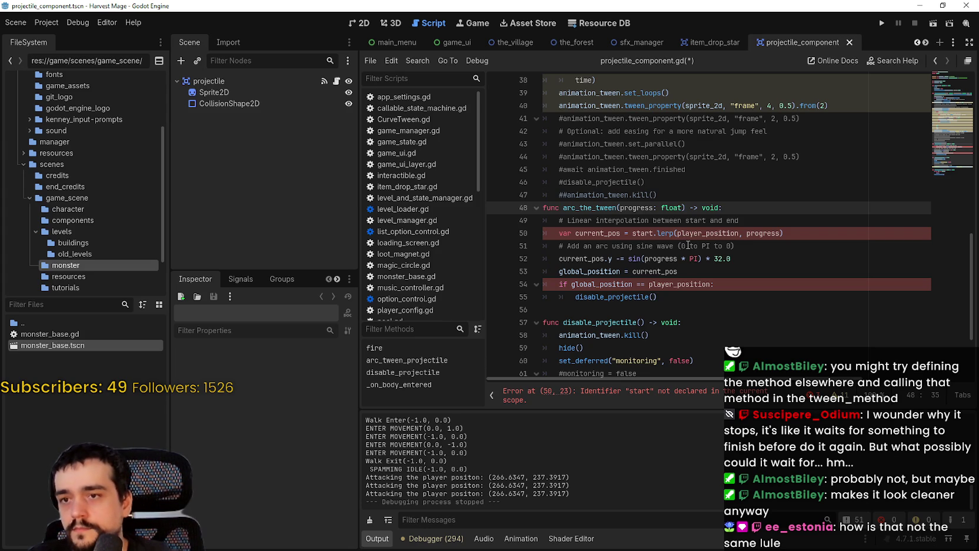
type(", play")
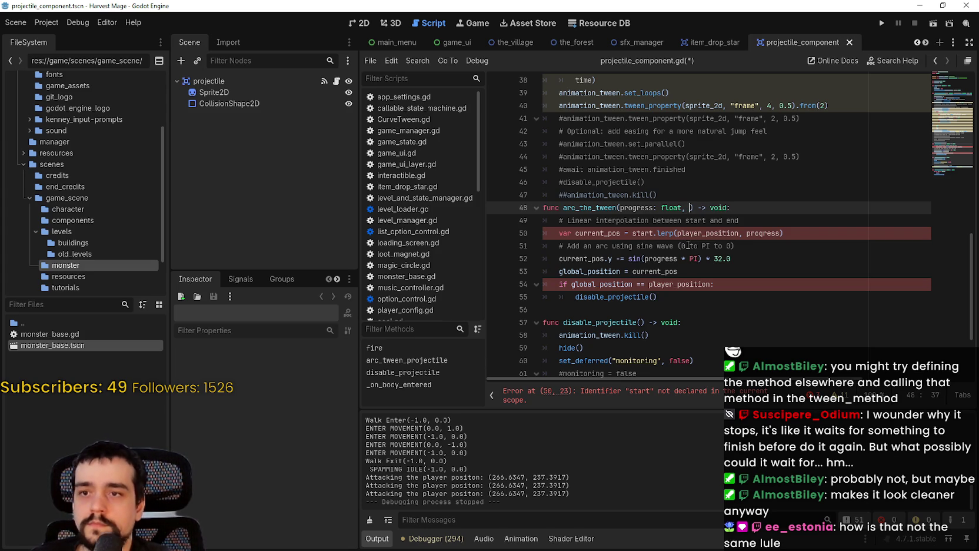
type("er_positon:")
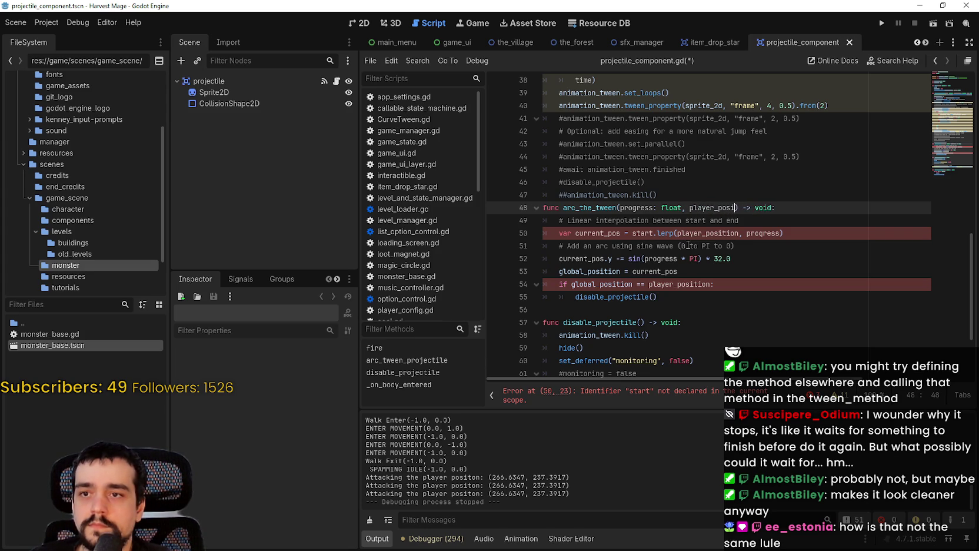
type(" Vecto")
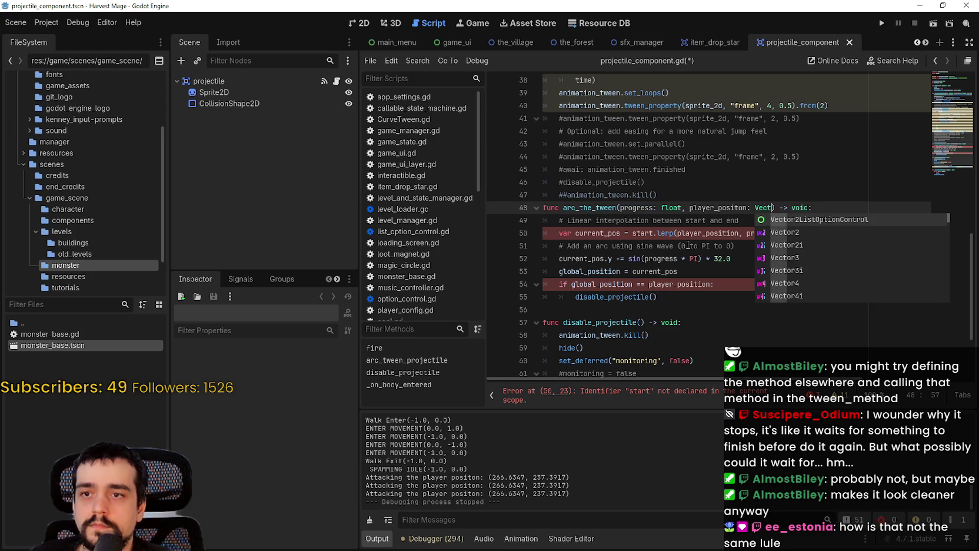
type("r2")
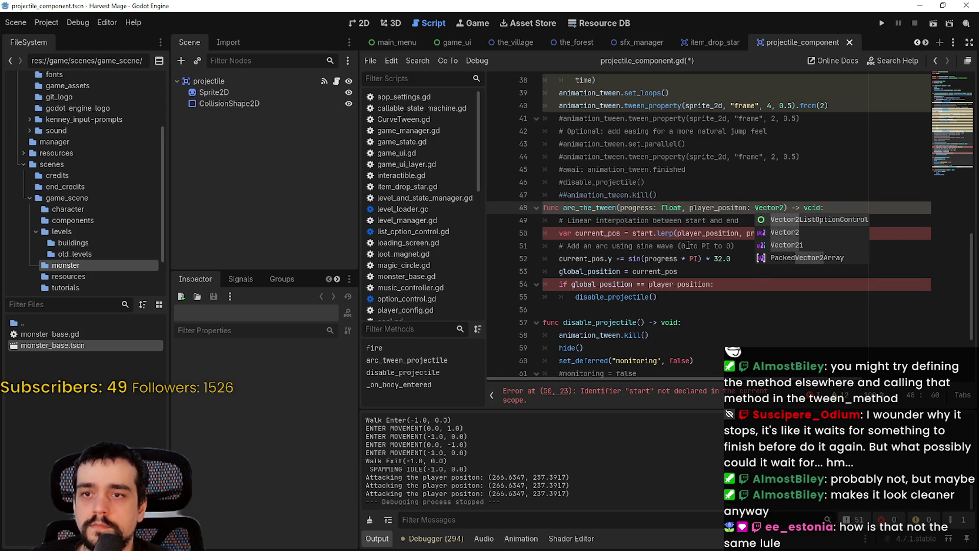
key("Escape")
type(",")
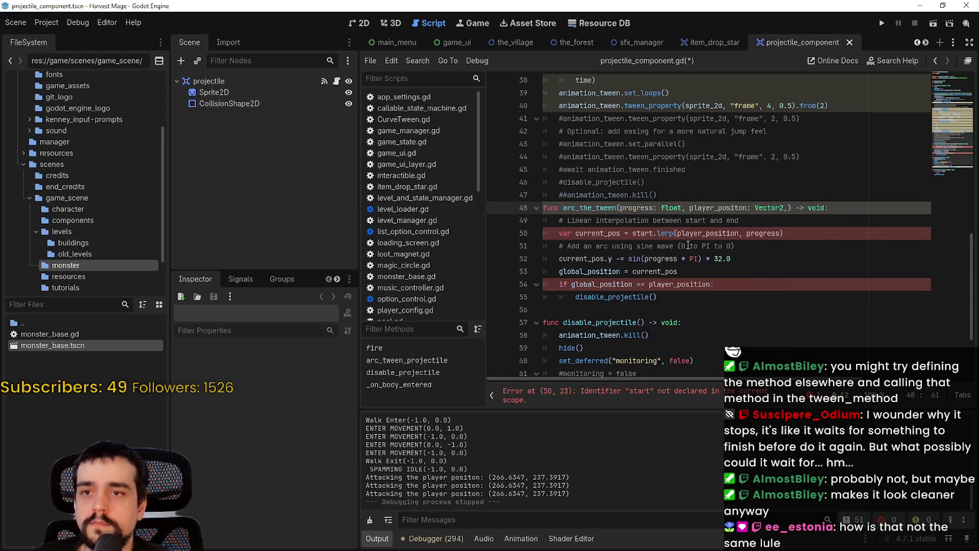
key("BackSpace")
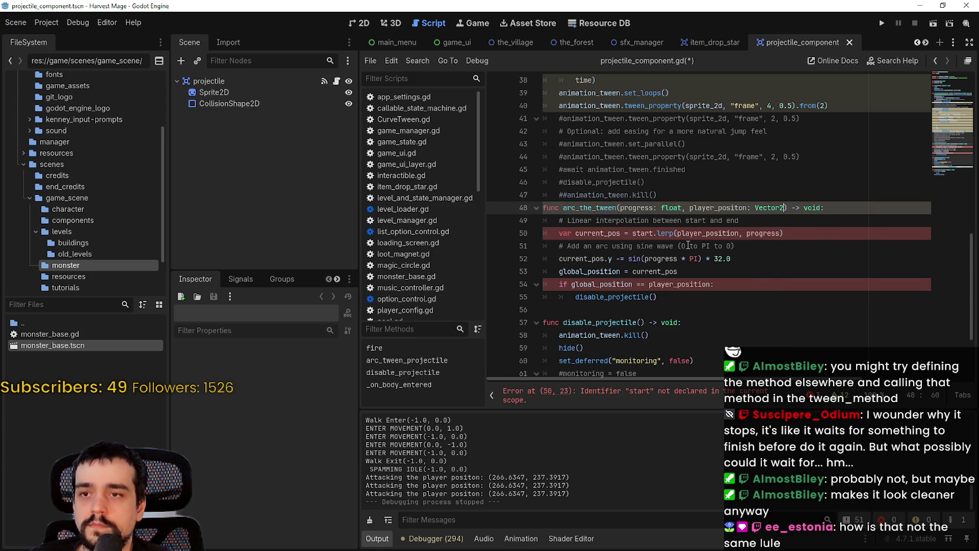
Step: Compare the undeclared 'start' on line 50 with the start used in the tween_method lambda
left_click(555, 232)
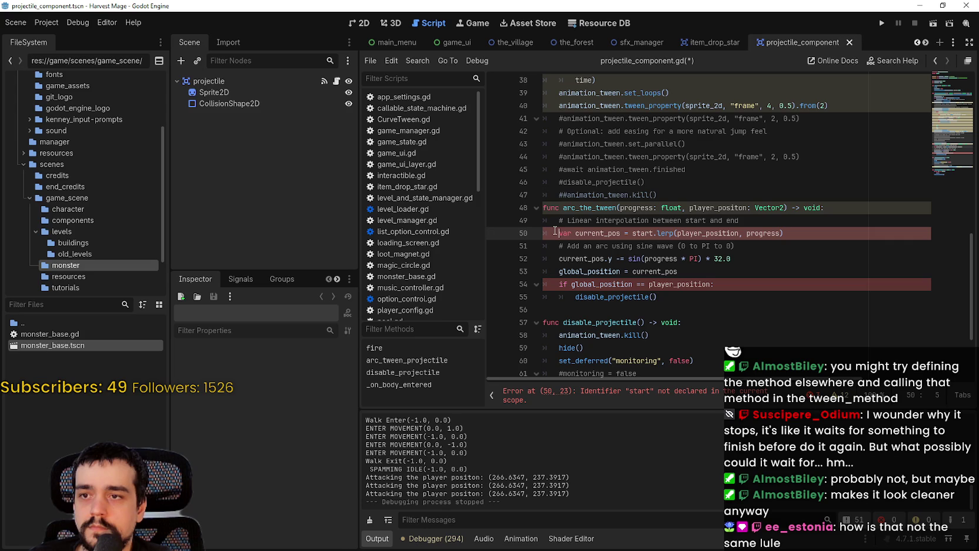
double_click(694, 286)
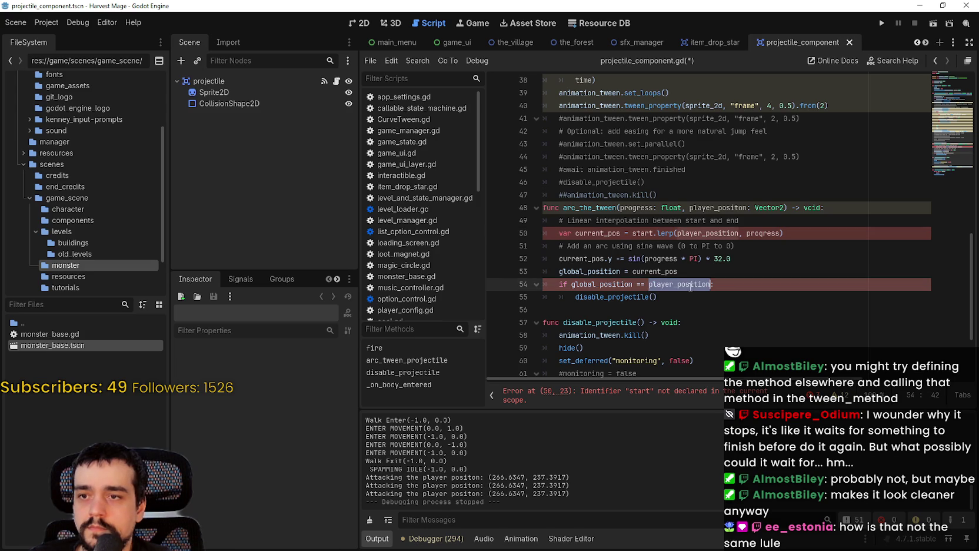
left_click(646, 398)
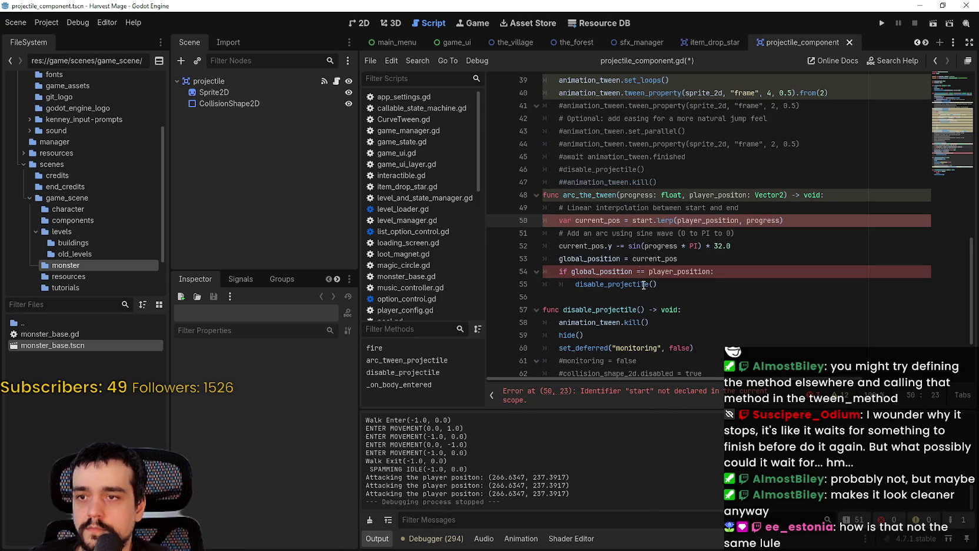
double_click(641, 220)
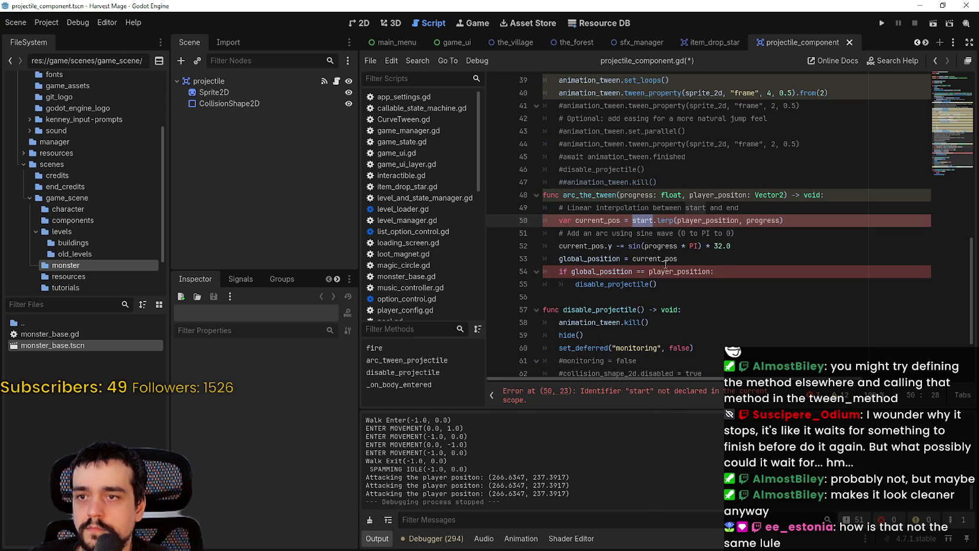
scroll(648, 252, "up", 3)
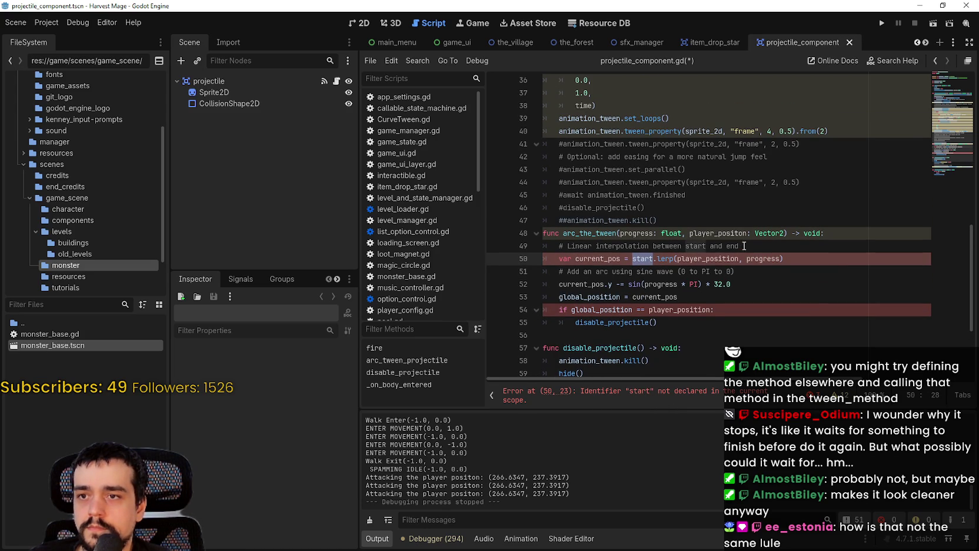
scroll(747, 253, "up", 4)
double_click(674, 143)
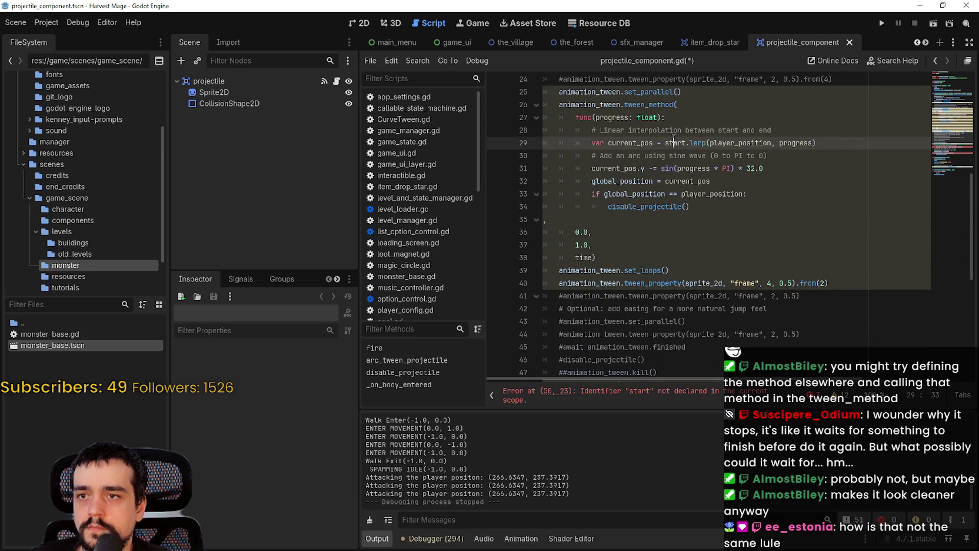
scroll(747, 241, "up", 2)
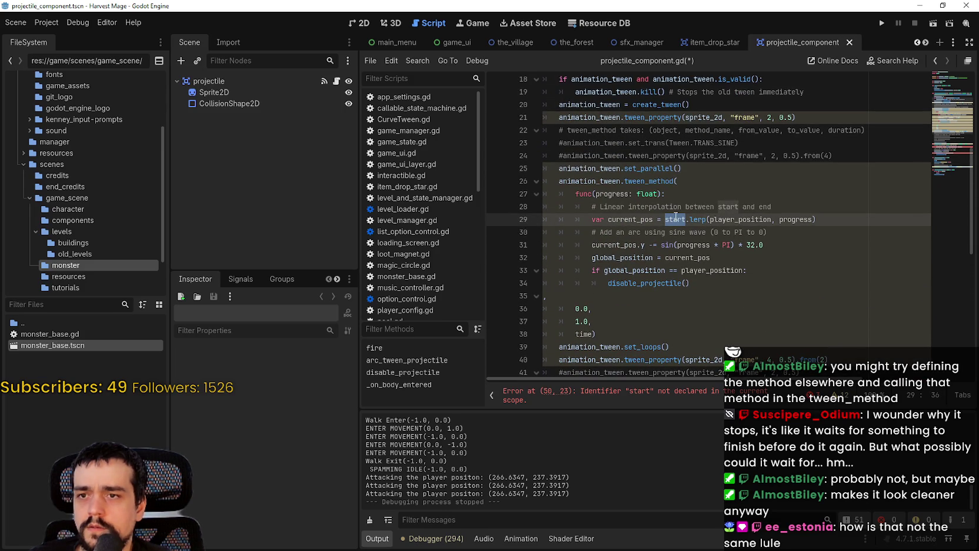
mouse_move(676, 217)
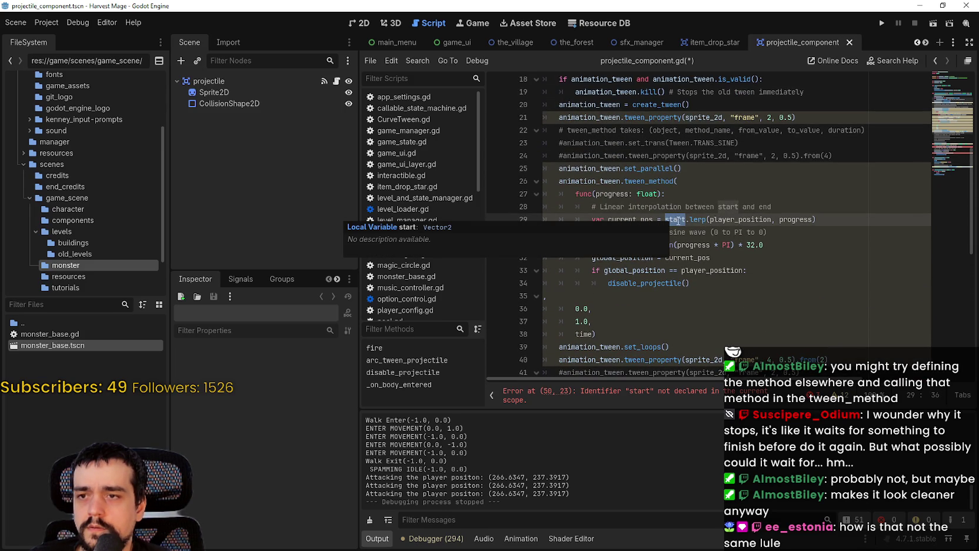
Step: Search for 'start' and check the start parameter in arc_tween_projectile's signature
key("ctrl+f")
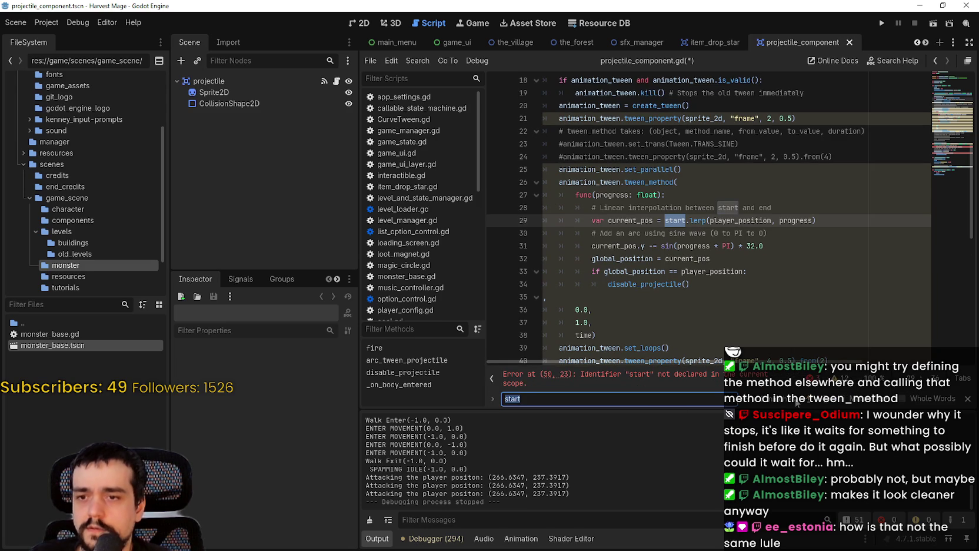
scroll(707, 133, "up", 3)
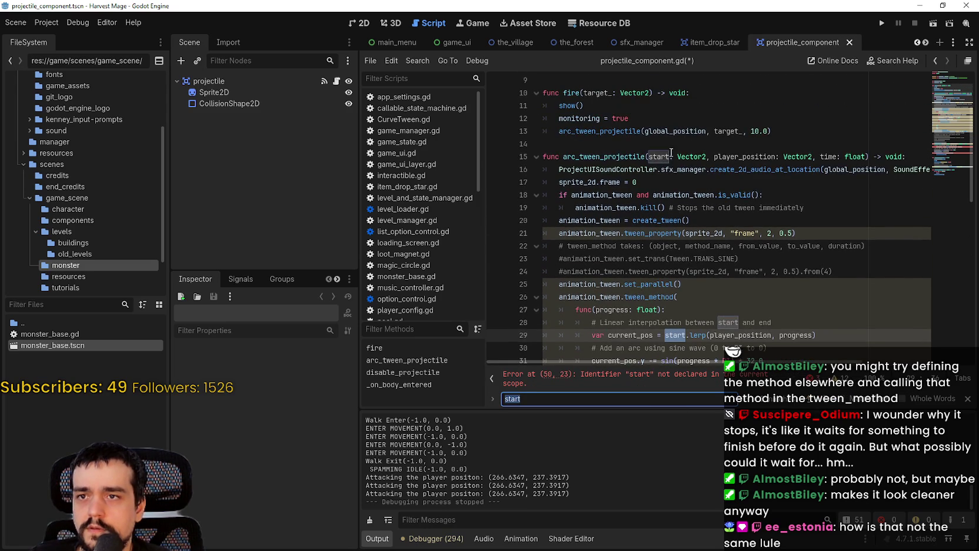
double_click(659, 156)
scroll(702, 286, "down", 2)
scroll(712, 311, "up", 2)
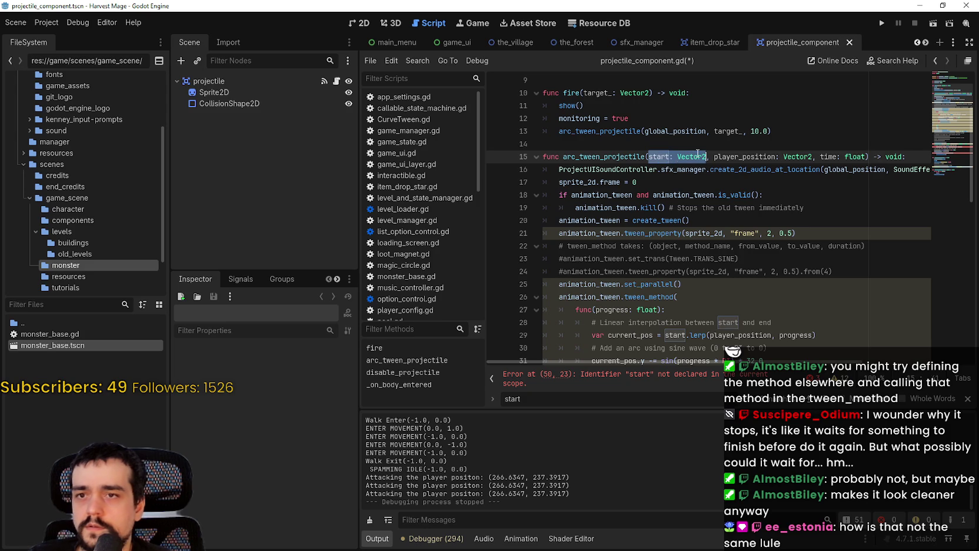
scroll(666, 241, "down", 6)
scroll(665, 242, "down", 2)
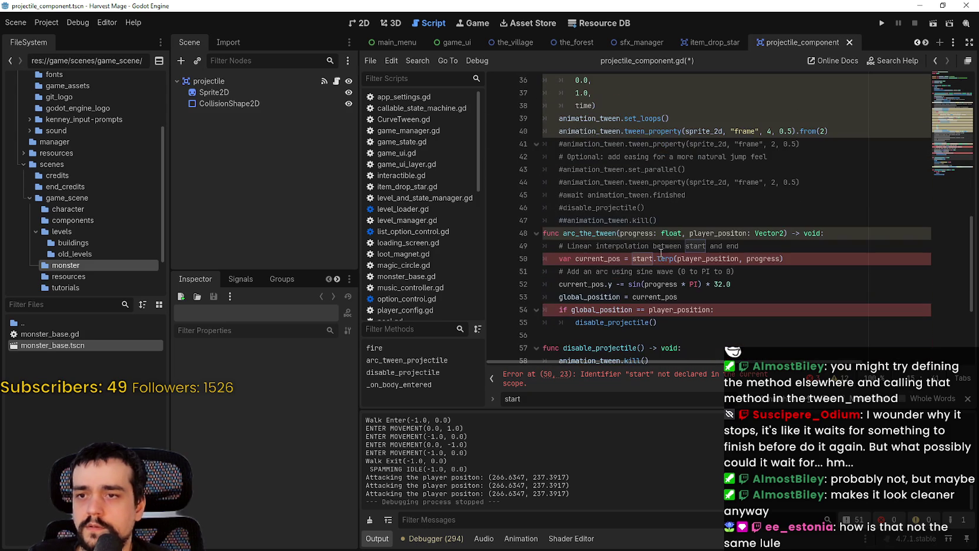
Step: Insert 'start: Vector2,' into arc_the_tween's parameters and save the script
left_click(691, 232)
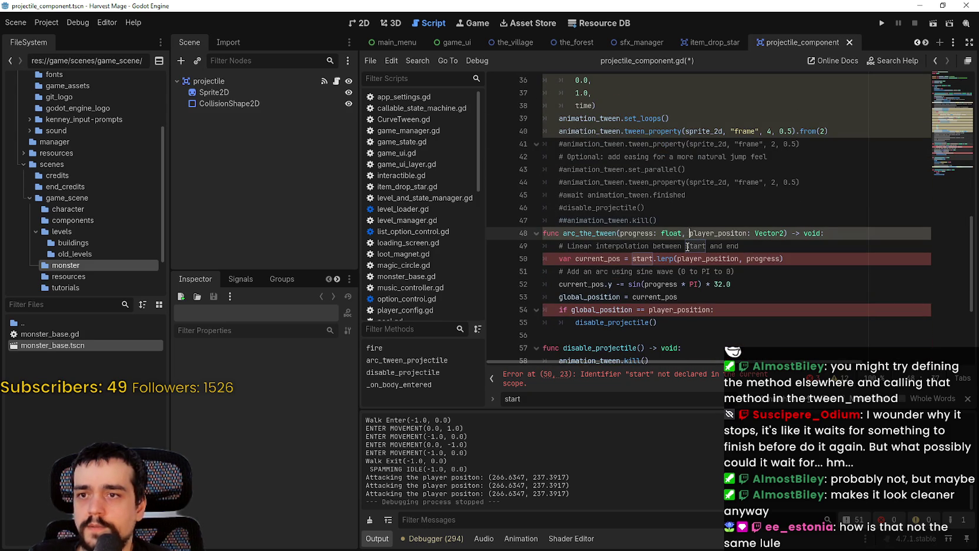
type("start: Vector2,")
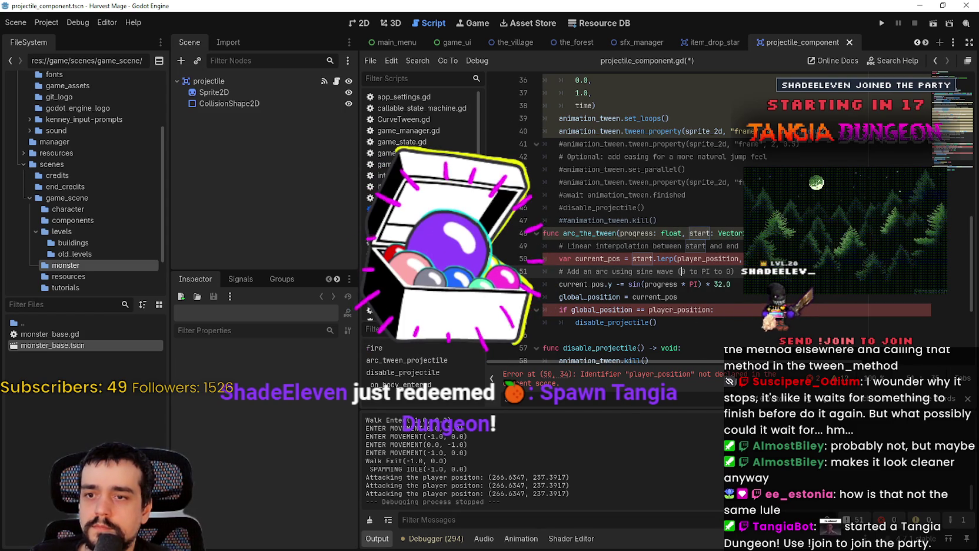
scroll(716, 220, "down", 1)
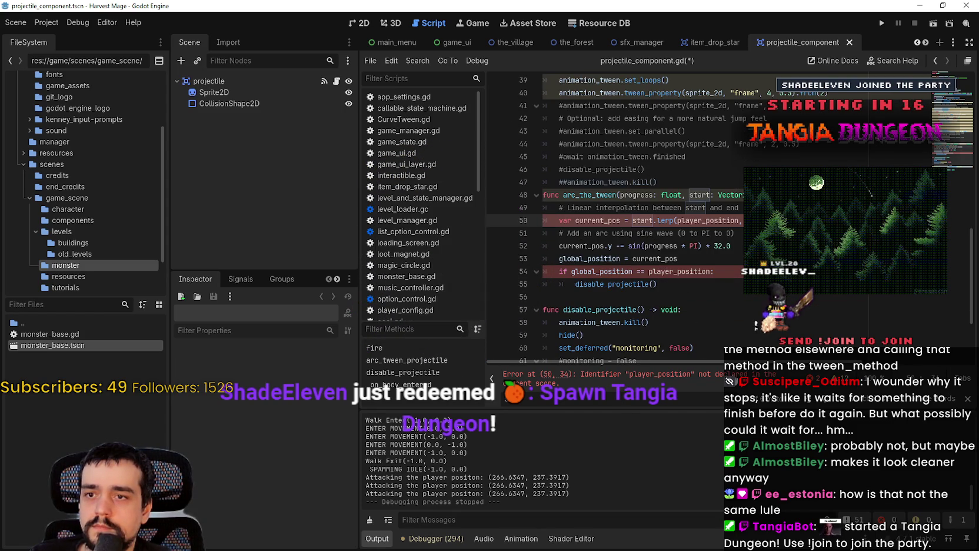
double_click(716, 221)
left_click(699, 194)
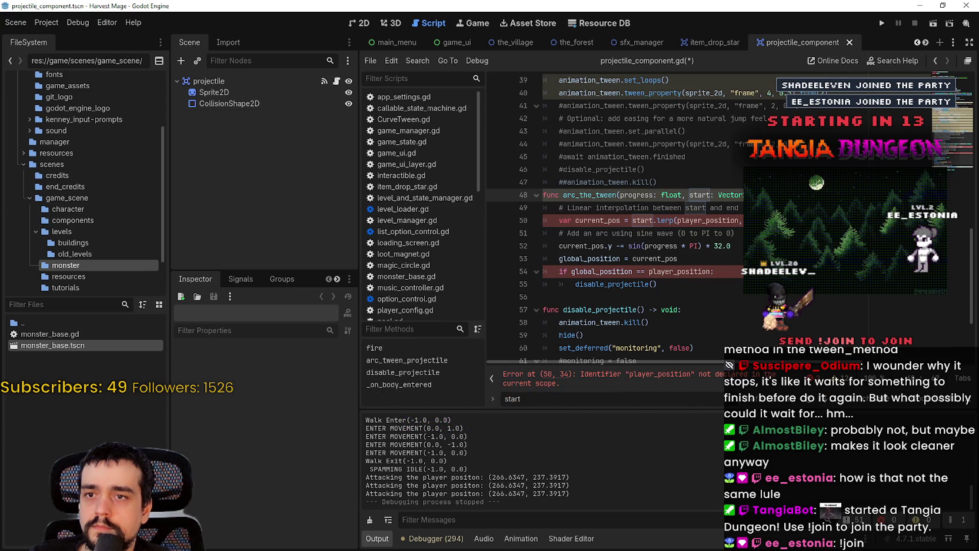
left_click(559, 224)
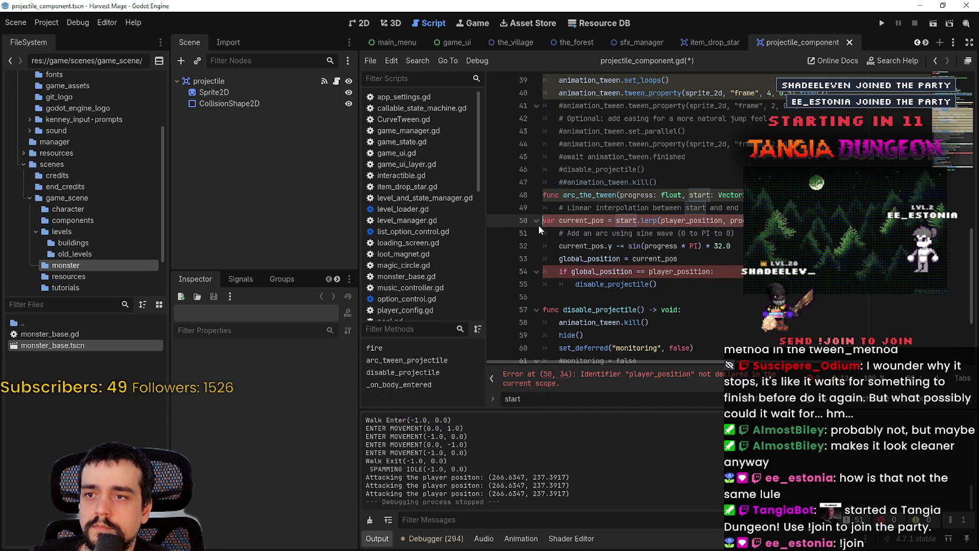
key("ctrl+s")
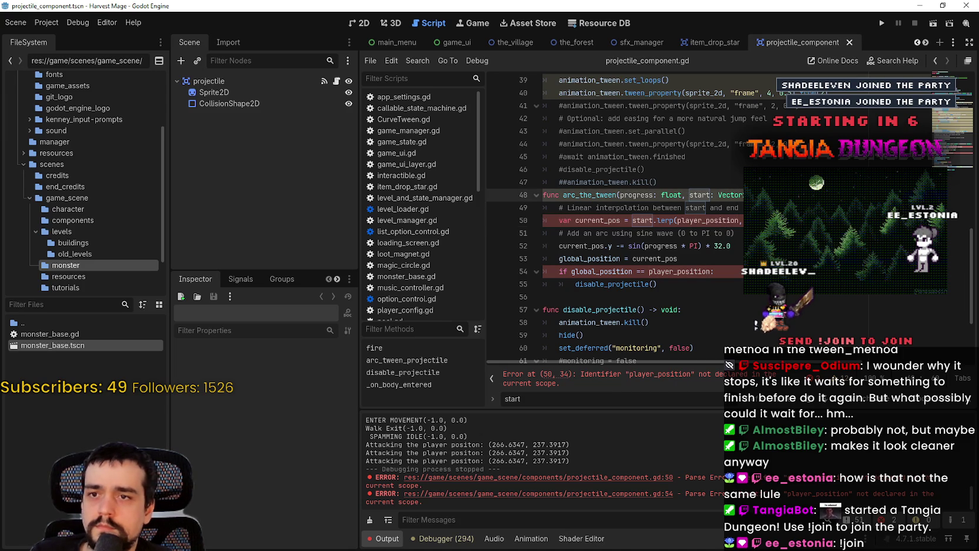
left_click(678, 296)
key("ctrl+s")
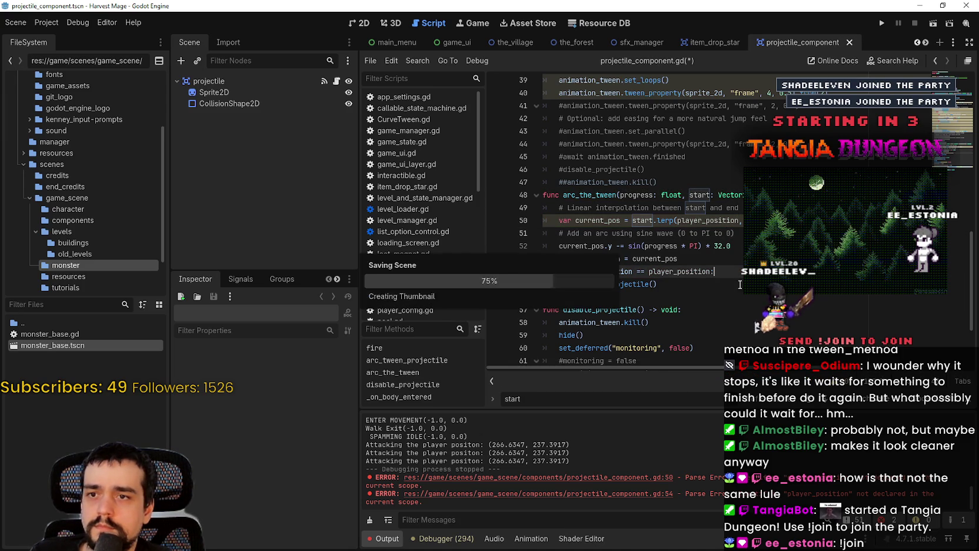
Step: Replace the inline lambda in the tween_method call with the arc_the_tween function name
double_click(589, 195)
key("ctrl+c")
scroll(588, 195, "up", 6)
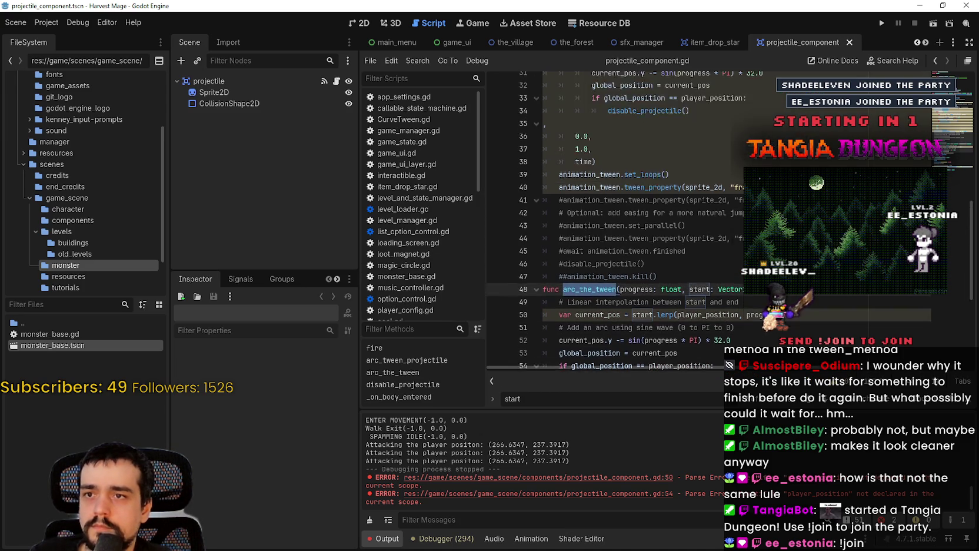
scroll(695, 233, "down", 3)
scroll(695, 232, "up", 3)
mouse_move(695, 233)
left_mouse_down()
mouse_move(618, 188)
mouse_move(597, 142)
mouse_move(569, 137)
left_mouse_up()
key("ctrl+v")
Step: Join arc_the_tween, 0.0 and time) onto the tween_method line, removing the leftover comma and blank lines
key("Down")
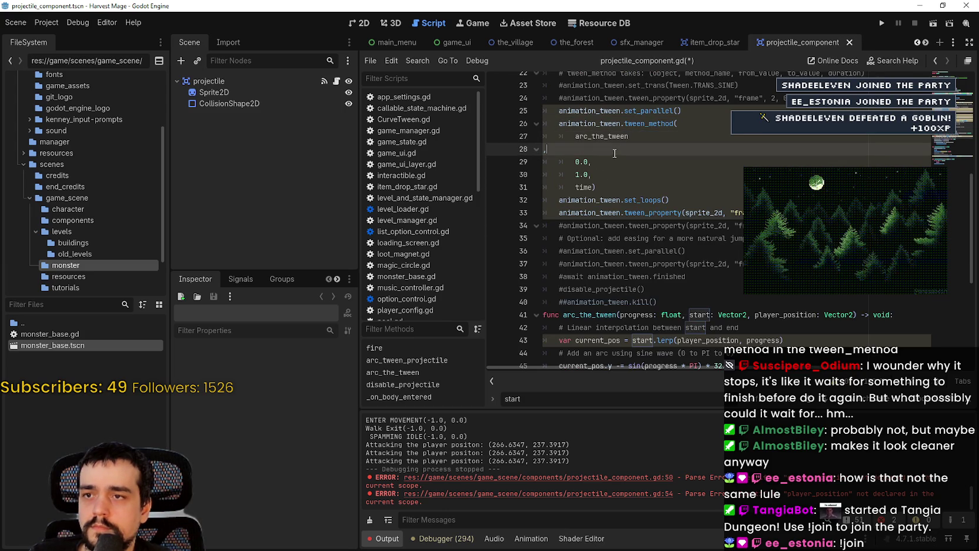
left_click(578, 136)
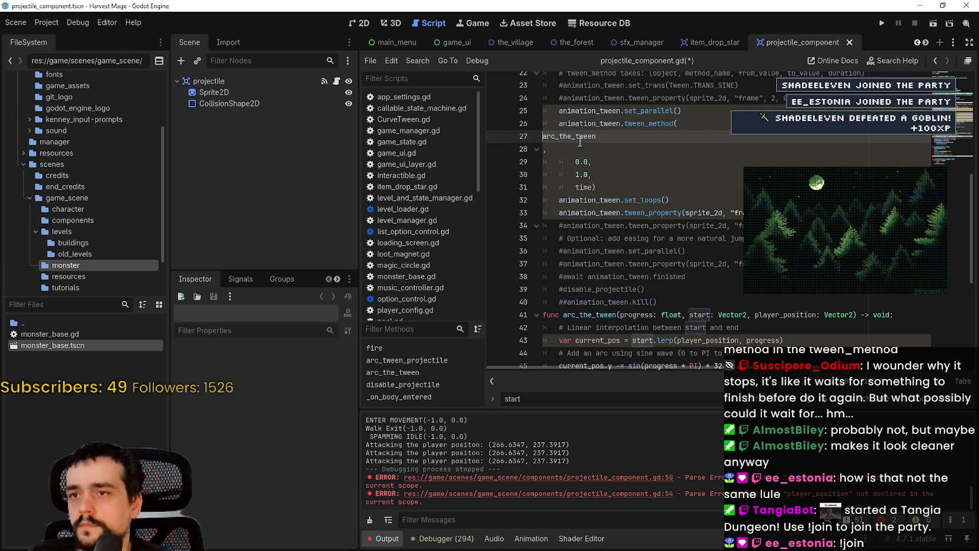
key("BackSpace")
key("BackSpace")
key("BackSpace")
left_click(579, 141)
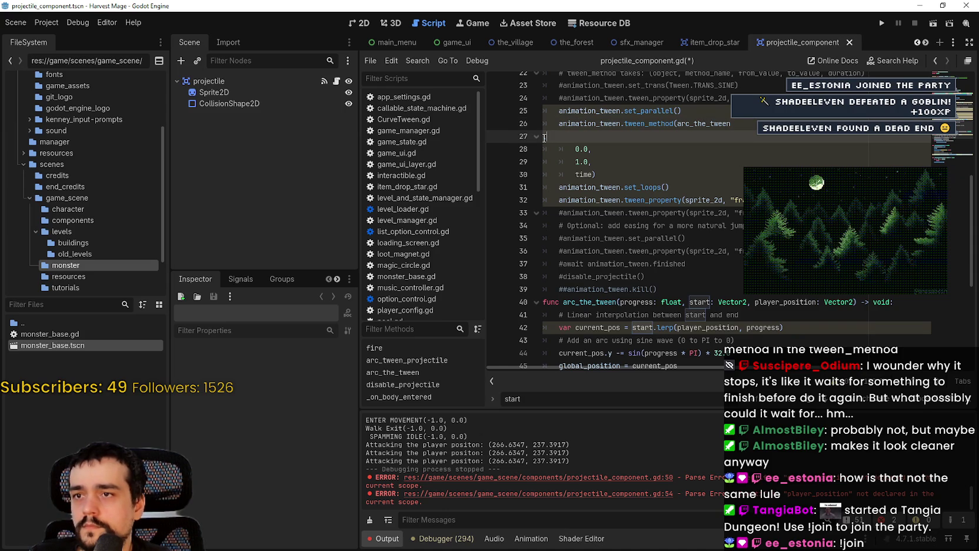
key("BackSpace")
key("BackSpace")
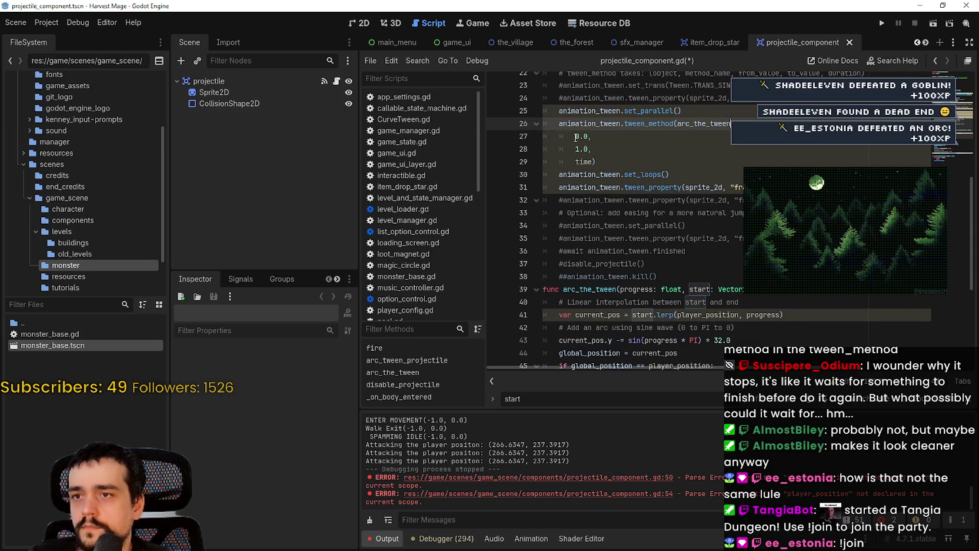
left_click(497, 128)
left_click(576, 136)
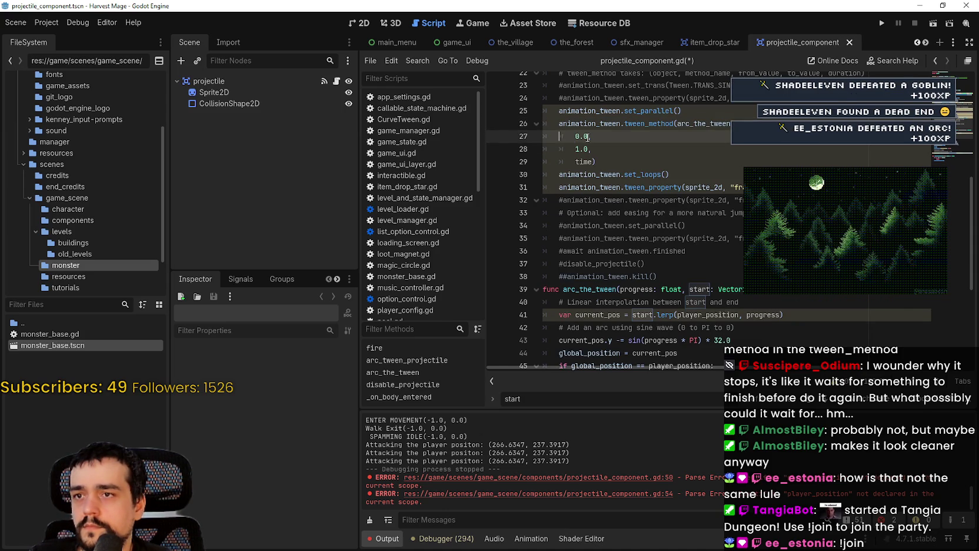
key("BackSpace")
key("BackSpace")
key("BackSpace")
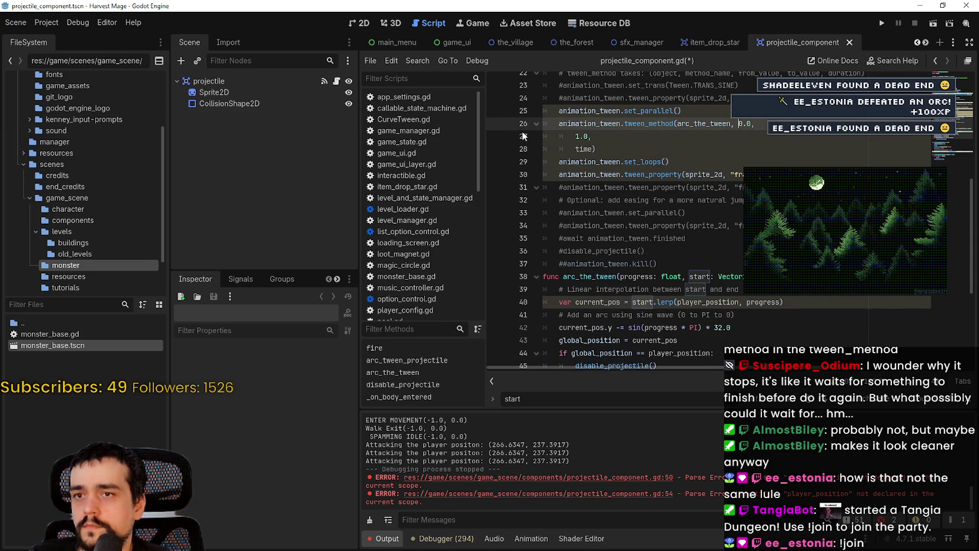
key("End")
key("Delete")
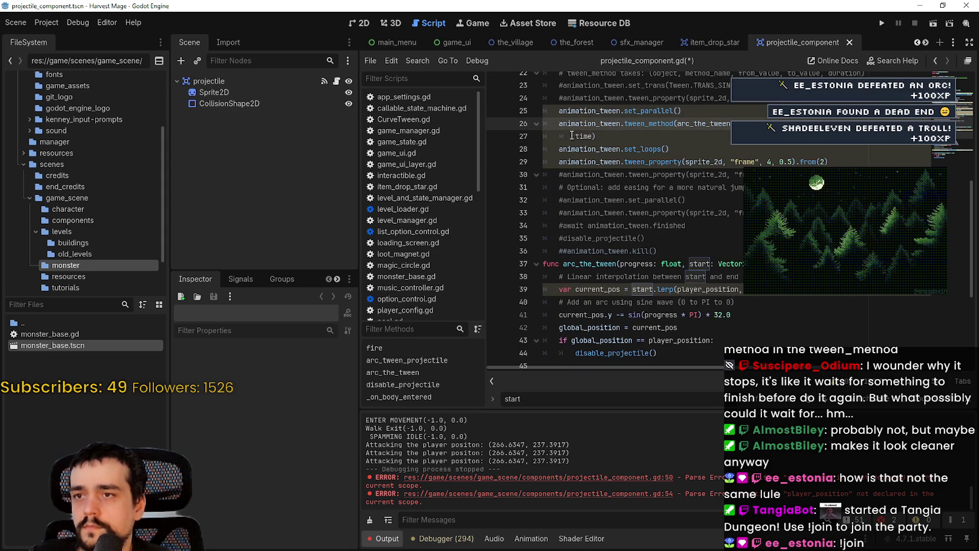
double_click(571, 135)
key("BackSpace")
key("BackSpace")
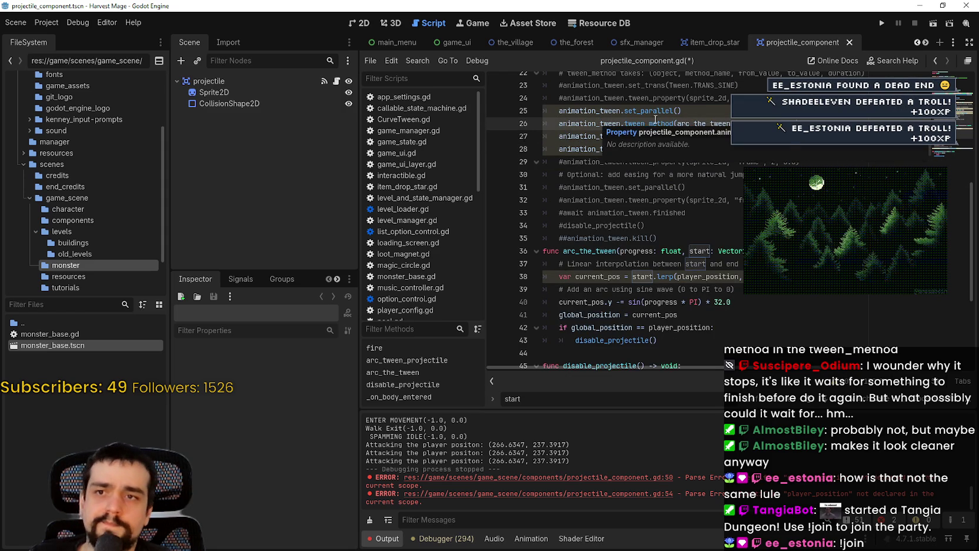
scroll(739, 174, "up", 3)
Step: Read the tween_method documentation for the call on line 26
left_click(693, 237)
mouse_move(658, 241)
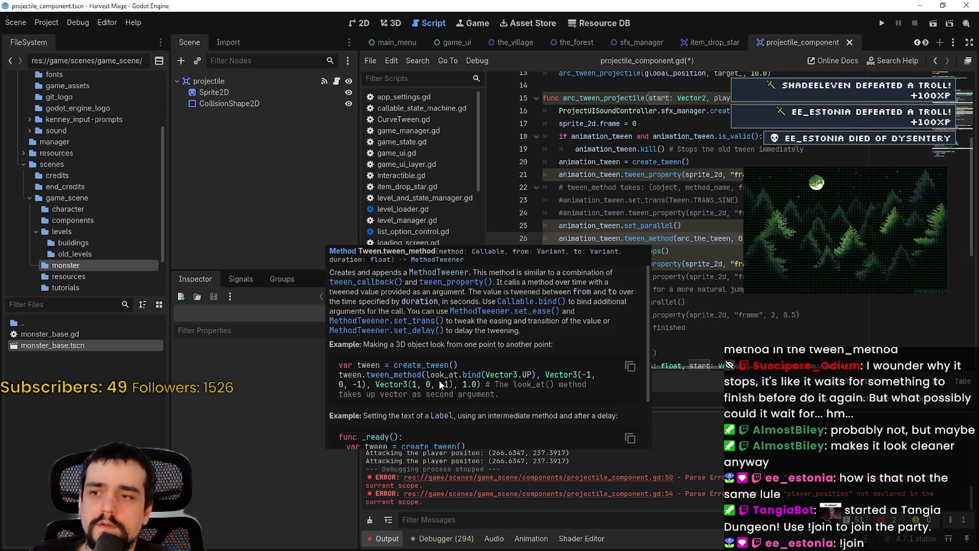
scroll(423, 381, "down", 3)
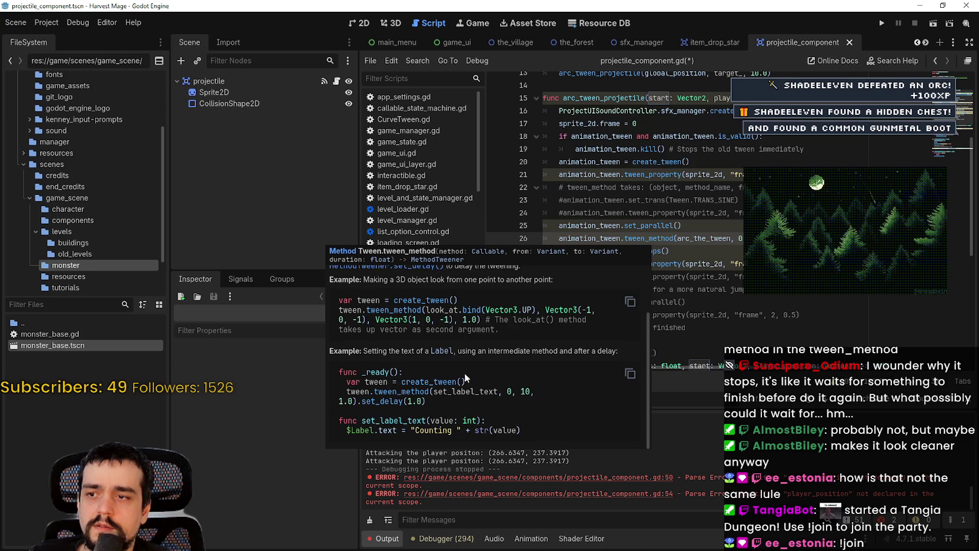
scroll(462, 373, "up", 1)
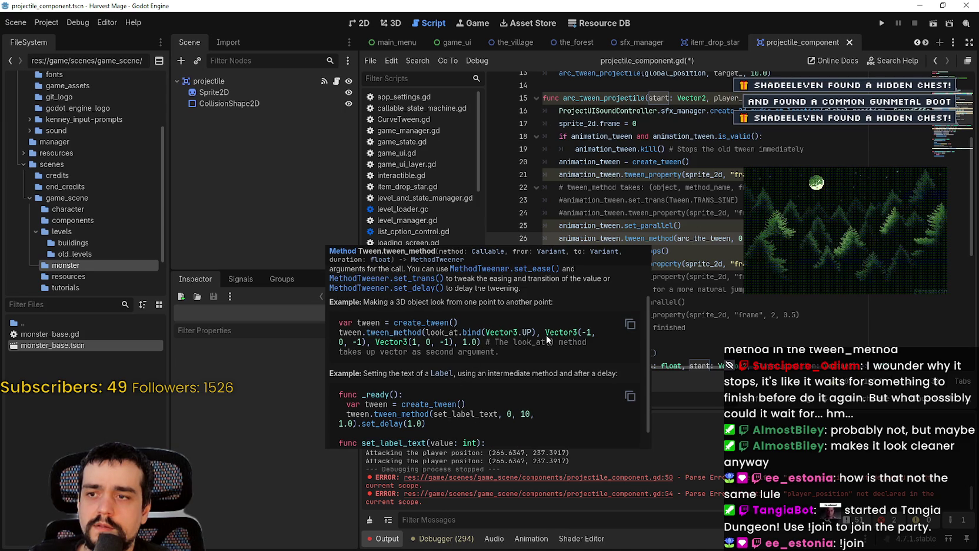
scroll(456, 326, "up", 2)
scroll(463, 327, "down", 3)
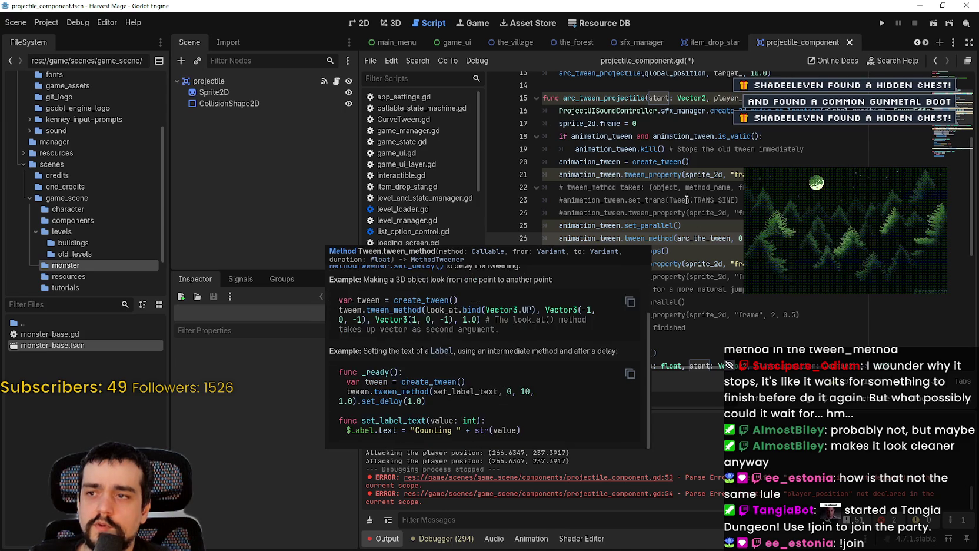
left_click(687, 187)
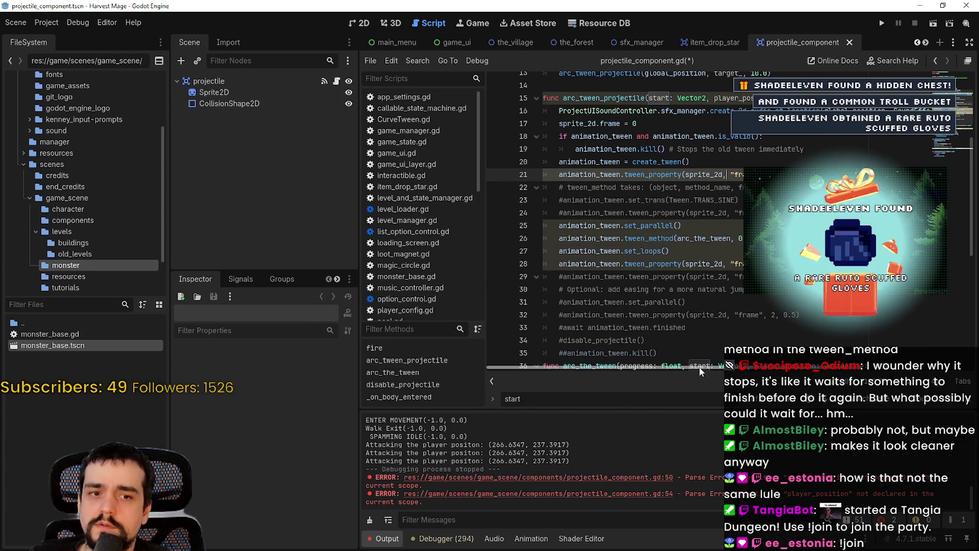
Step: Highlight arc_the_tween to find its other uses in the script
scroll(699, 354, "down", 3)
scroll(601, 266, "up", 1)
scroll(601, 266, "down", 1)
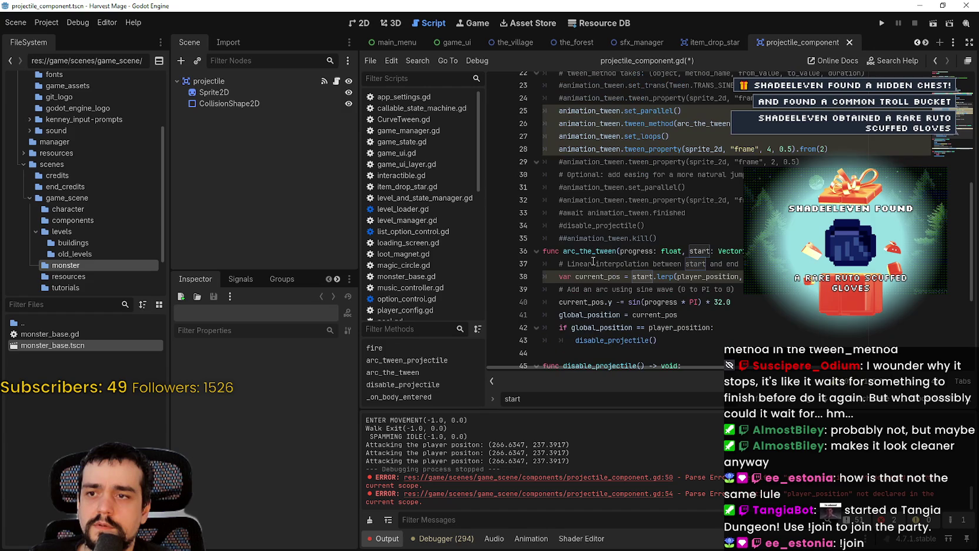
double_click(596, 251)
scroll(819, 314, "up", 4)
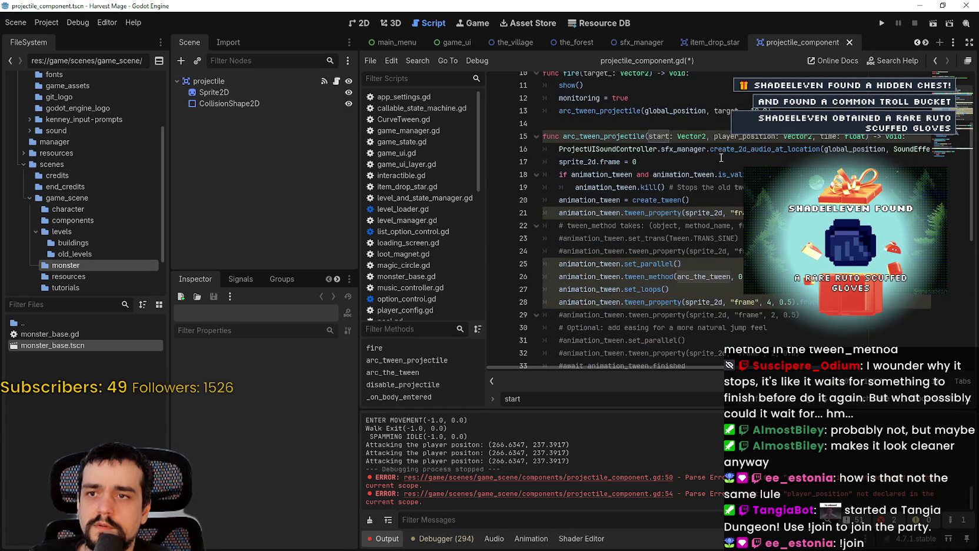
scroll(744, 142, "down", 3)
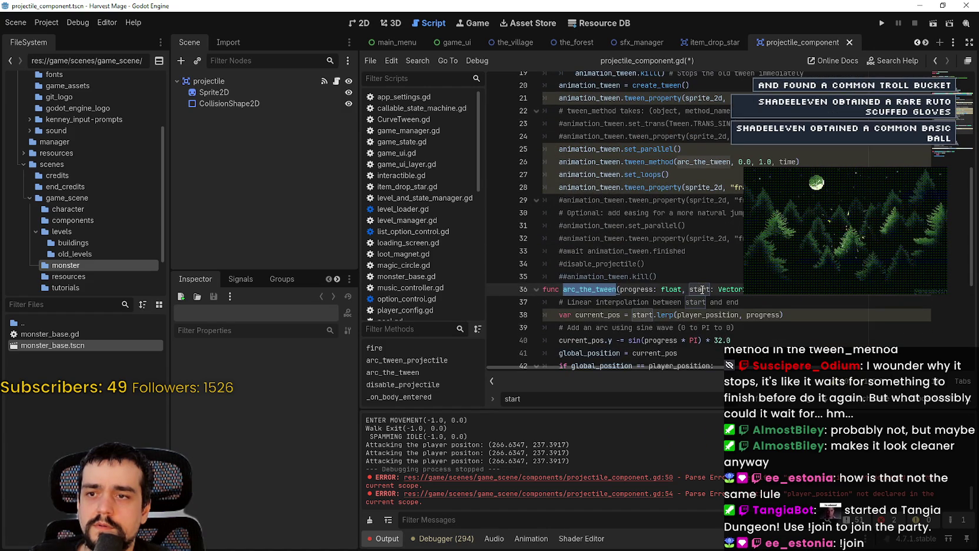
scroll(671, 199, "up", 3)
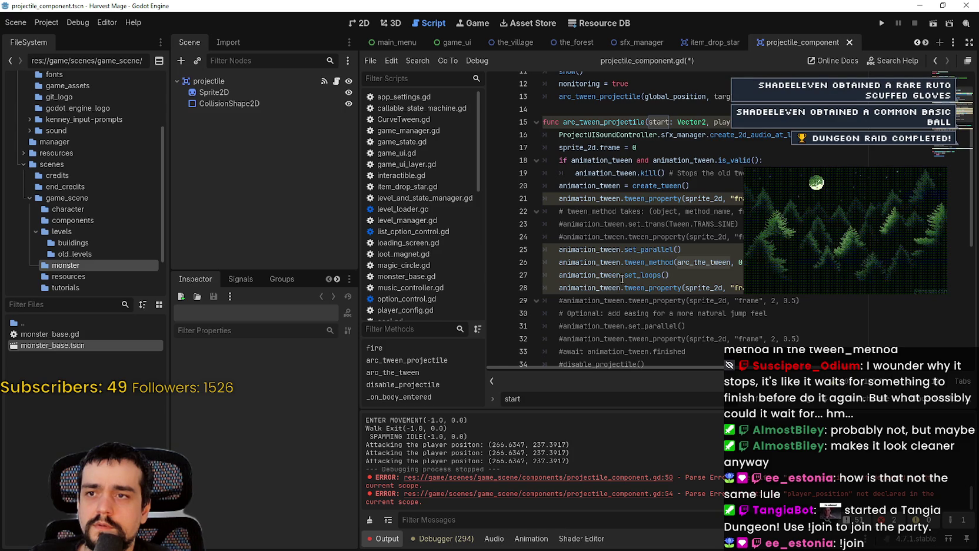
Step: Review the frame tween and validity check, then place the caret in arc_the_tween on line 26
left_click(632, 197)
scroll(658, 242, "down", 1)
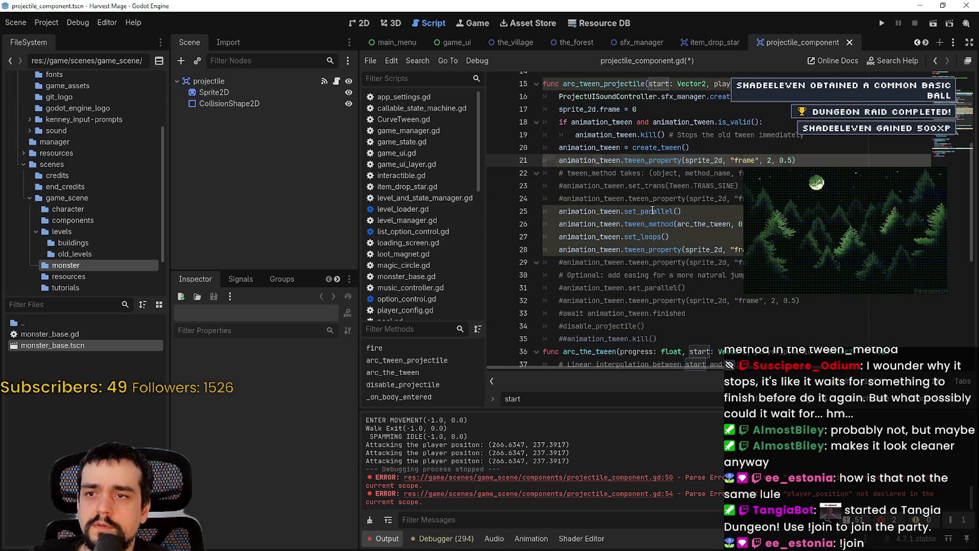
left_click(679, 122)
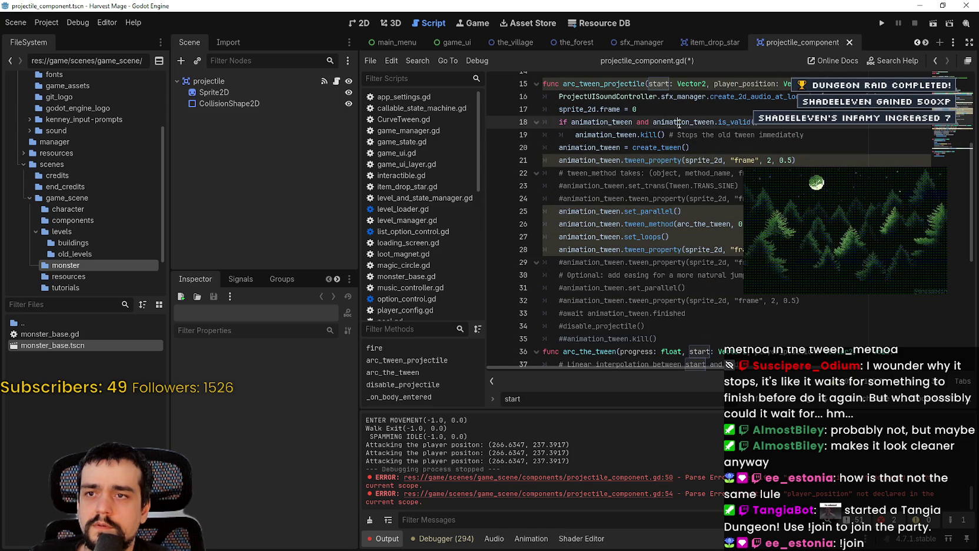
scroll(724, 235, "up", 1)
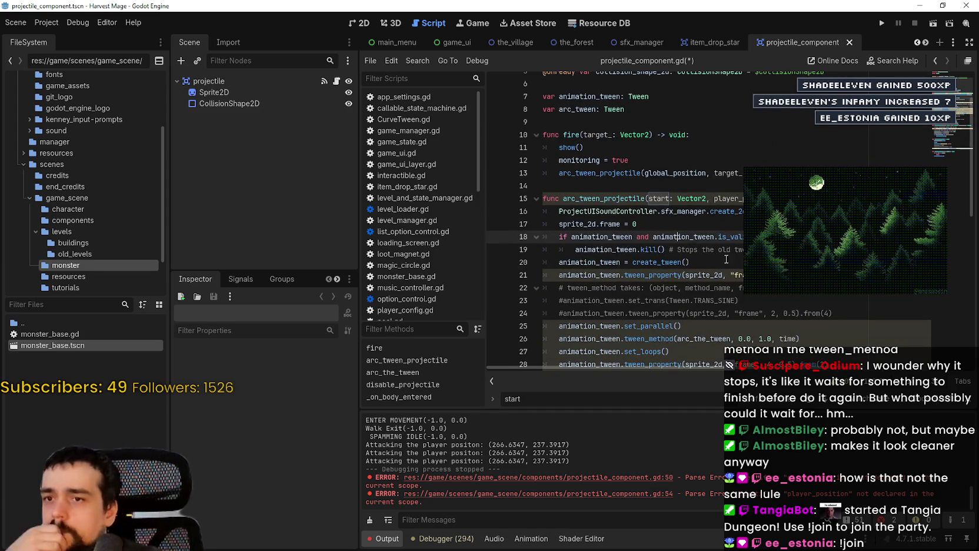
left_click(690, 262)
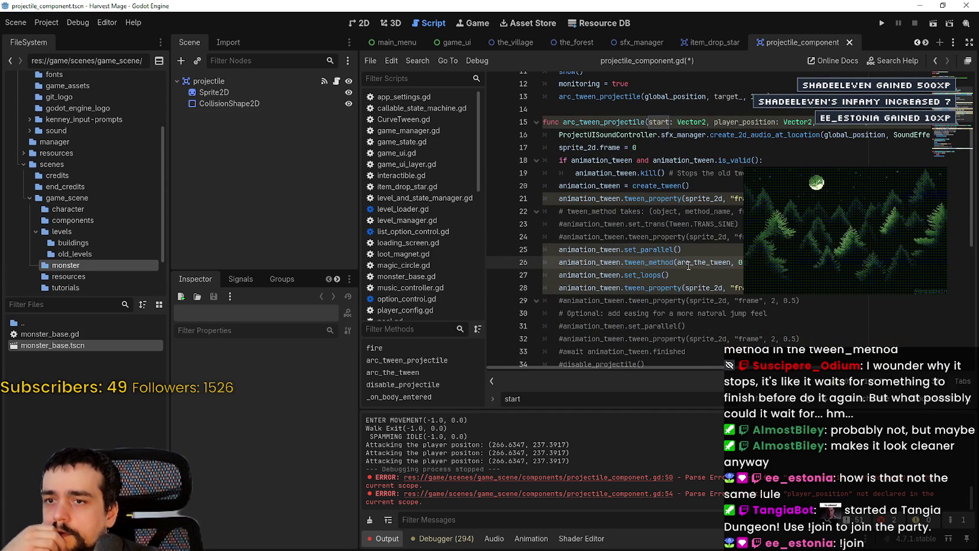
mouse_move(705, 264)
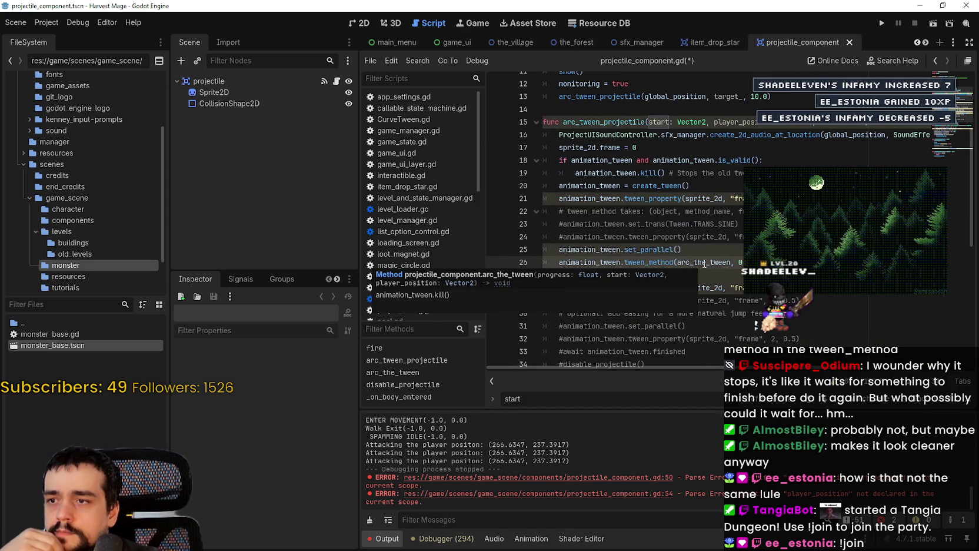
mouse_move(628, 263)
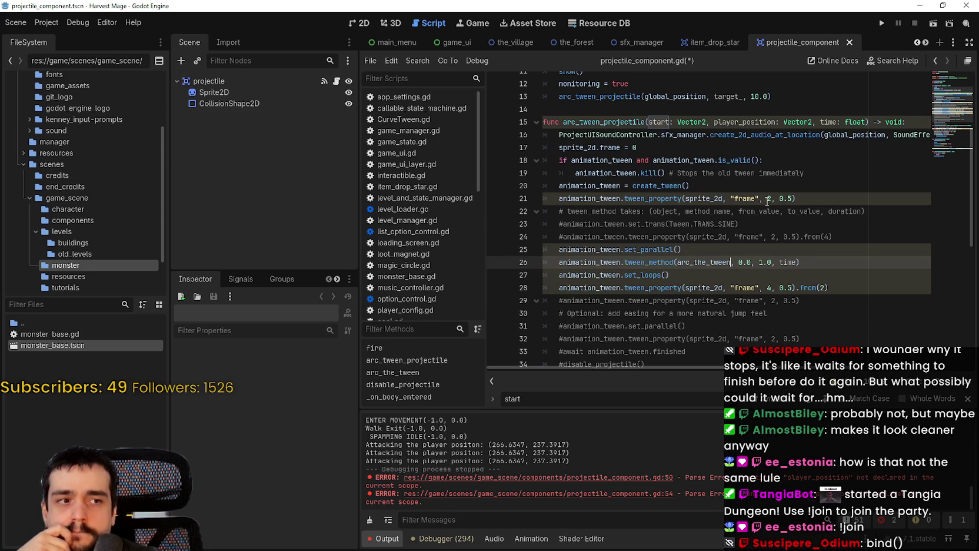
Step: Append .bind() to arc_the_tween via autocomplete and check where start is used
type(".bind")
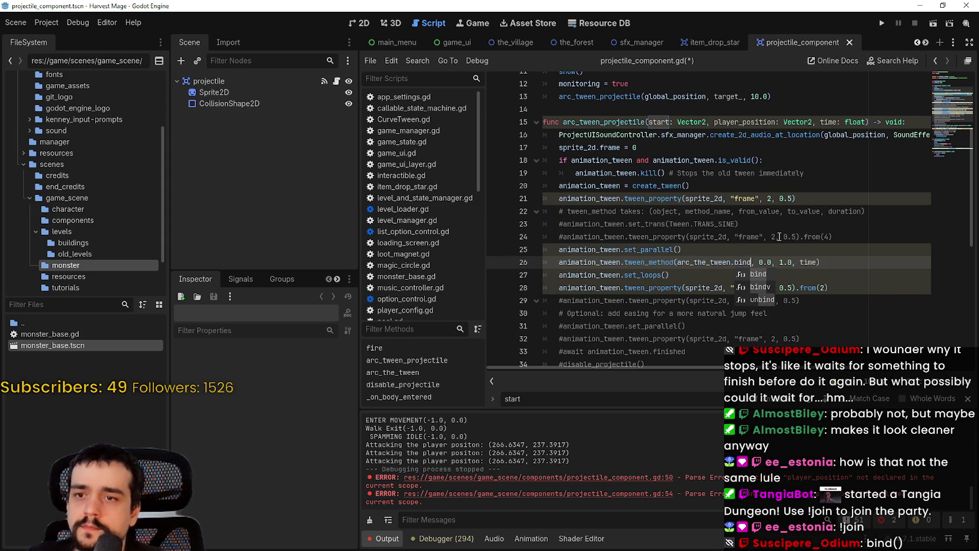
key("Return")
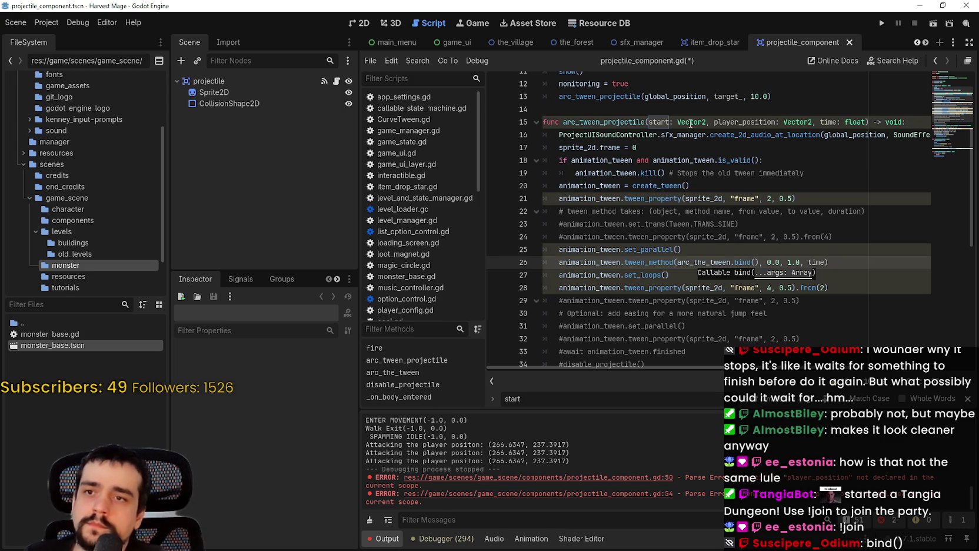
double_click(667, 121)
scroll(651, 274, "down", 3)
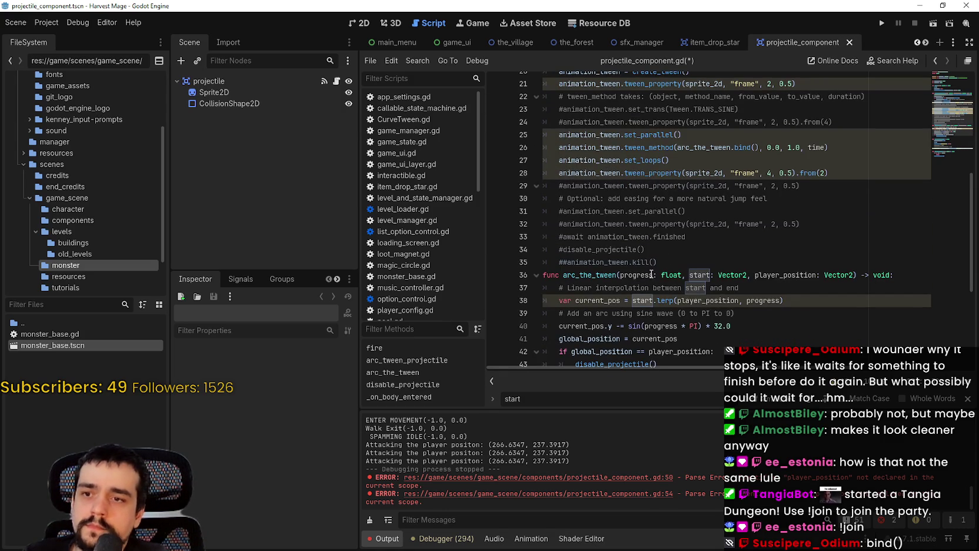
scroll(717, 299, "down", 1)
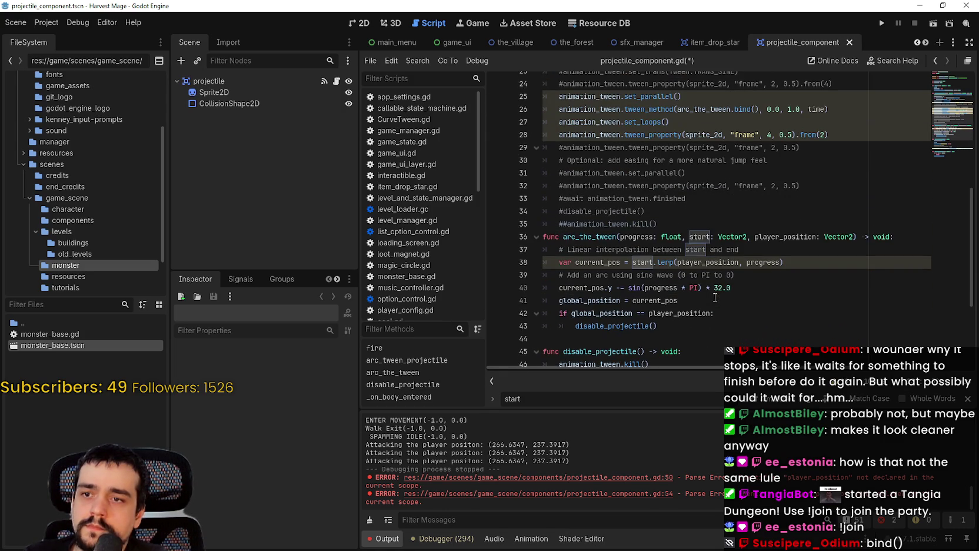
Step: Inspect the progress parameter and read the tween_property docs on line 21
double_click(654, 237)
scroll(677, 244, "up", 4)
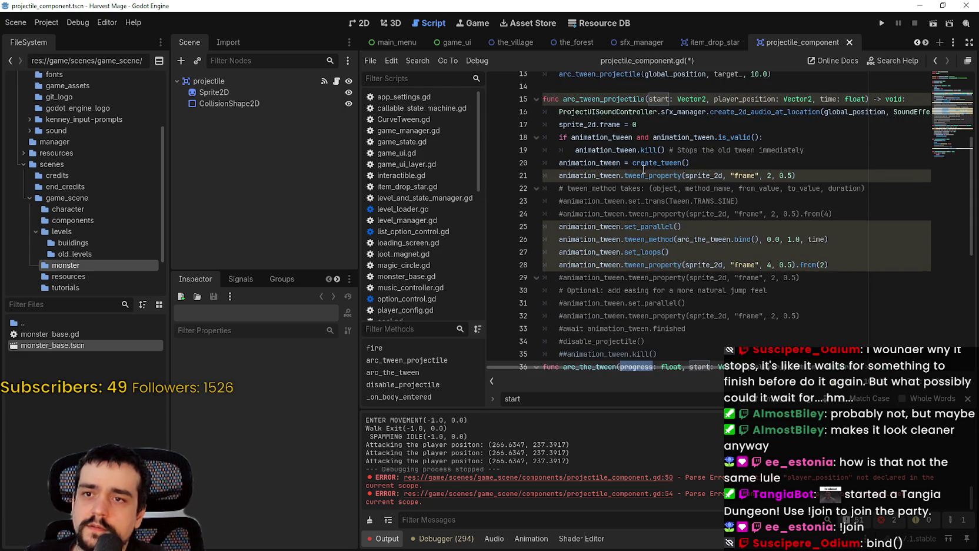
left_click(796, 174)
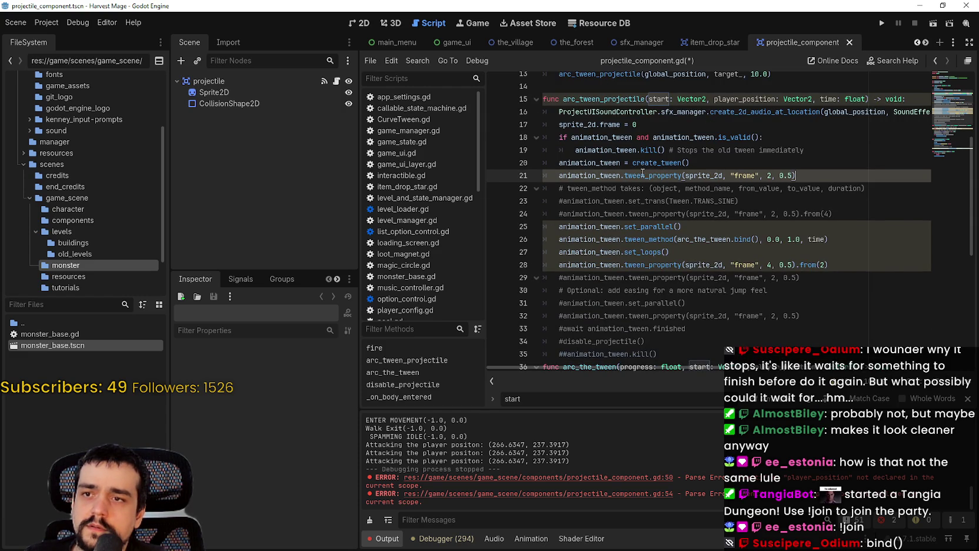
mouse_move(645, 178)
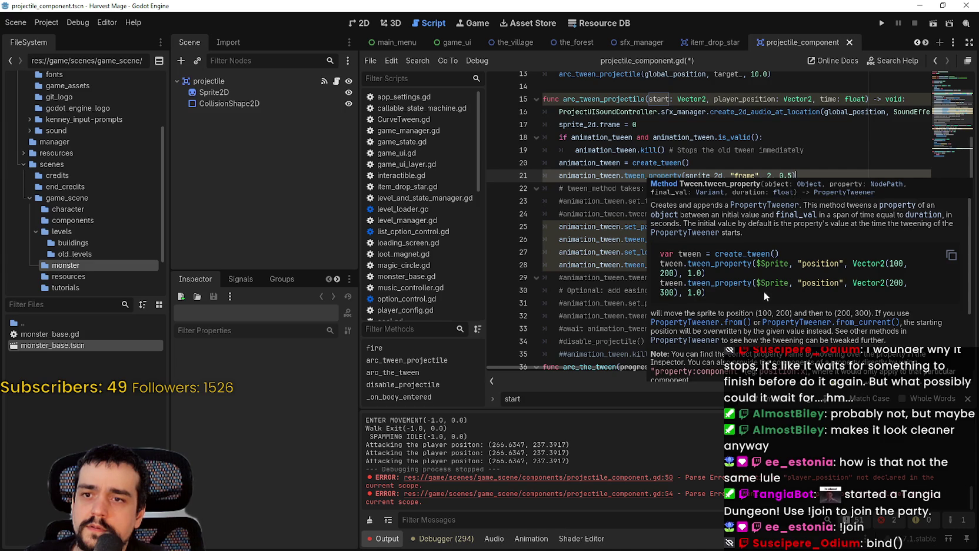
Step: Close the tween_property documentation and return to bind() on line 26
scroll(766, 288, "down", 4)
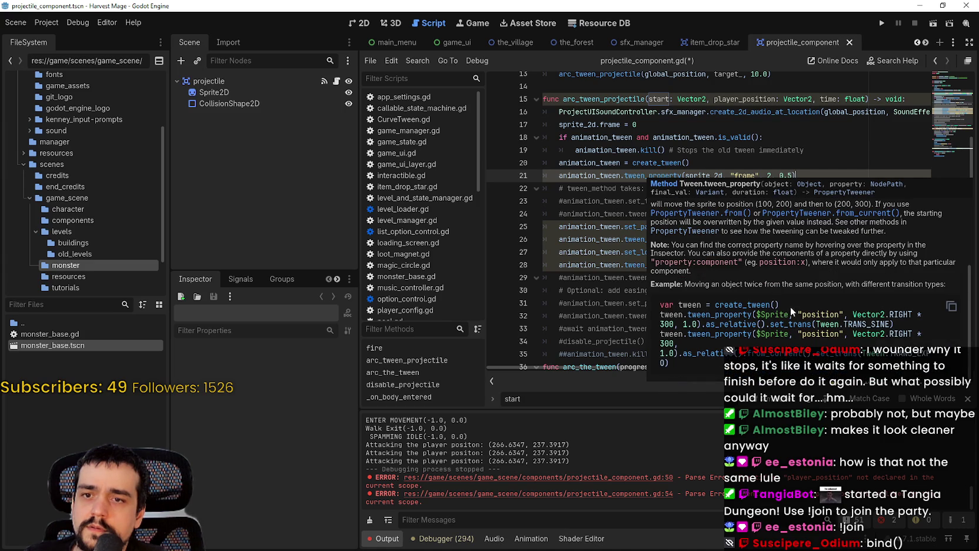
left_click(601, 249)
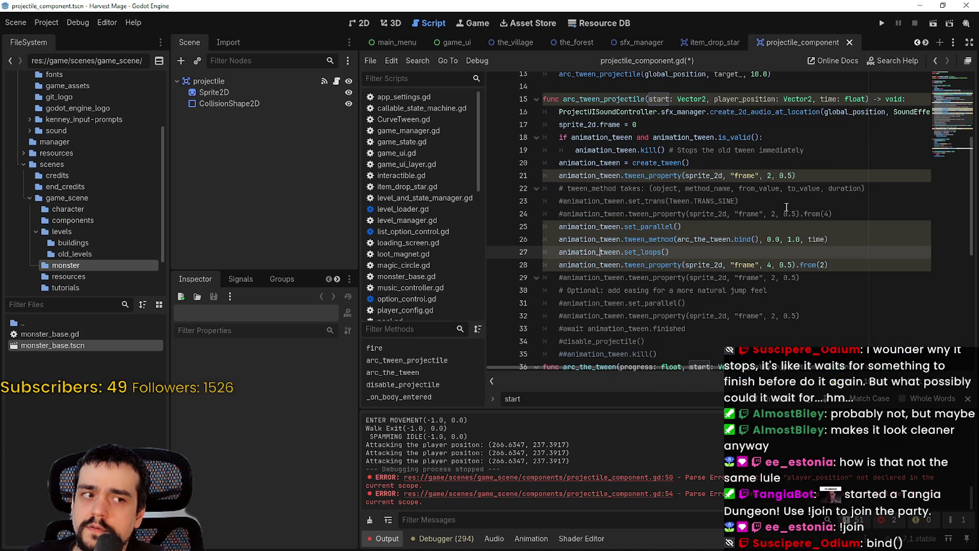
left_click(758, 243)
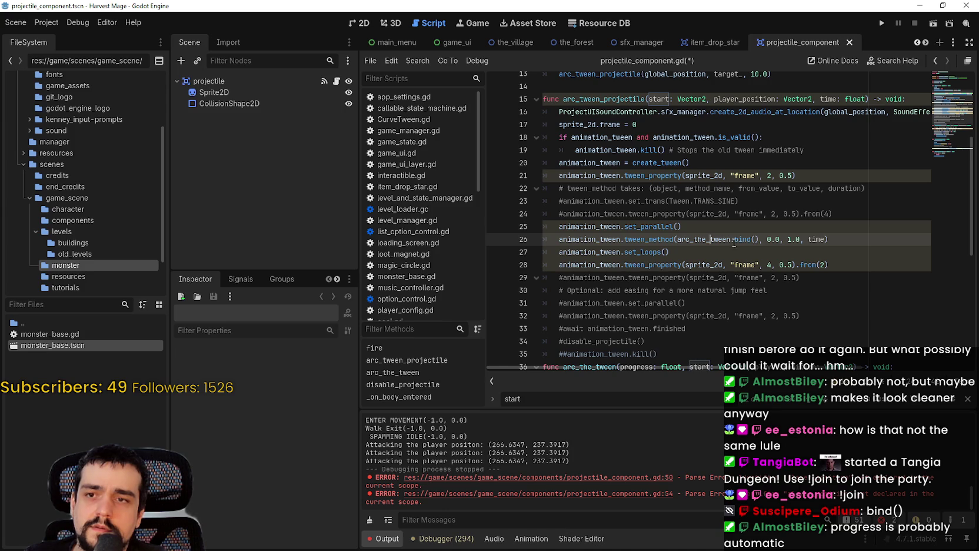
scroll(738, 240, "down", 3)
left_click_drag(681, 252, 621, 252)
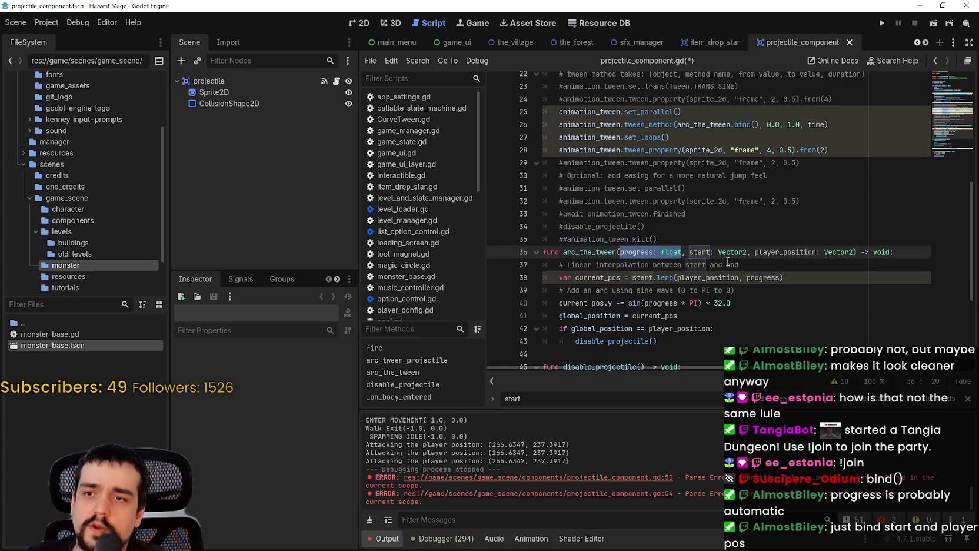
Step: Review how progress, start and player_position are used in arc_the_tween, toggling a breakpoint on line 38
double_click(763, 277)
left_click(776, 279, "ctrl")
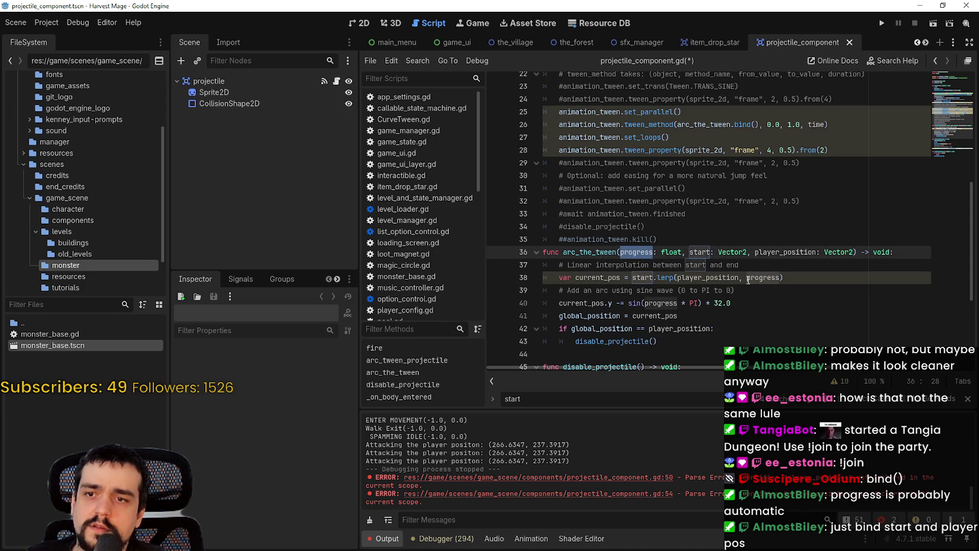
left_click(497, 277)
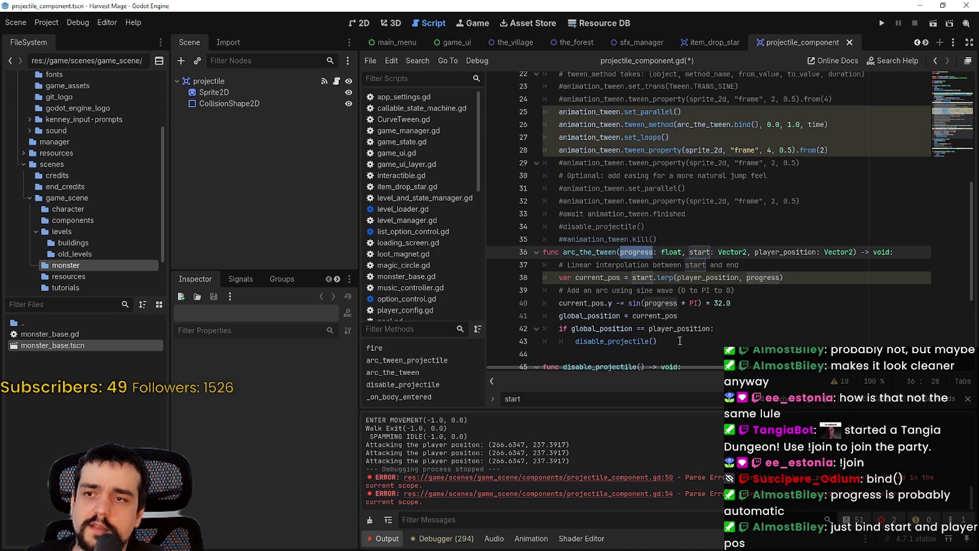
scroll(668, 338, "down", 2)
double_click(661, 226)
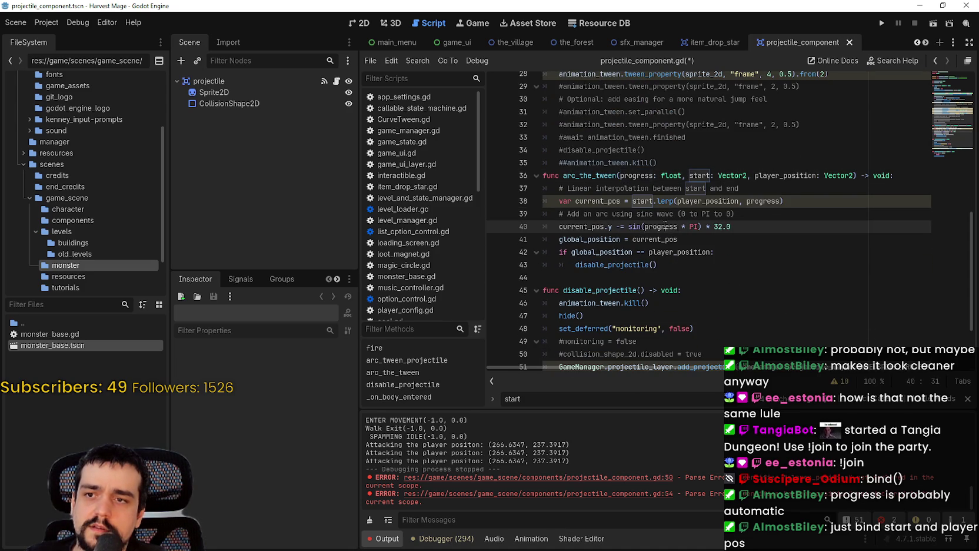
double_click(762, 201)
left_click_drag(690, 175, 853, 176)
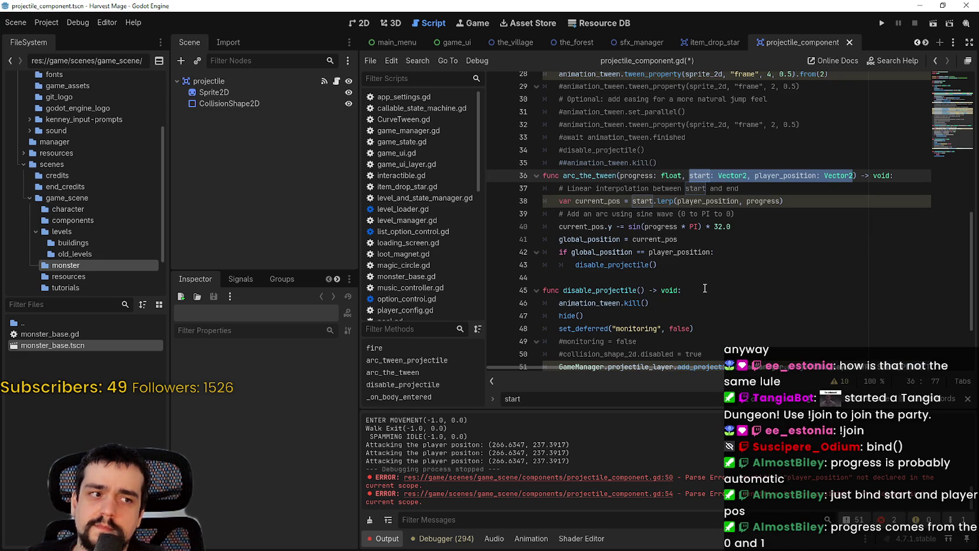
Step: Put the caret inside the empty bind() arguments on line 26
scroll(712, 273, "up", 6)
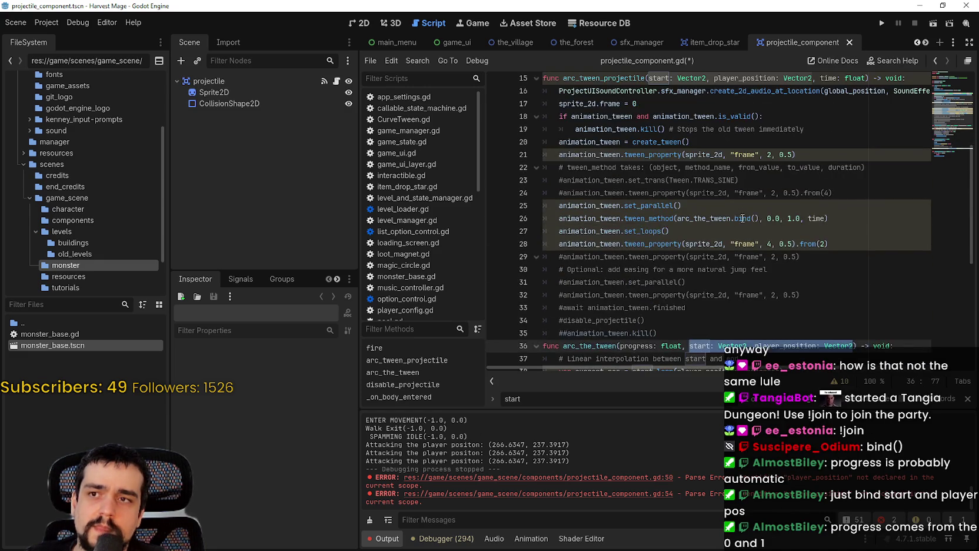
scroll(745, 296, "down", 5)
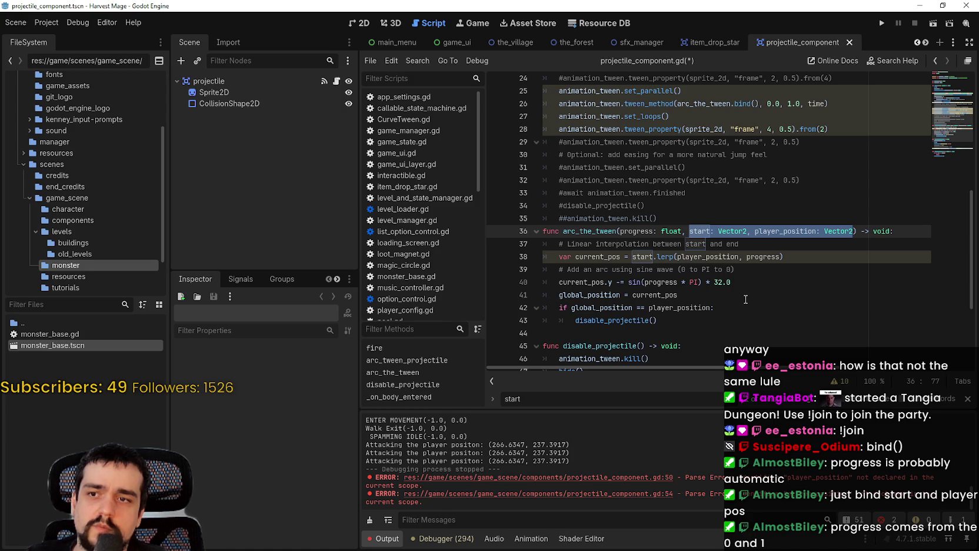
scroll(743, 294, "up", 4)
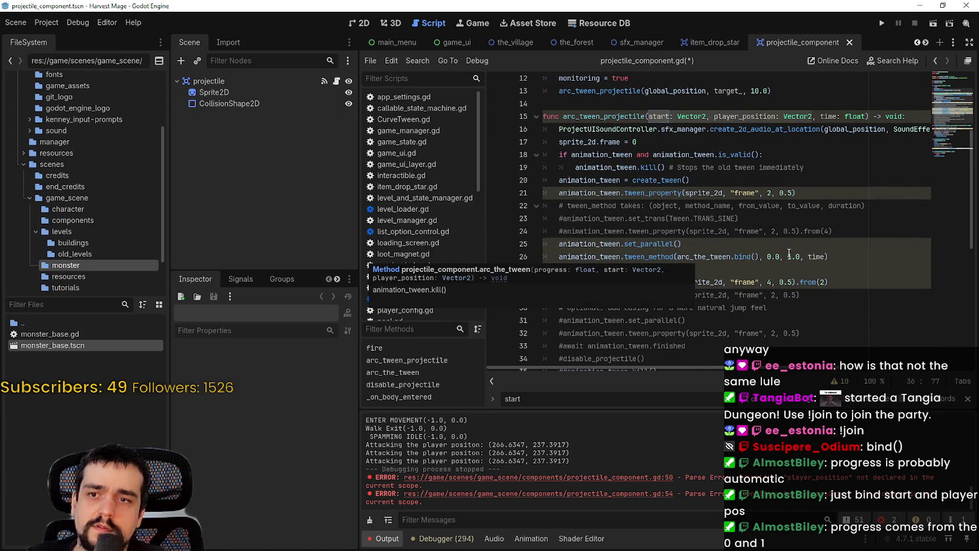
left_click(755, 256)
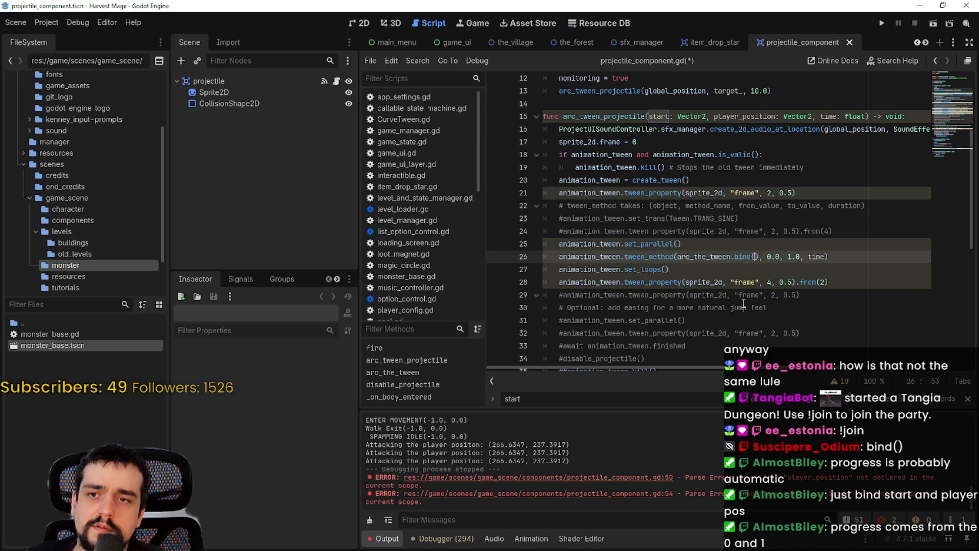
scroll(752, 257, "down", 1)
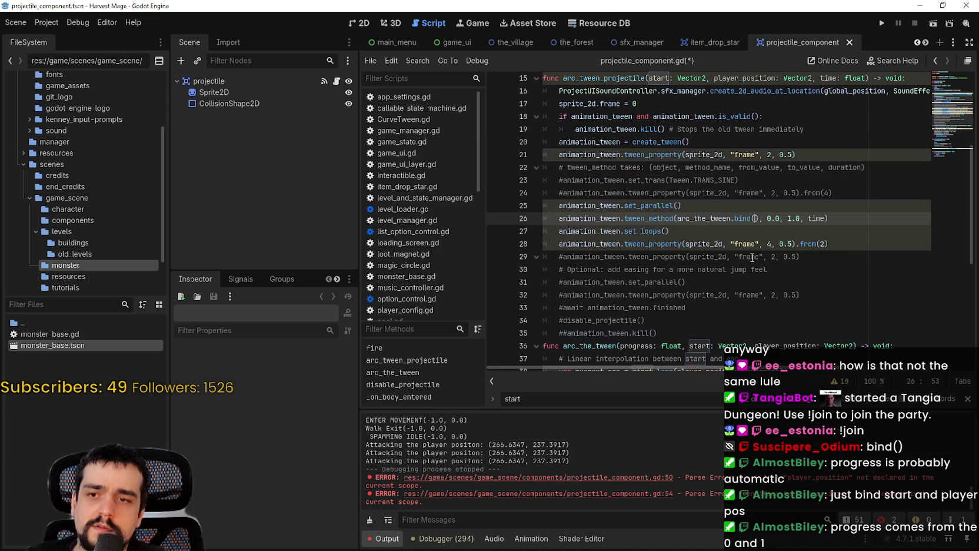
Step: Bind start and player_position into arc_the_tween's bind() call
type("pro")
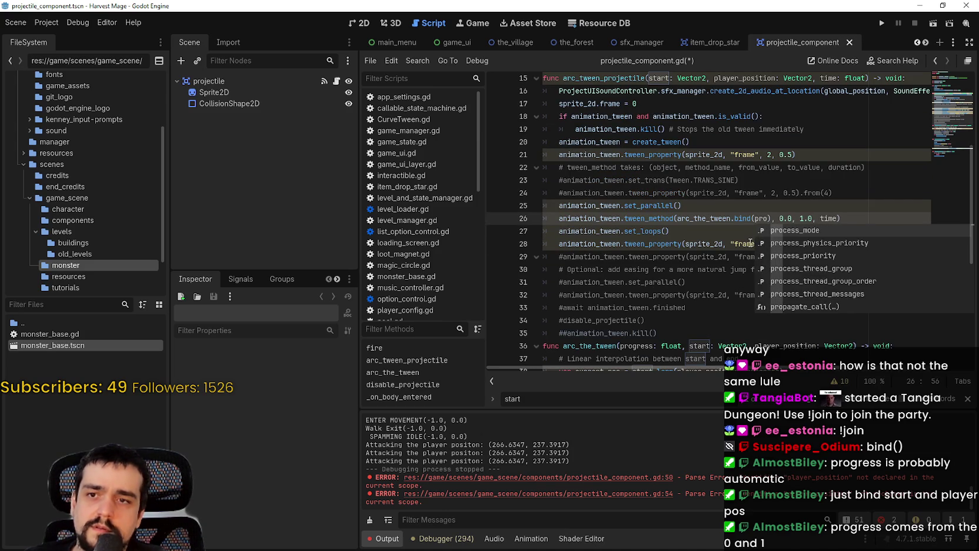
type("gress,")
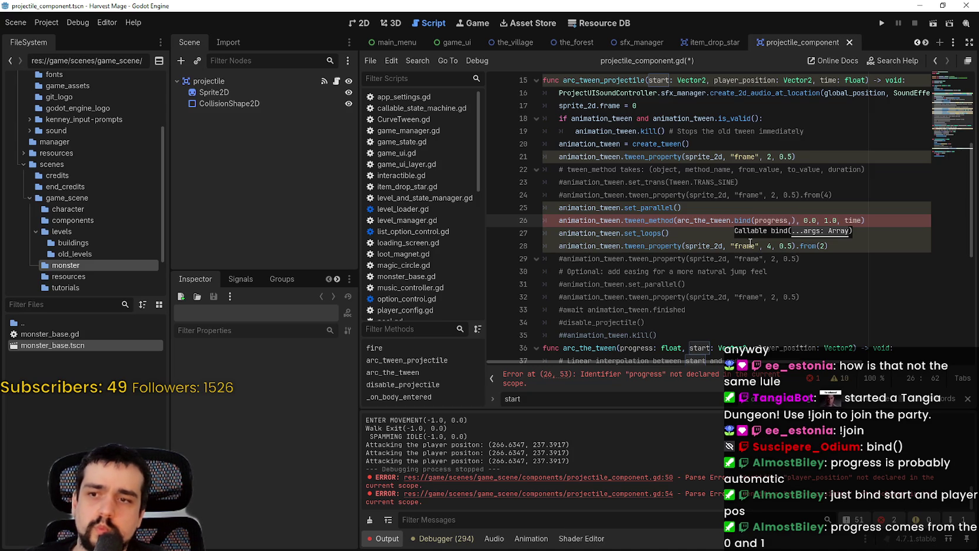
key("BackSpace")
key("BackSpace")
key("BackSpace")
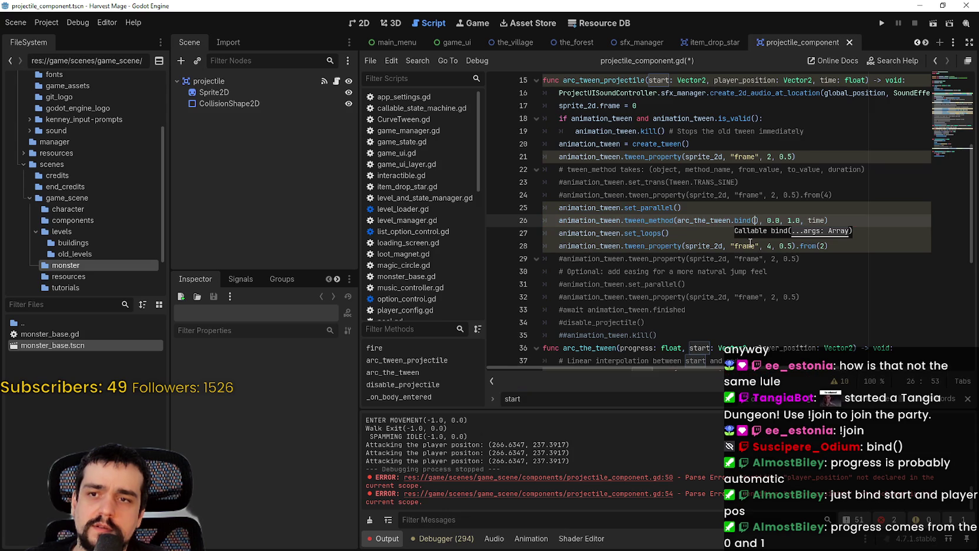
scroll(750, 243, "down", 1)
double_click(699, 309)
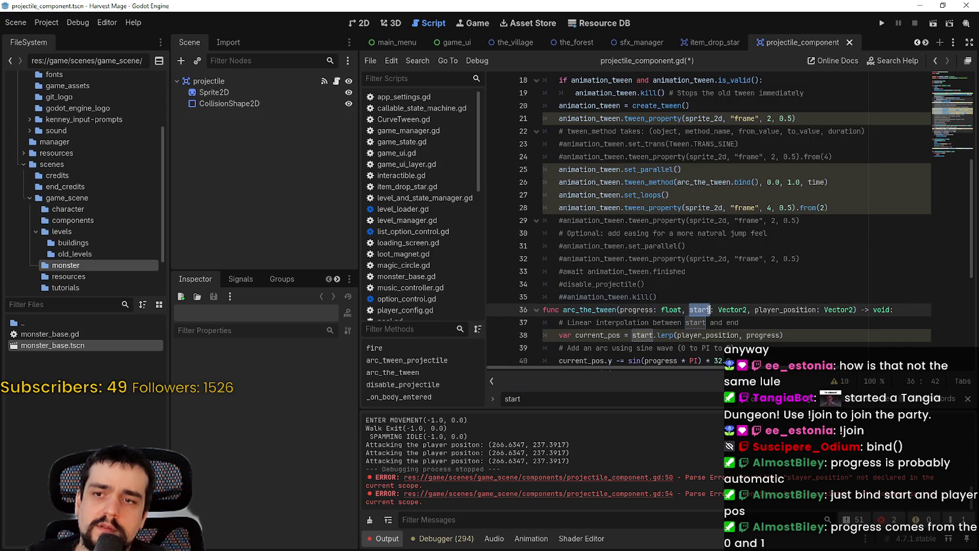
left_click(755, 182)
type("start, pl")
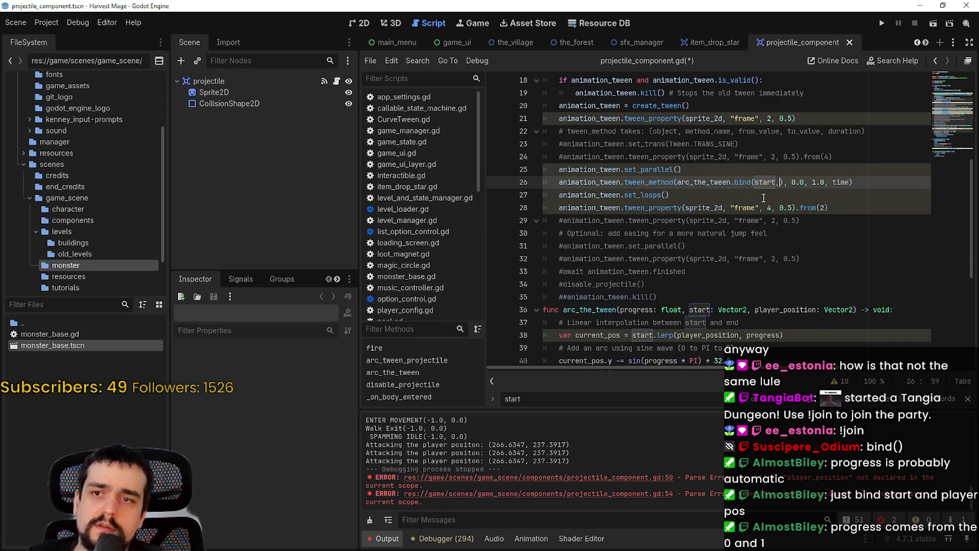
type("ayer_posit")
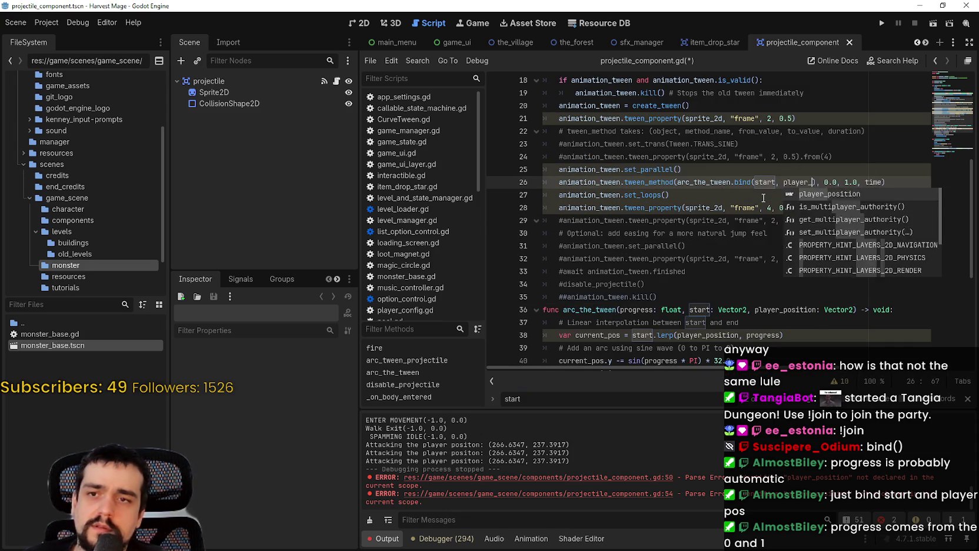
key("Return")
Step: Save the projectile_component.gd script
key("Down")
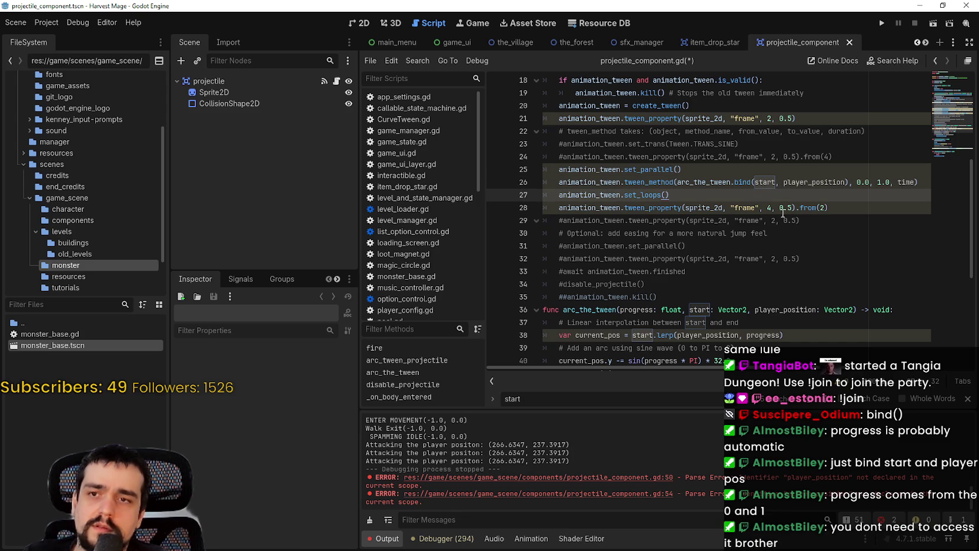
scroll(788, 209, "down", 2)
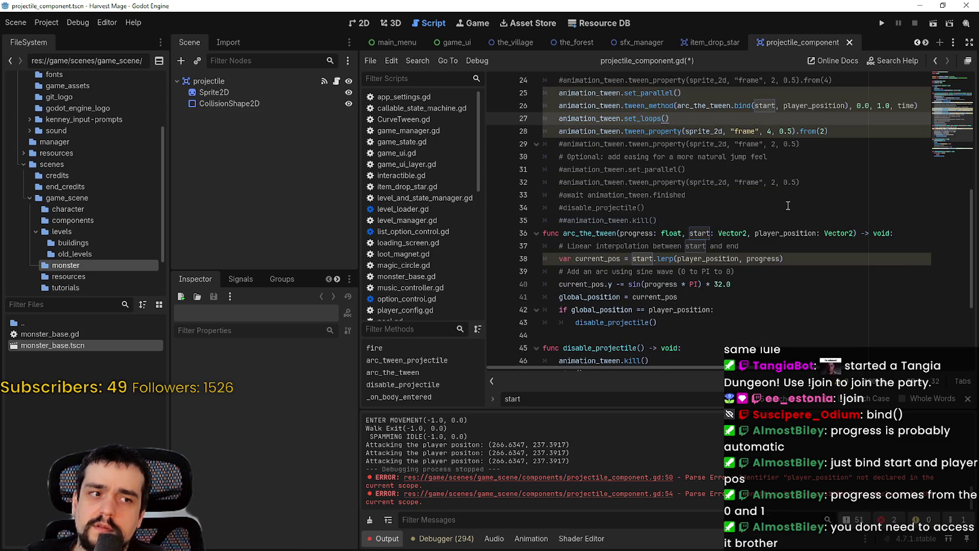
left_click(742, 271)
key("ctrl+s")
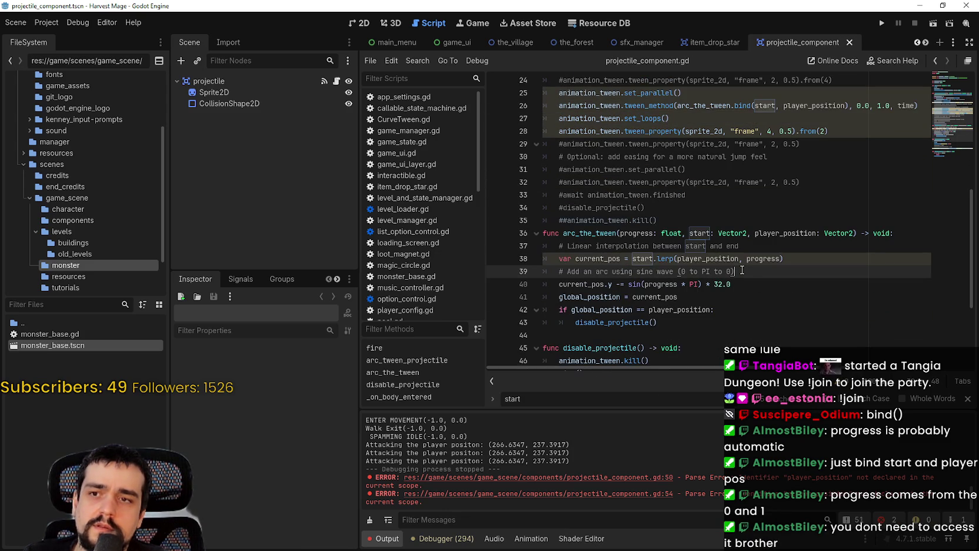
double_click(652, 233)
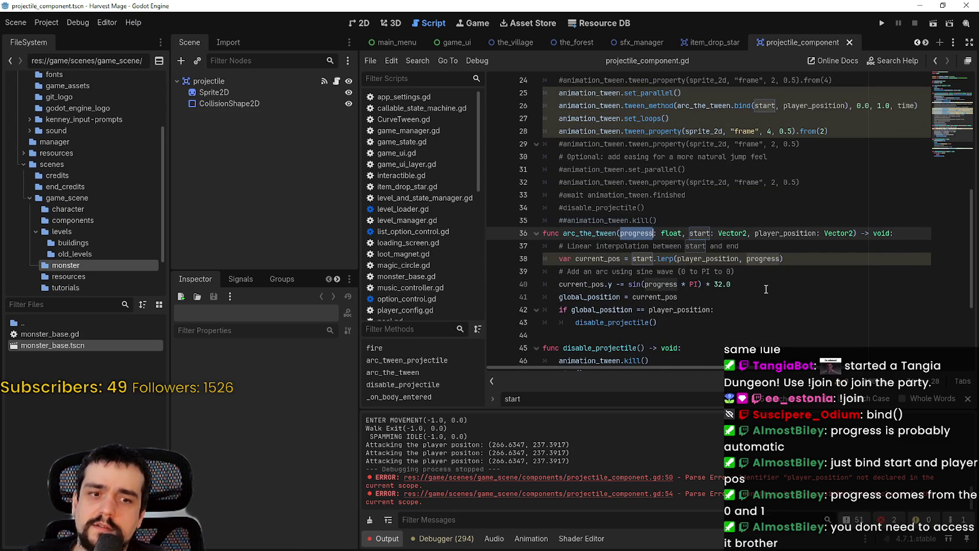
scroll(766, 289, "up", 4)
Step: Comment out the set_parallel, set_loops and frame-tween lines and run the game with F5
left_click(767, 285)
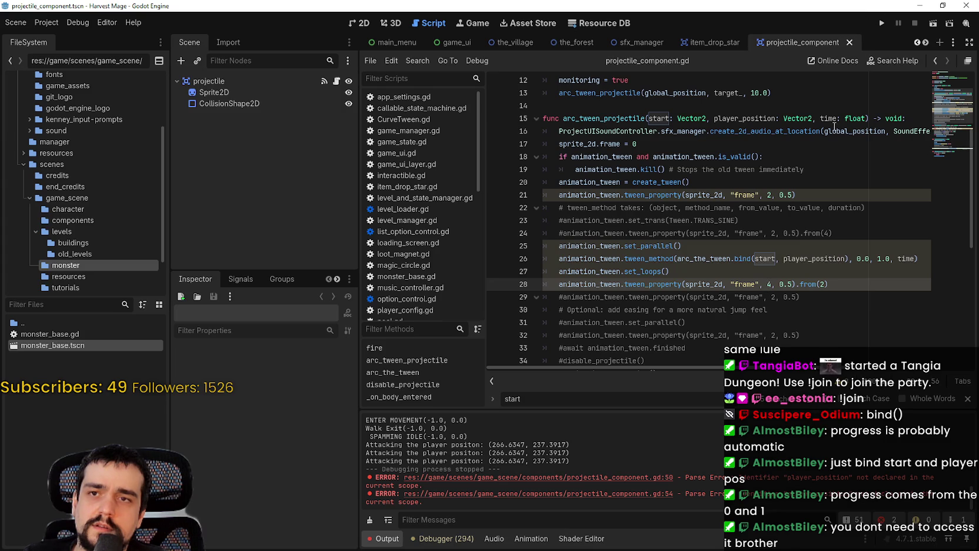
key("ctrl+k")
left_click(559, 272)
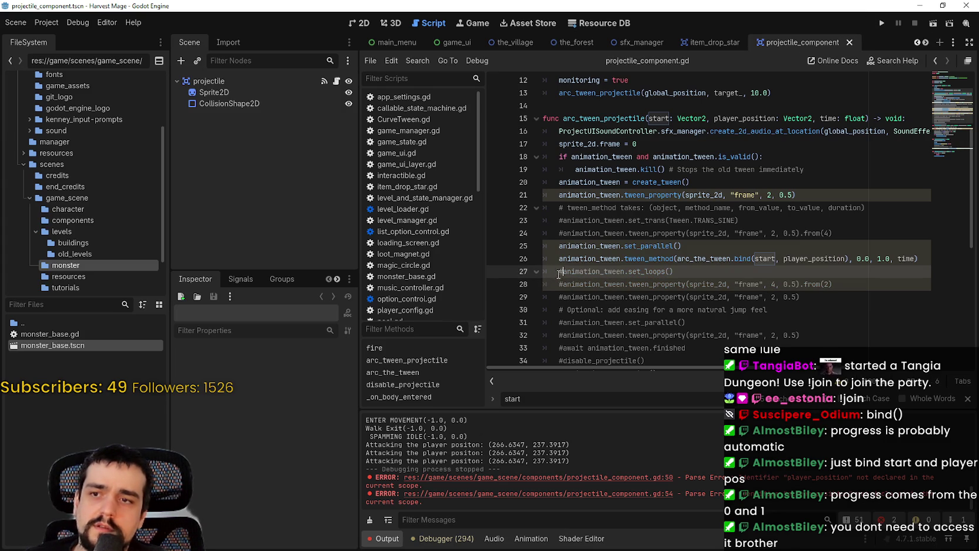
left_click(556, 244)
key("ctrl+k")
left_click(748, 262)
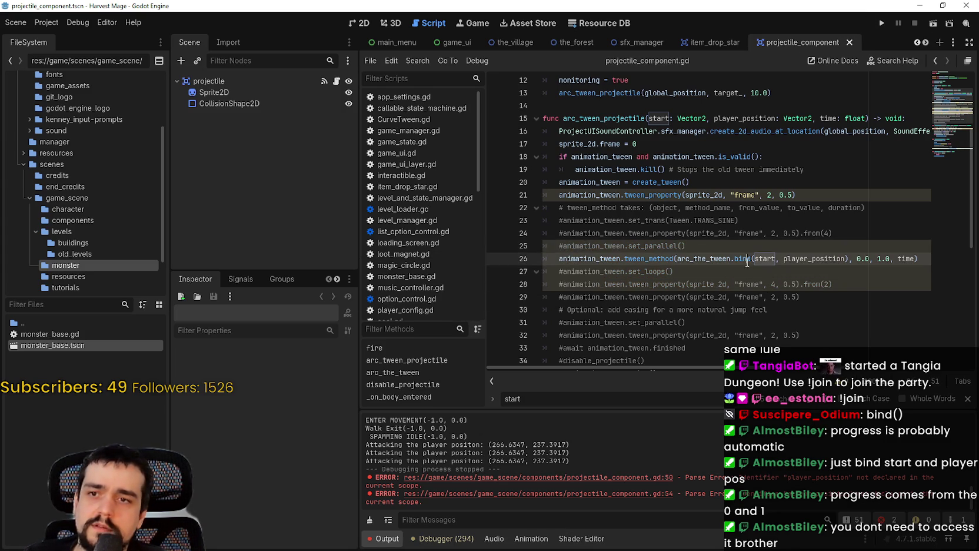
key("F5")
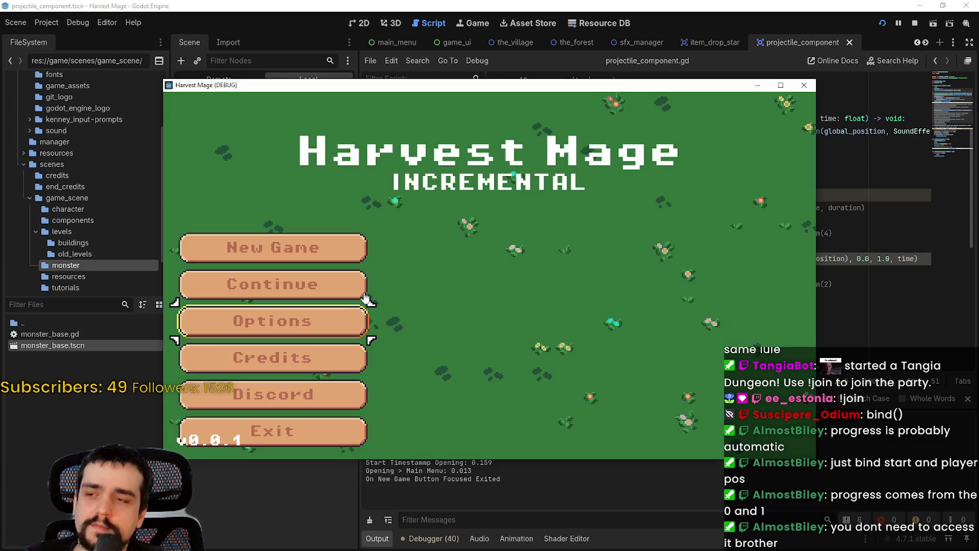
Step: Continue the saved game, walk the wizard through the forest with WASD, then close the game
left_click(365, 296)
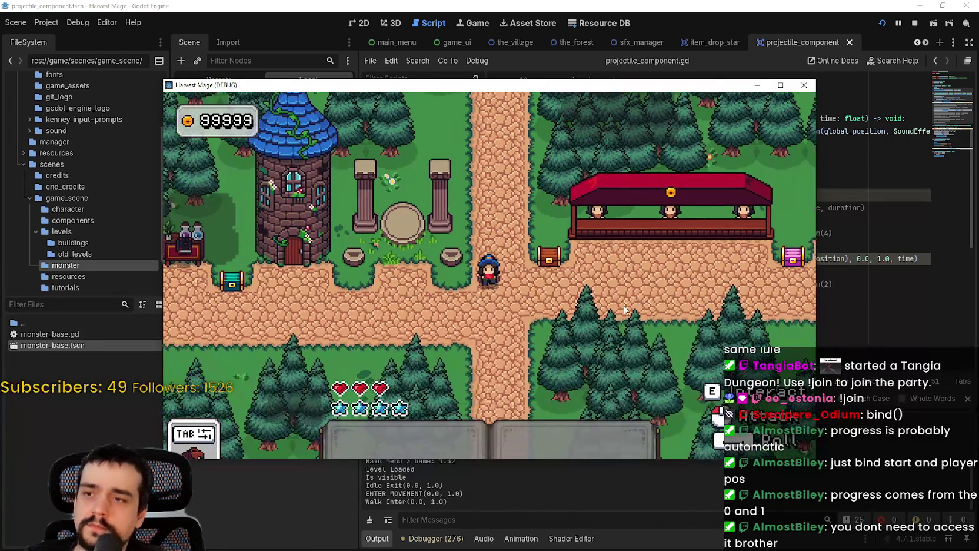
key("w")
key("a")
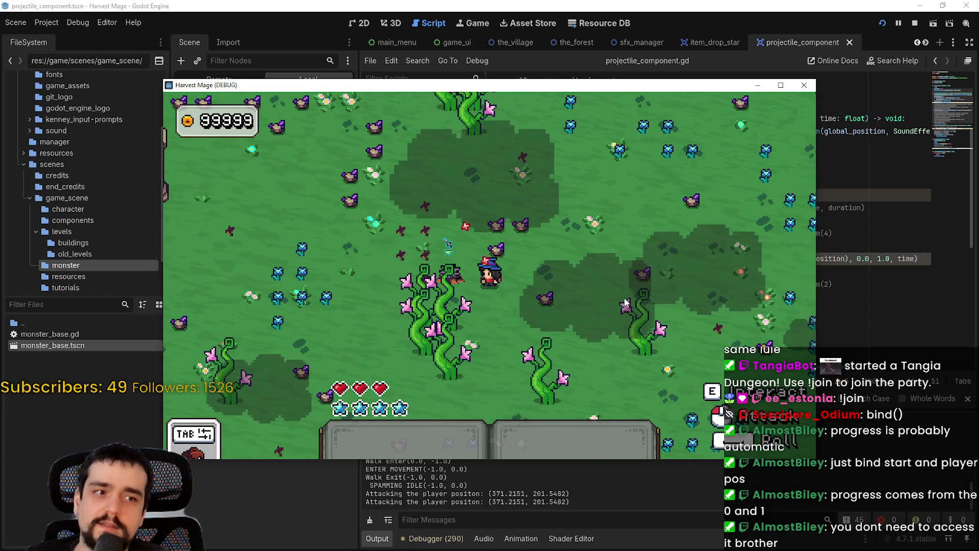
key("s")
key("d")
key("w")
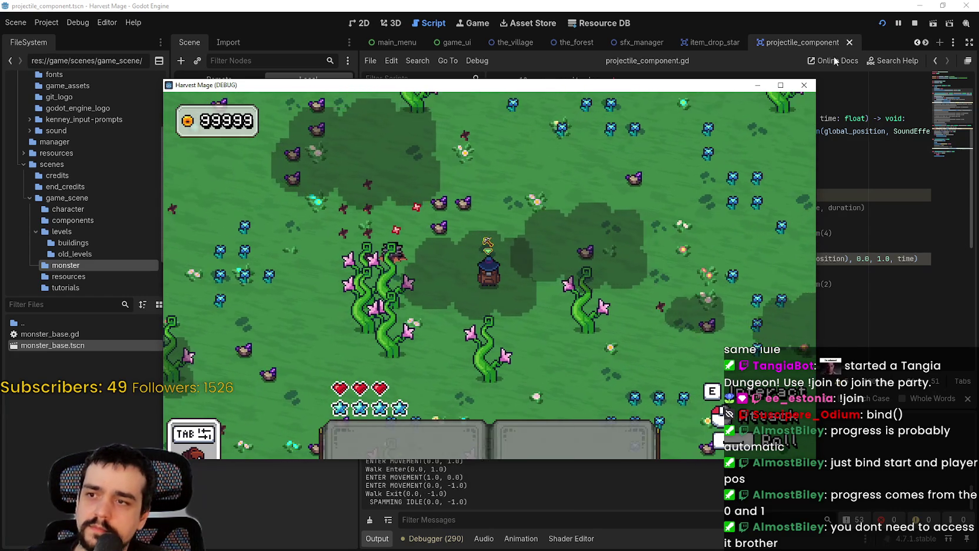
left_click(804, 84)
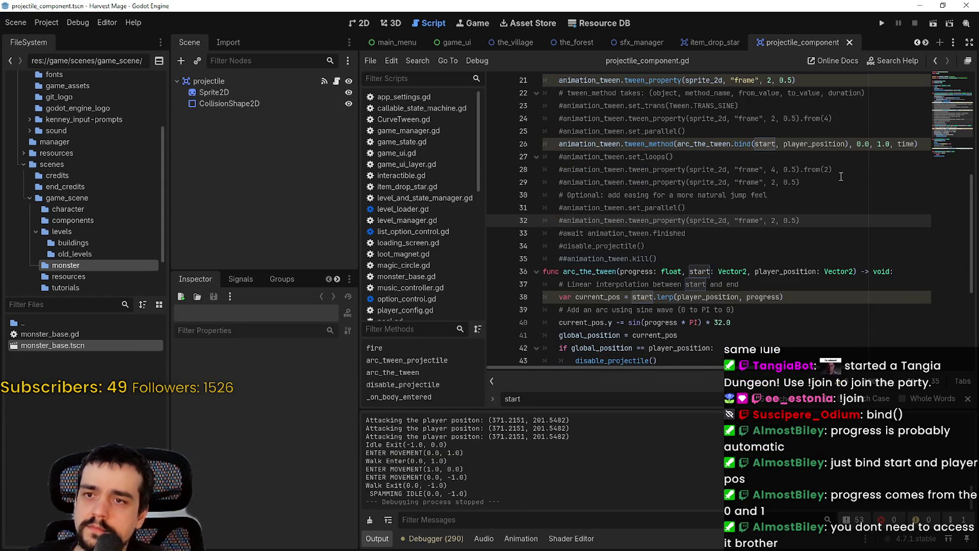
Step: Review the progress usage in the sine arc on line 40
scroll(715, 274, "down", 3)
left_click(713, 296)
scroll(746, 309, "down", 1)
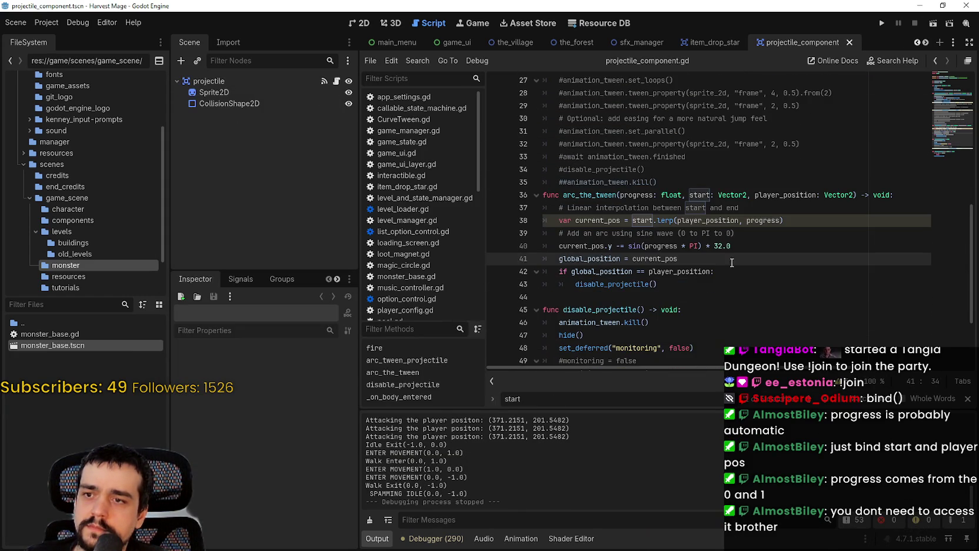
left_click(572, 246)
double_click(660, 246)
scroll(729, 272, "up", 1)
scroll(729, 272, "up", 4)
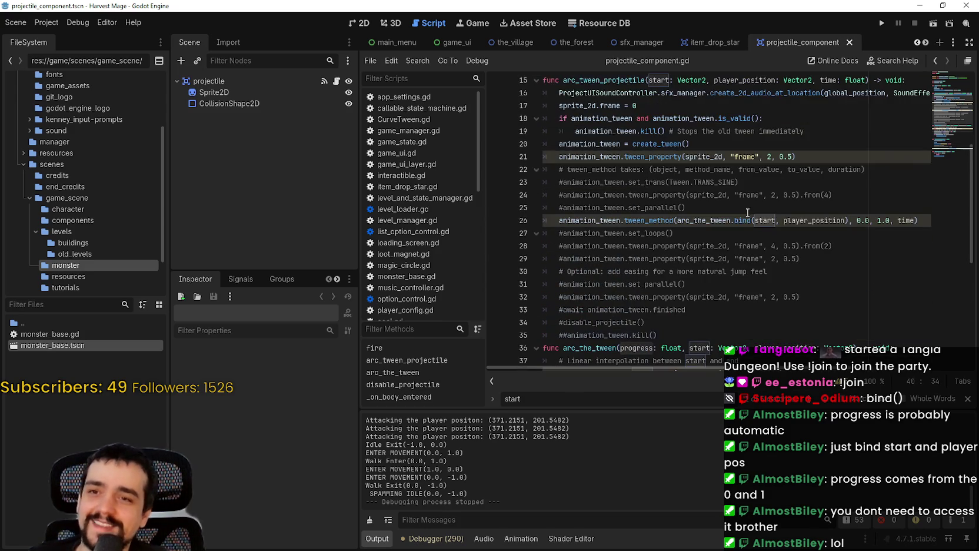
left_click(746, 210)
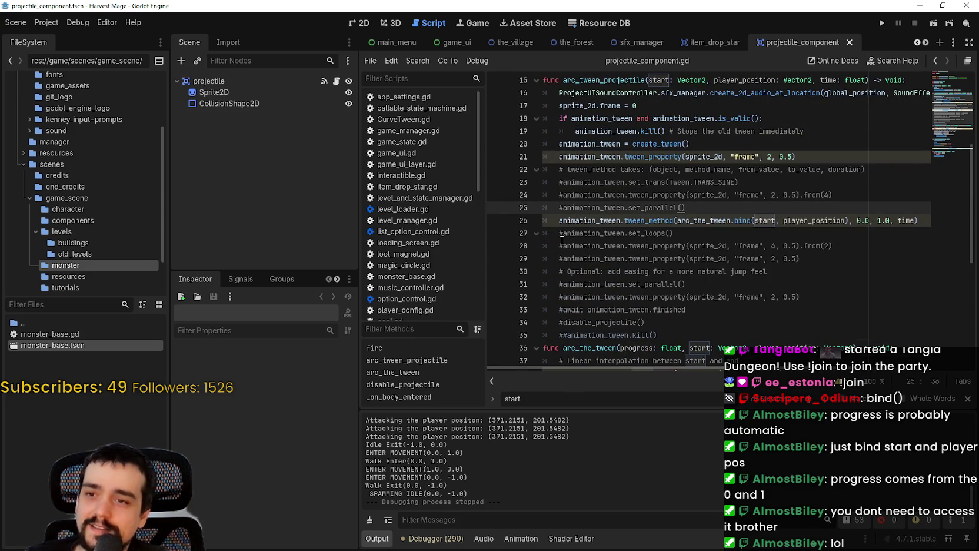
left_click(564, 222)
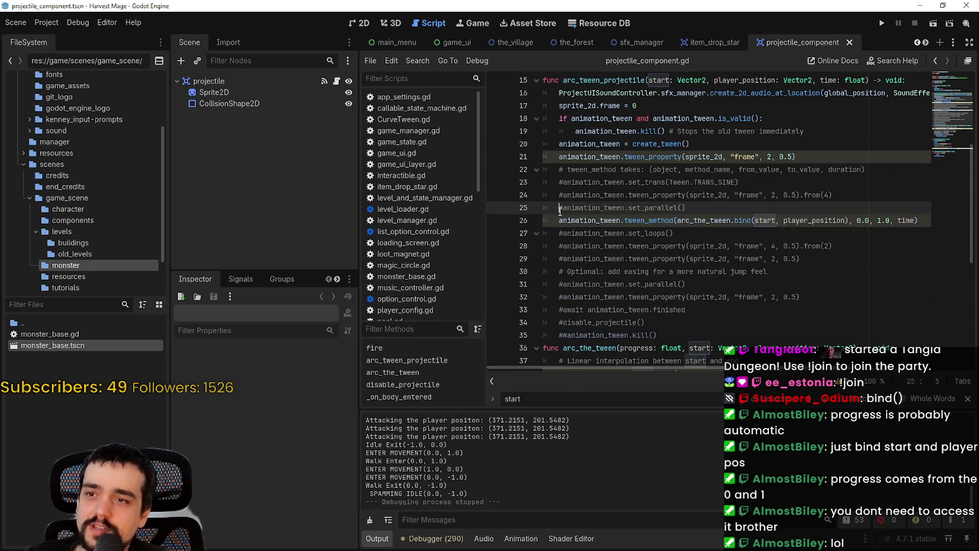
Step: Uncomment the set_parallel, set_loops and frame tween lines with Ctrl+K
left_click(564, 210)
key("ctrl+k")
left_click(563, 235)
key("ctrl+k")
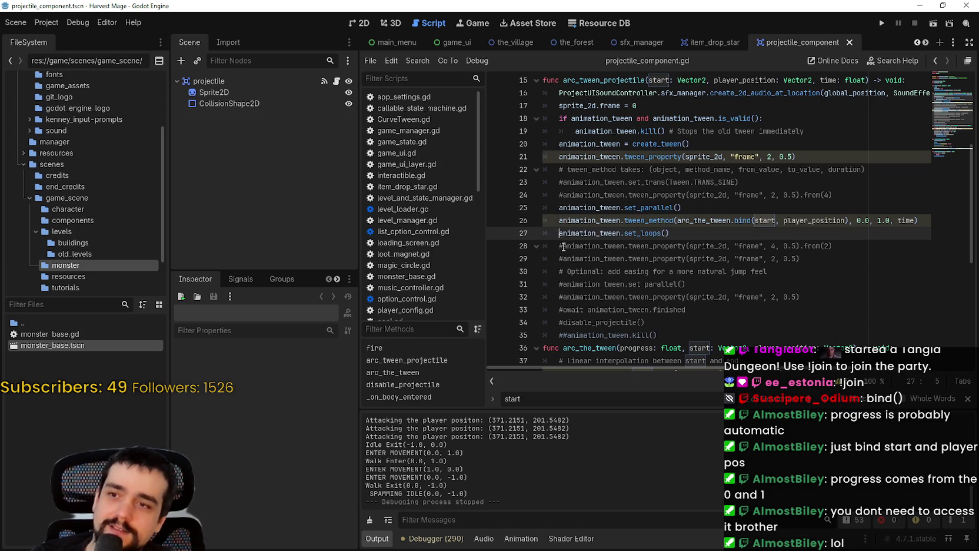
left_click(564, 248)
key("ctrl+k")
Step: Run the game again with F5, then close it
left_click(783, 235)
key("F5")
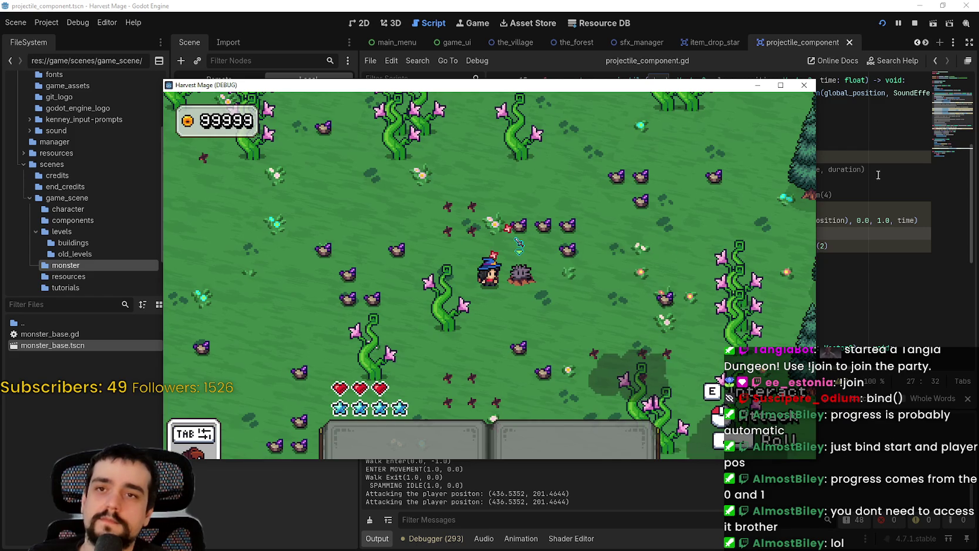
left_click(915, 23)
left_click(605, 275)
scroll(604, 275, "down", 1)
scroll(606, 275, "down", 1)
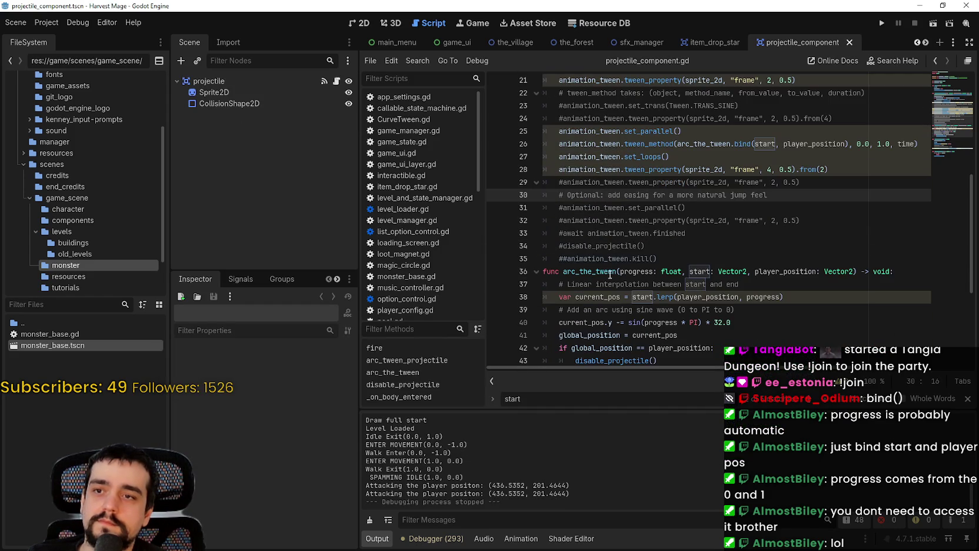
Step: Select and review tween lines 26–28 and the set_parallel call on line 25
left_click(735, 233)
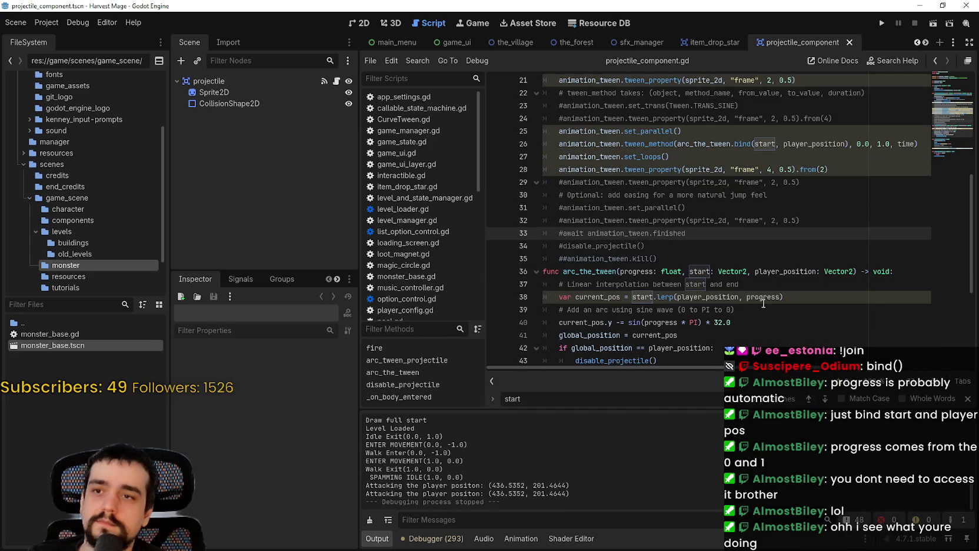
key("Up")
key("Up")
key("Up")
key("Home")
key("Home")
key("shift+Up")
key("shift+Up")
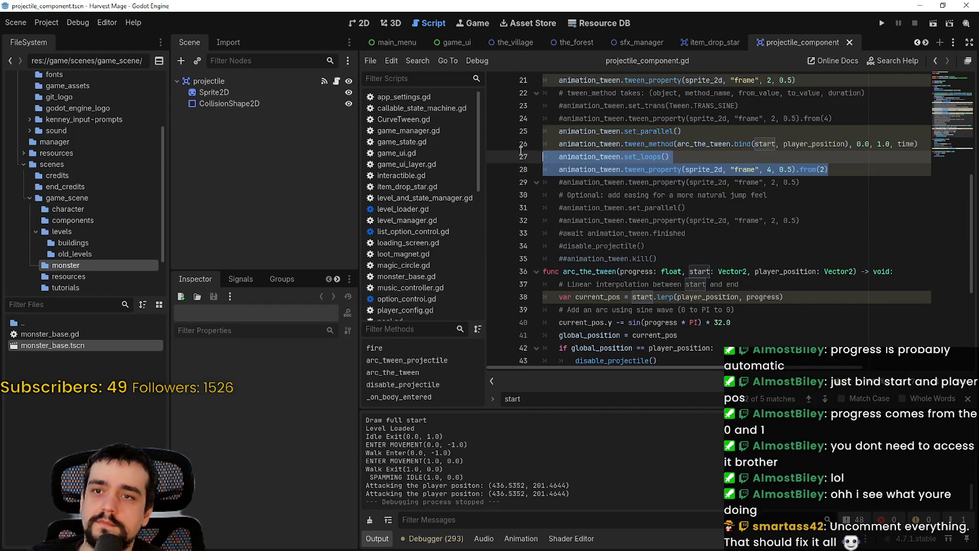
key("shift+Up")
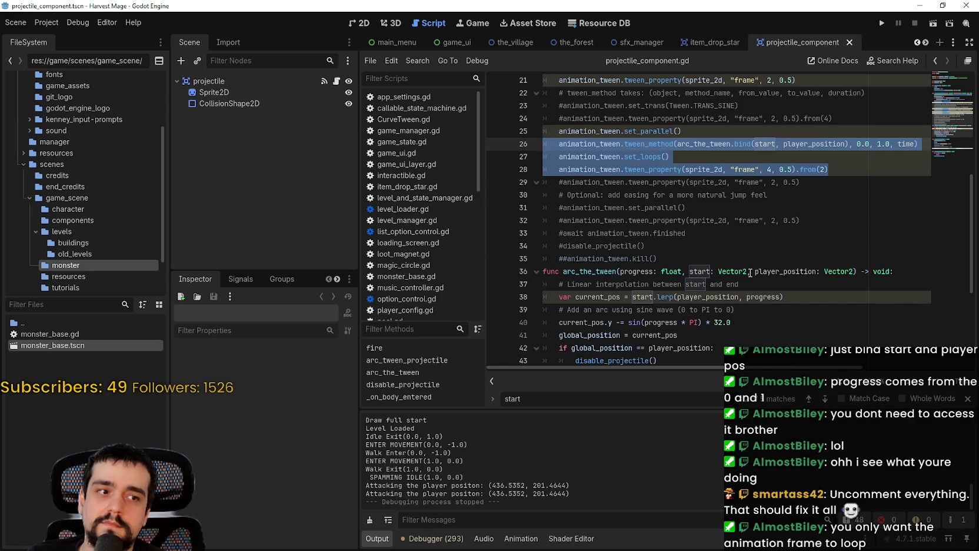
left_click(744, 246)
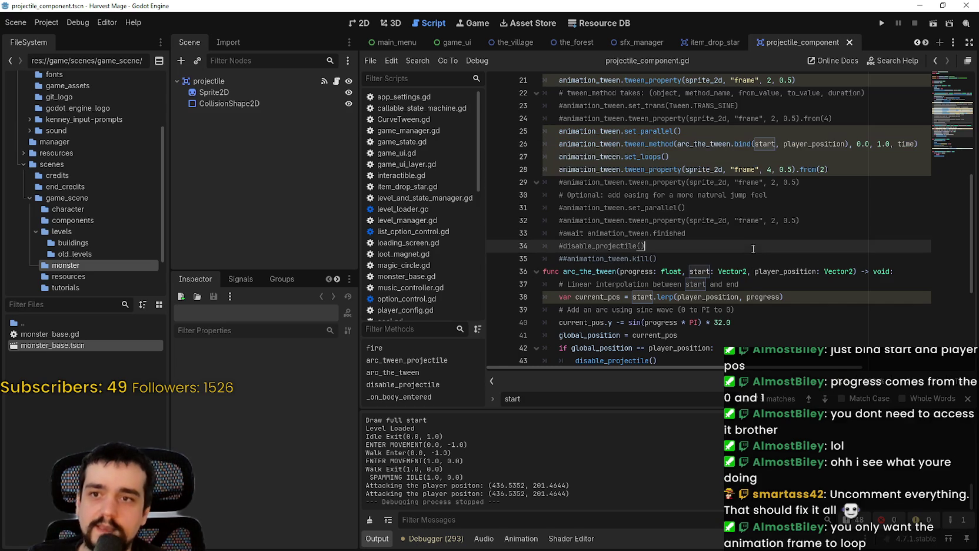
left_click_drag(829, 169, 556, 171)
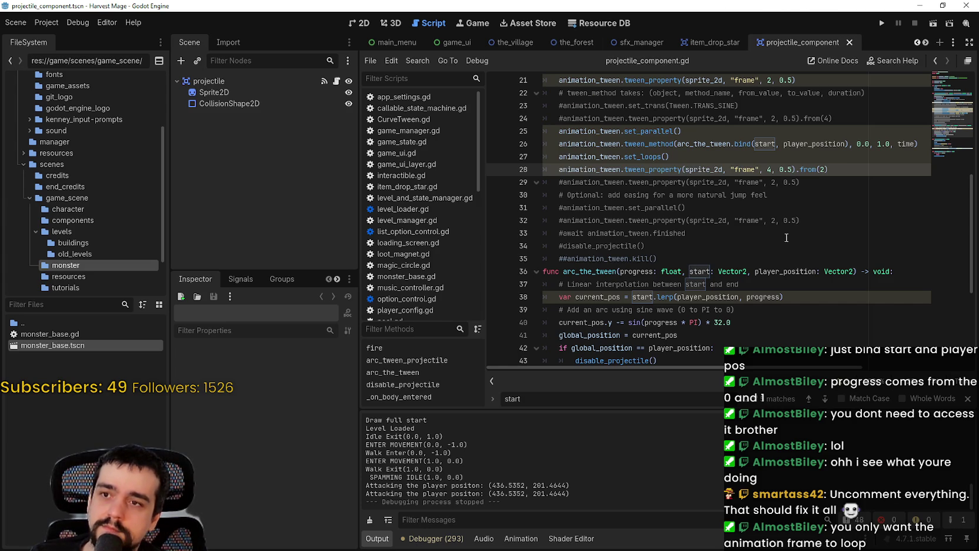
left_click(514, 165)
key("shift+Up")
key("shift+Up")
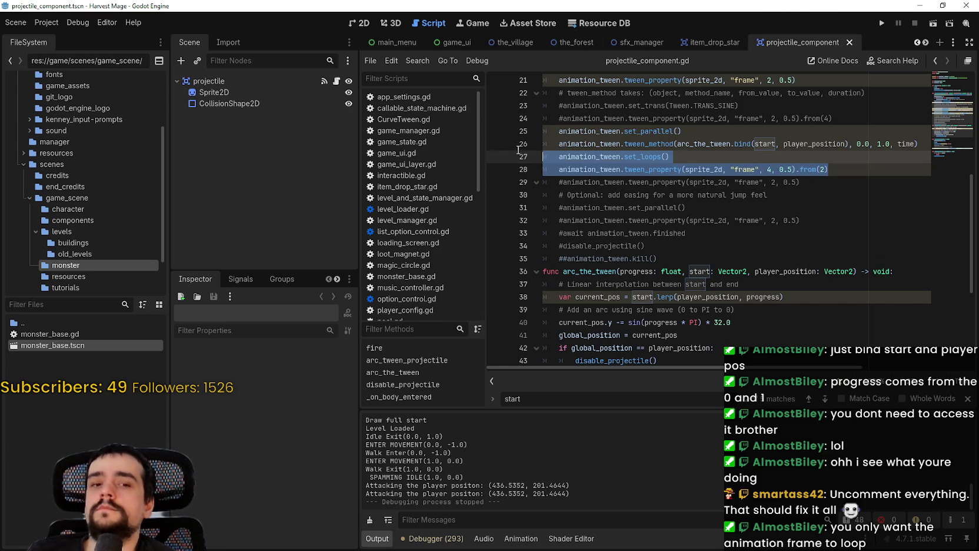
left_click(765, 170)
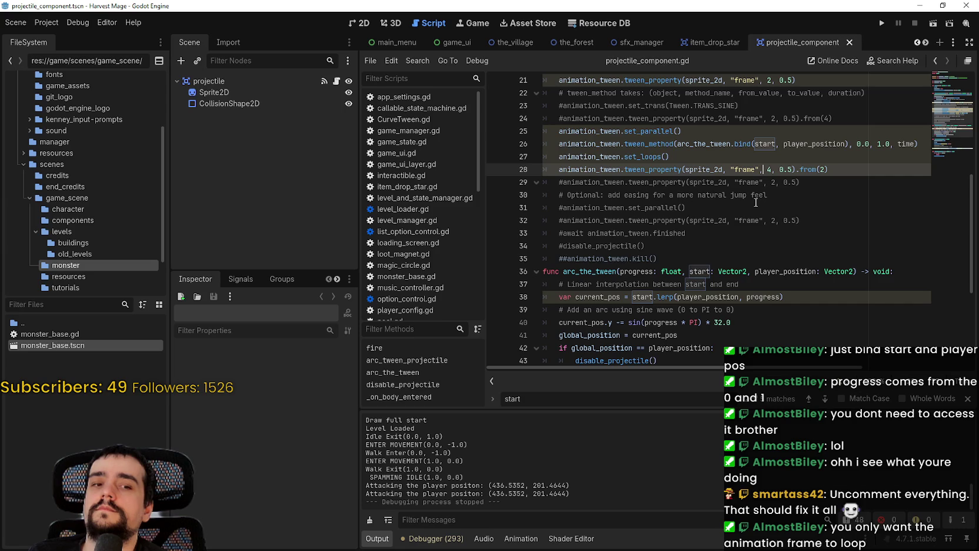
double_click(675, 131)
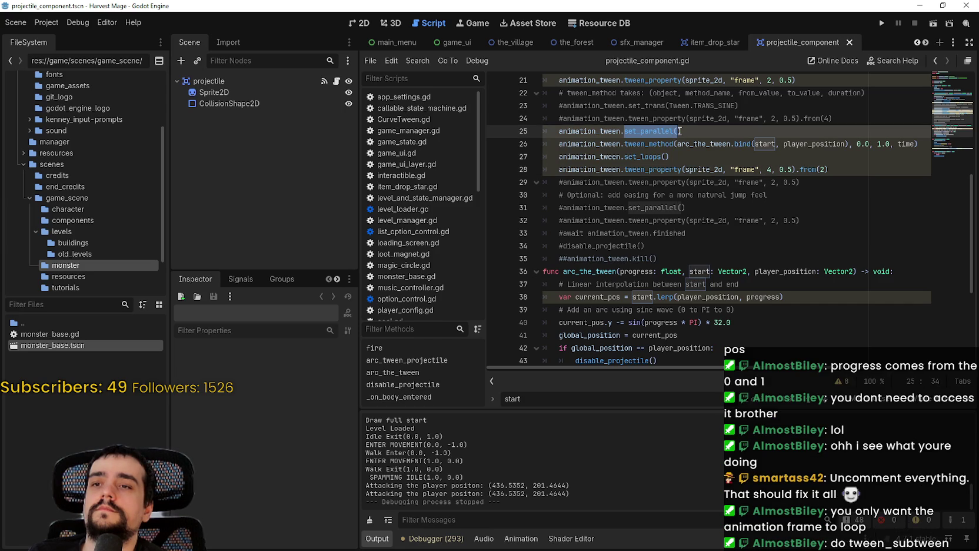
Step: Add parallel() to set_loops on line 27, prefix line 28's tween_property with 'parallel().', then run
left_click(625, 157)
type("pa")
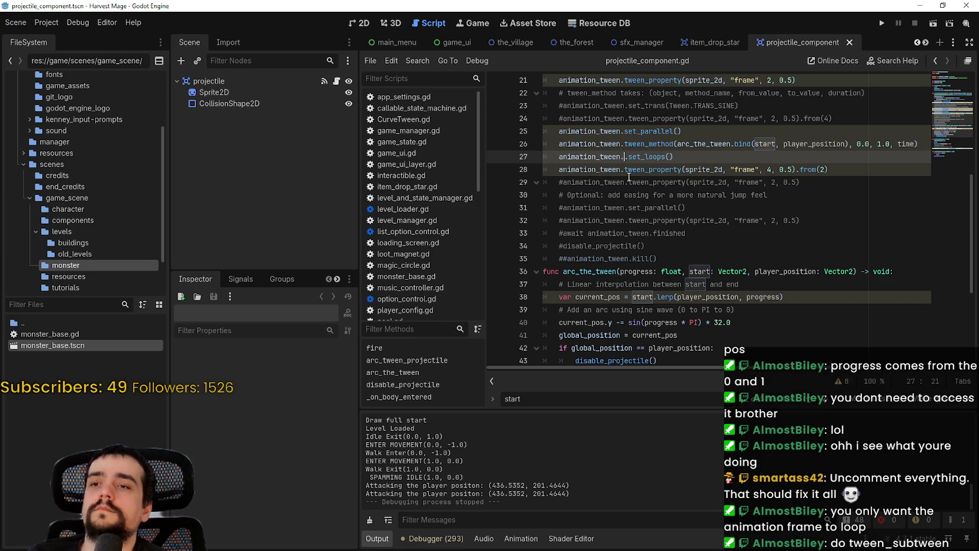
type("r.")
key("Return")
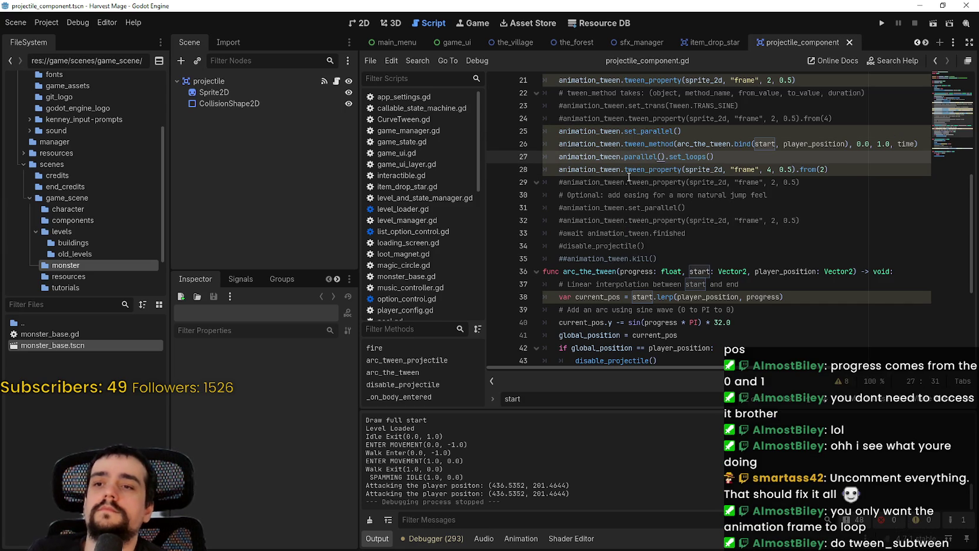
left_click_drag(625, 157, 665, 156)
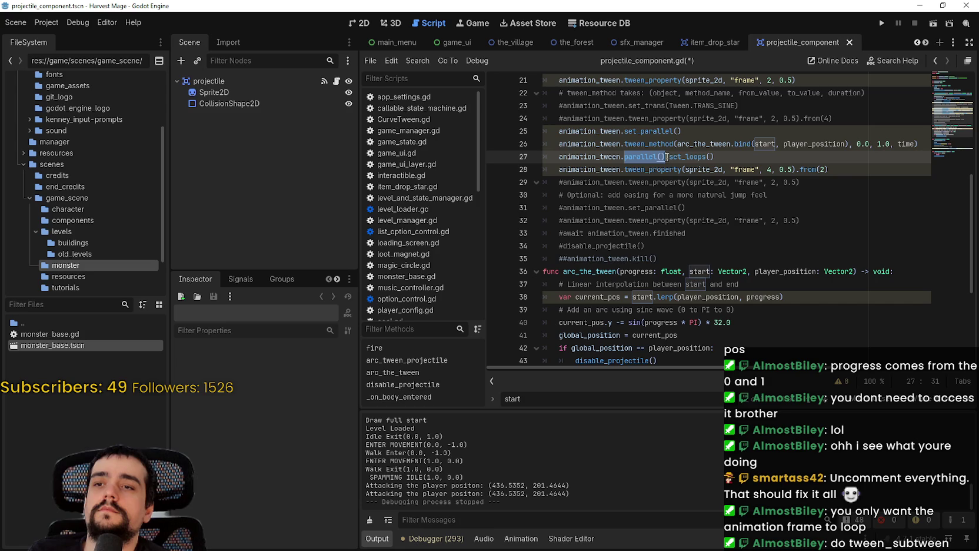
key("ctrl+c")
left_click(626, 170)
key("ctrl+v")
type(".")
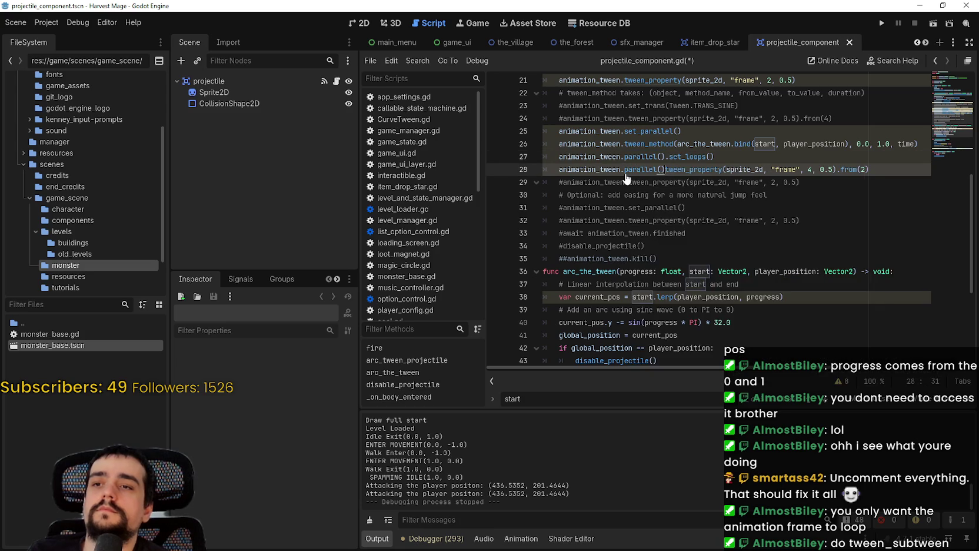
left_click(879, 27)
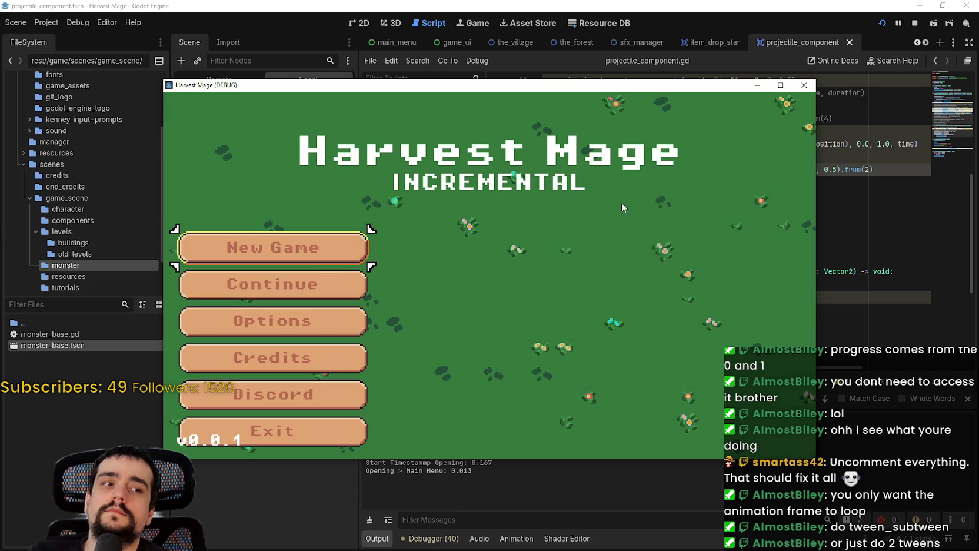
Step: Continue into the village level, walk the player toward the monsters, then stop the game
left_click(311, 287)
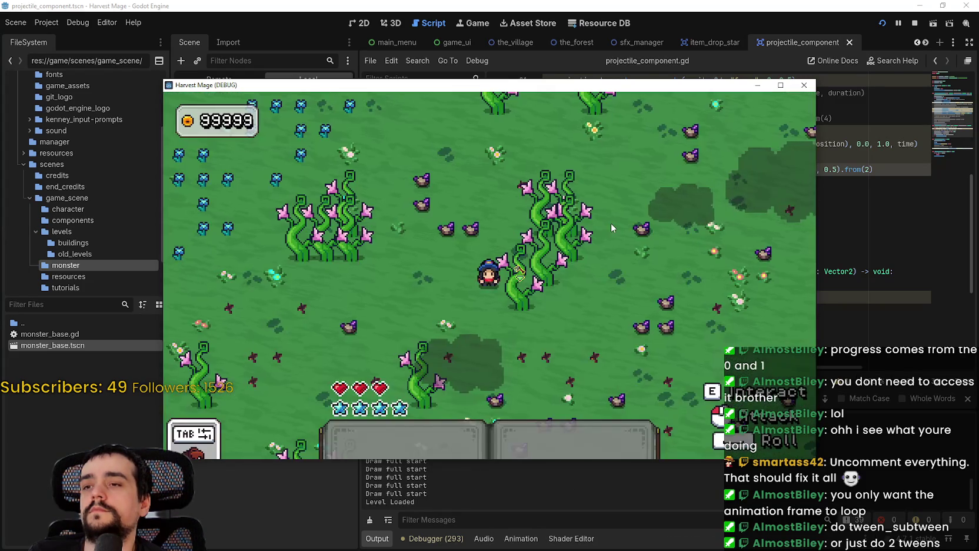
key("s")
key("d")
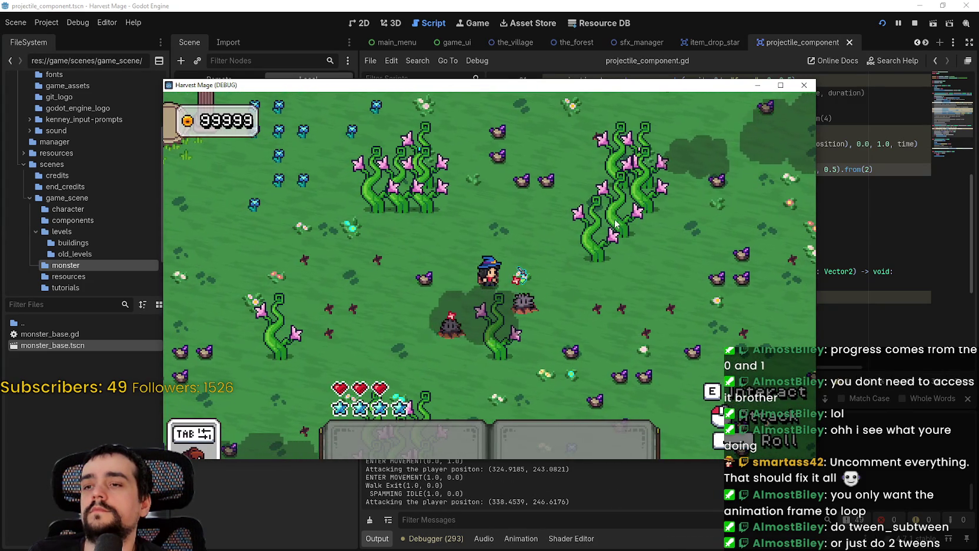
left_click(915, 23)
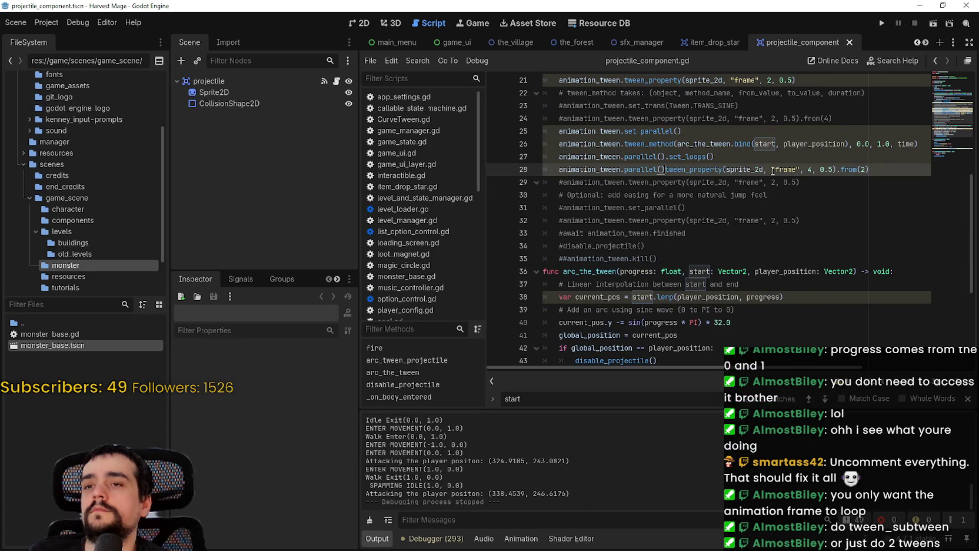
Step: Undo the parallel() additions, restore the frame tween line, and comment out the set_parallel line
key("ctrl+z")
key("ctrl+z")
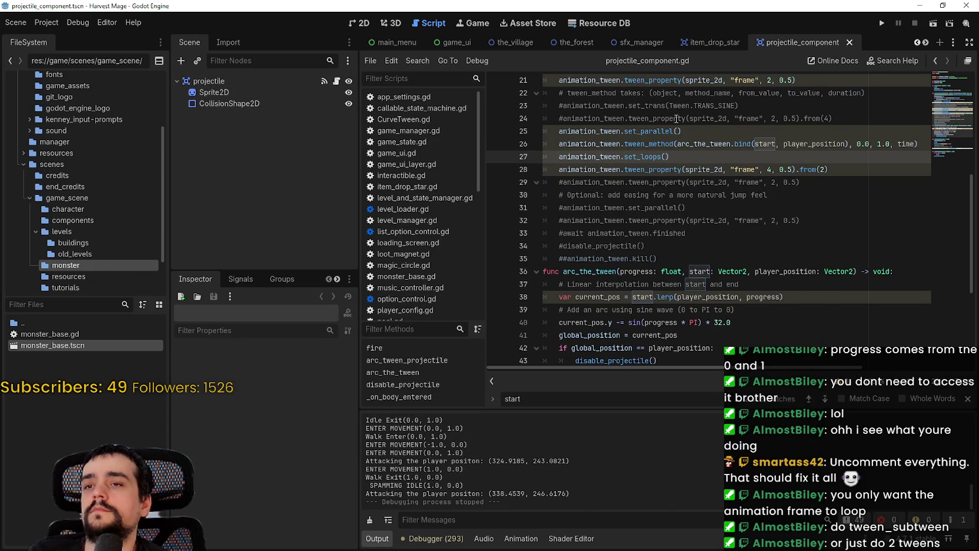
key("ctrl+k")
left_click(691, 133)
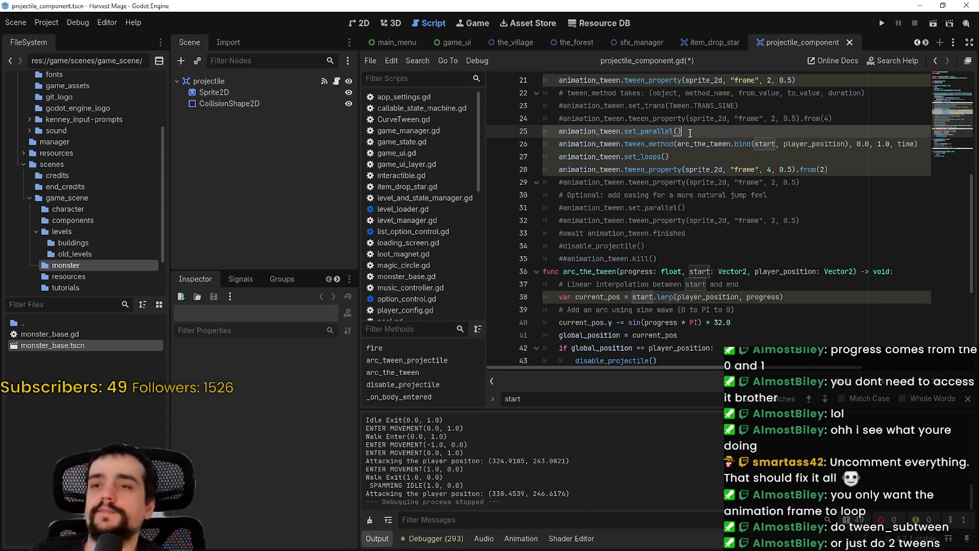
key("ctrl+k")
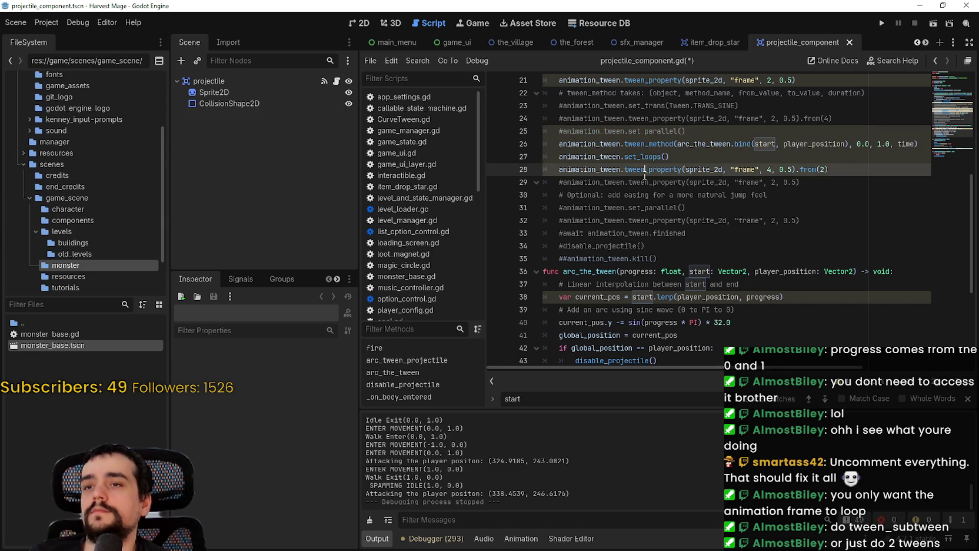
Step: Make line 27's looping call use tween_subtween(Tween.new())
left_click(596, 158)
left_click(622, 156)
type("sub")
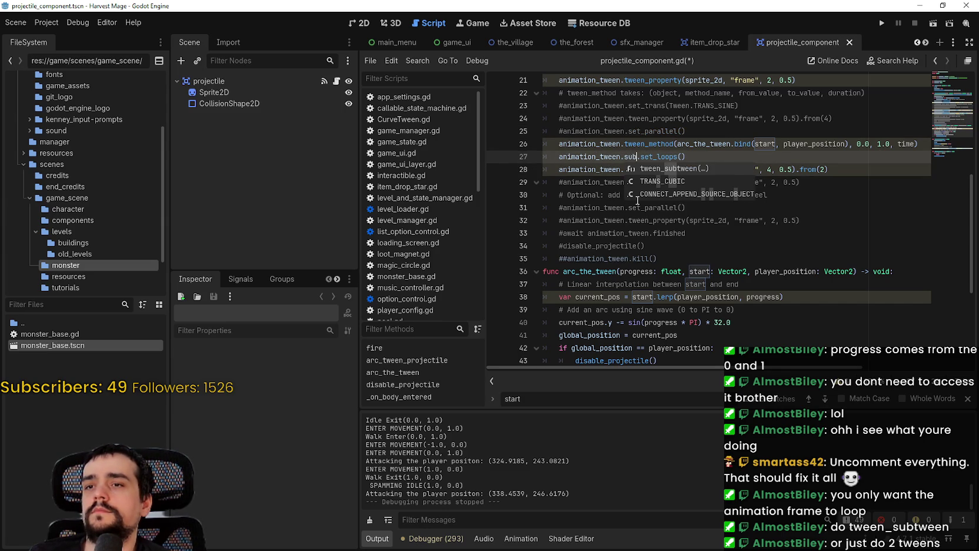
key("Return")
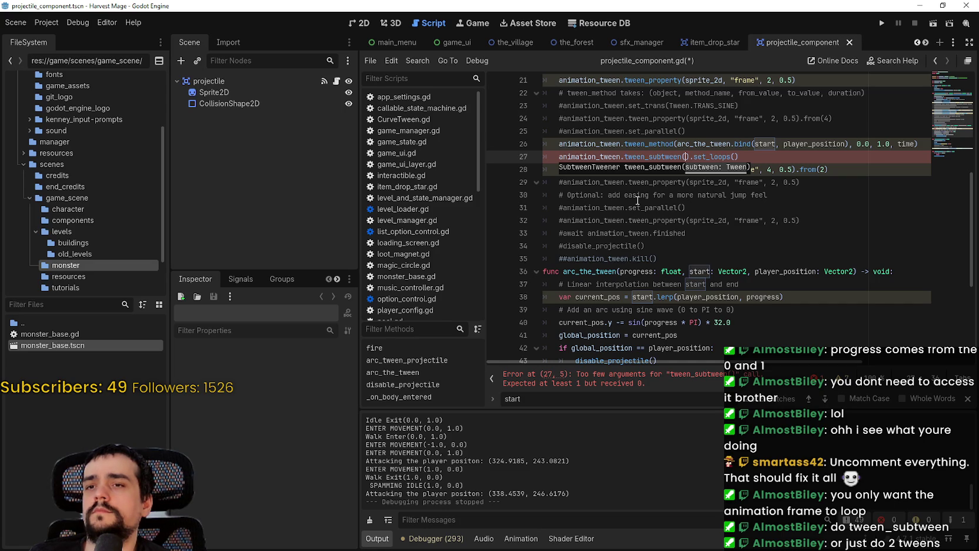
type("Tween.")
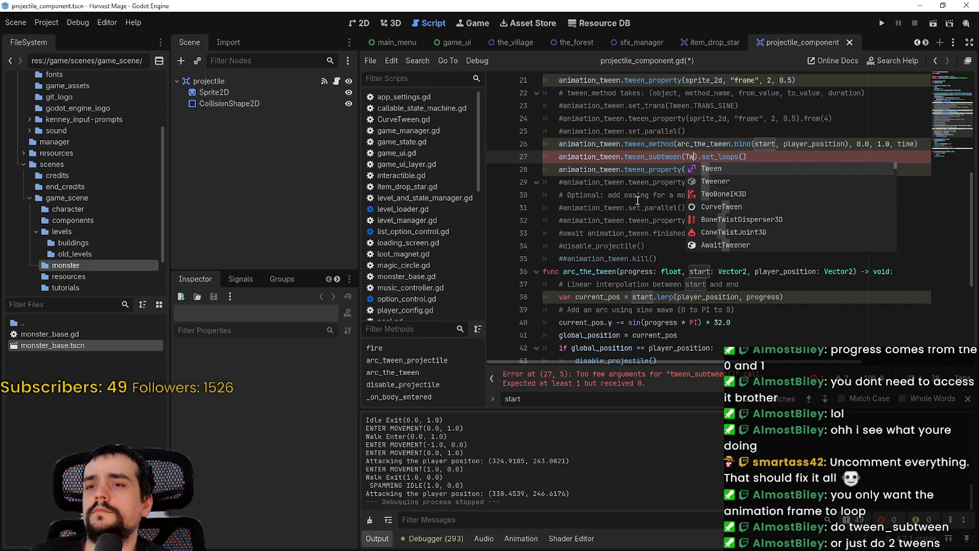
type("new()")
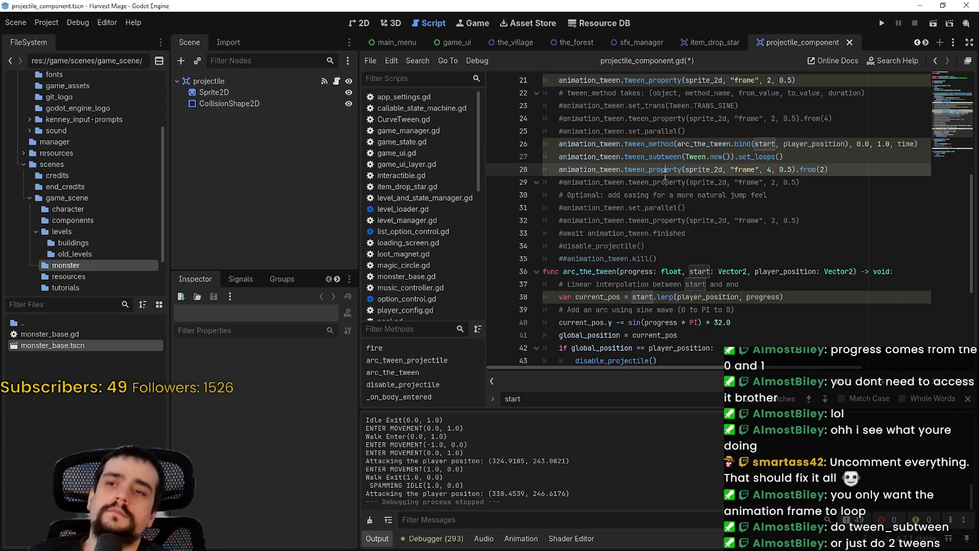
Step: Replace animation_tween on line 28 with animation_tween.tween_subtween for the frame tween
left_click_drag(681, 156, 559, 156)
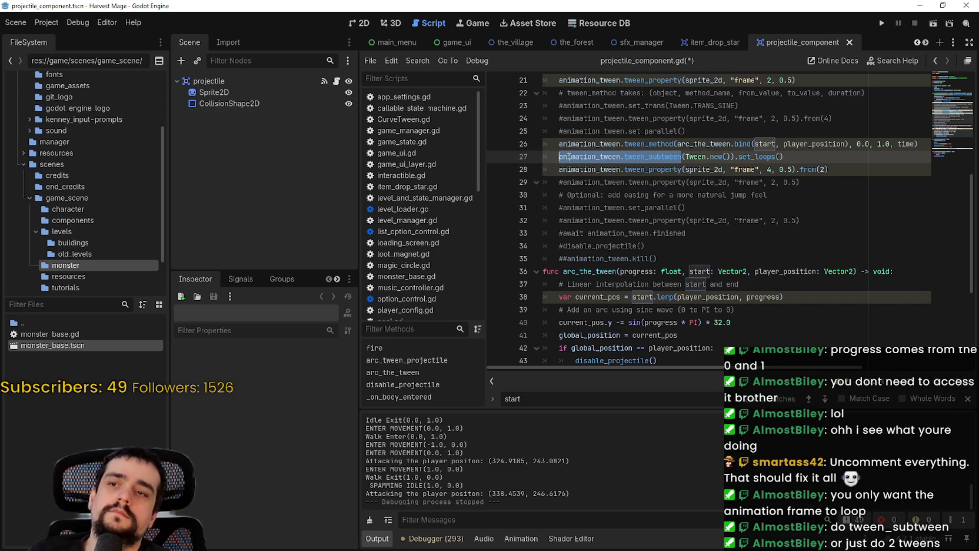
double_click(595, 170)
key("ctrl+v")
left_click(650, 219)
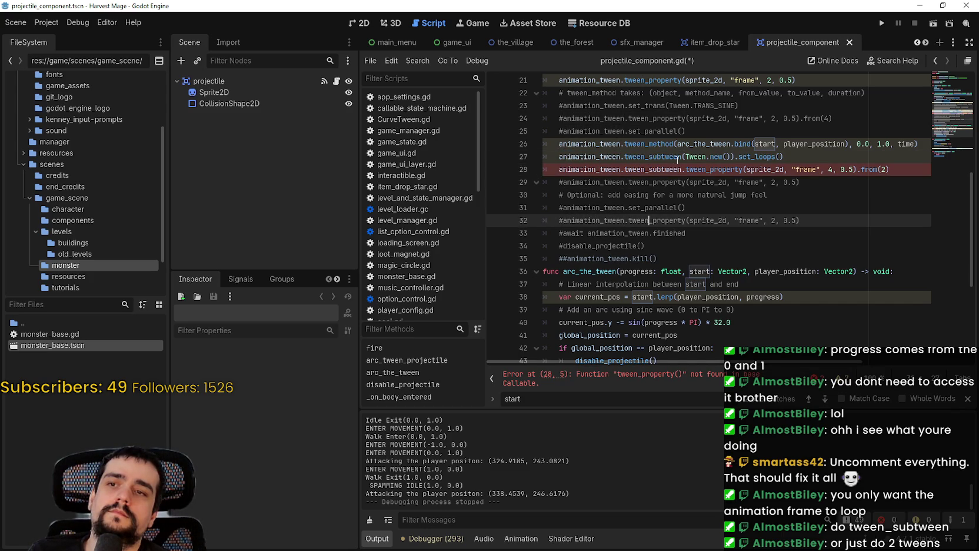
mouse_move(670, 158)
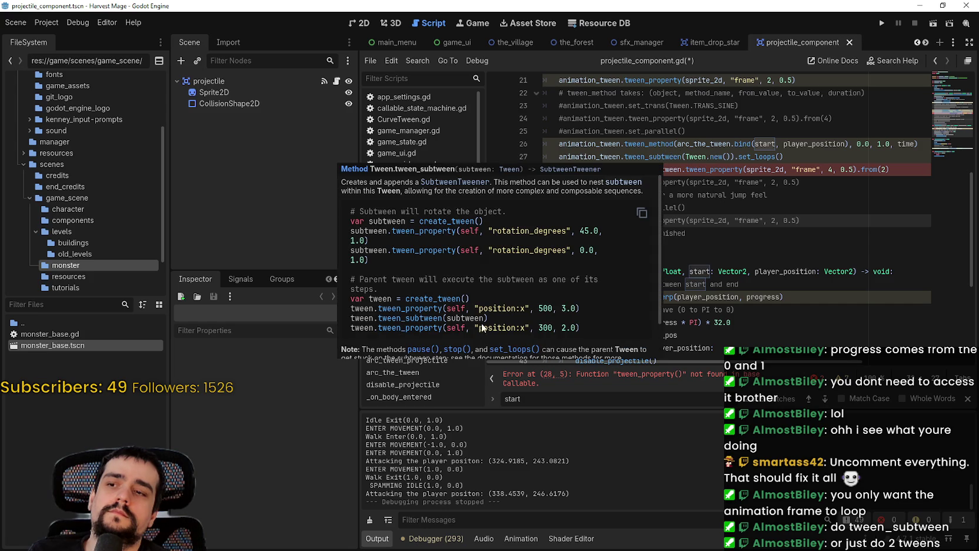
Step: Read through the tween_subtween documentation tooltip, including its example code and set_loops notes
scroll(482, 319, "down", 2)
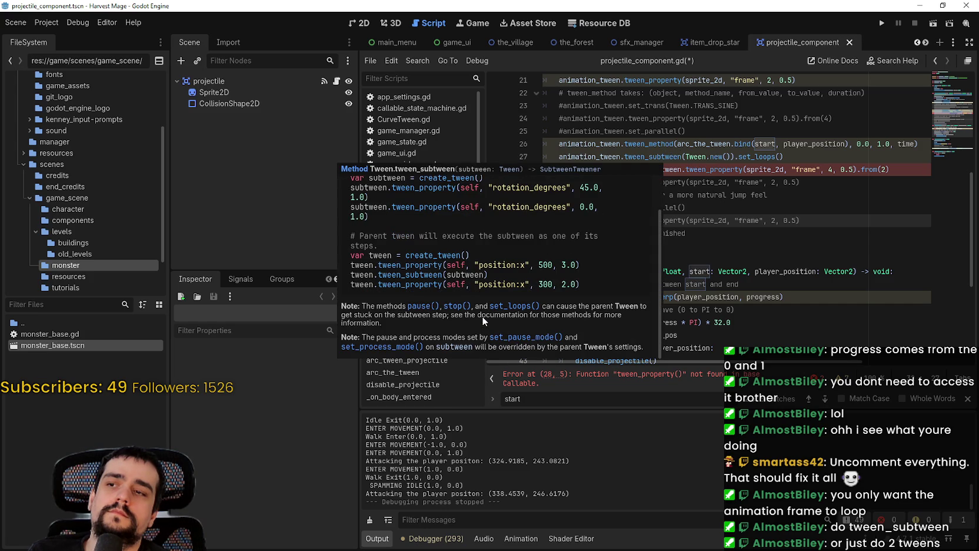
scroll(482, 316, "up", 1)
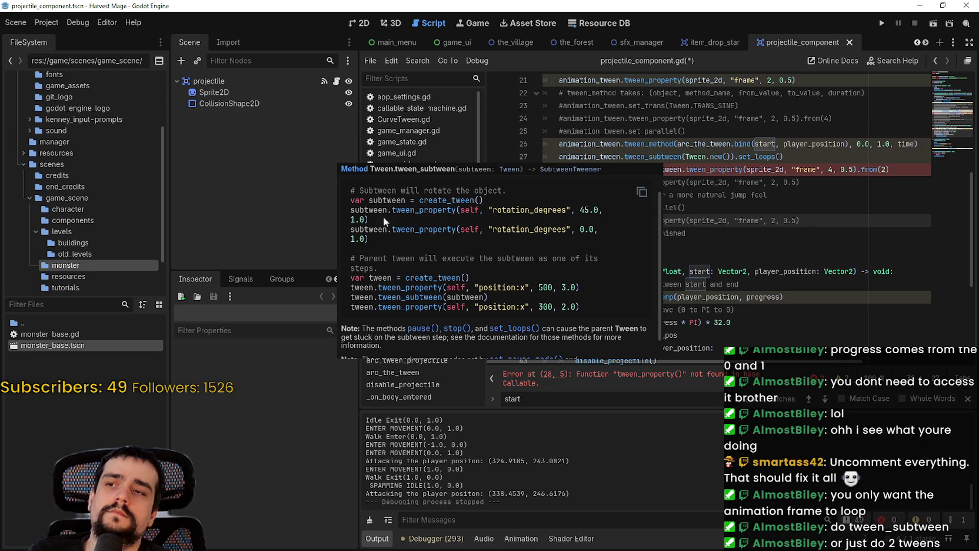
scroll(471, 295, "down", 1)
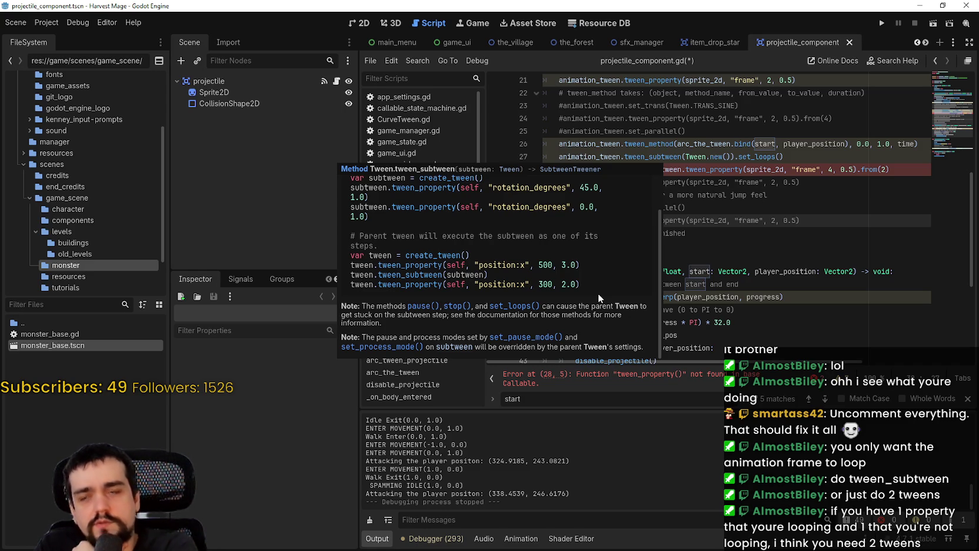
Step: Close the tooltip, then try moving line 26's tween_method call down and undo it
scroll(759, 246, "up", 2)
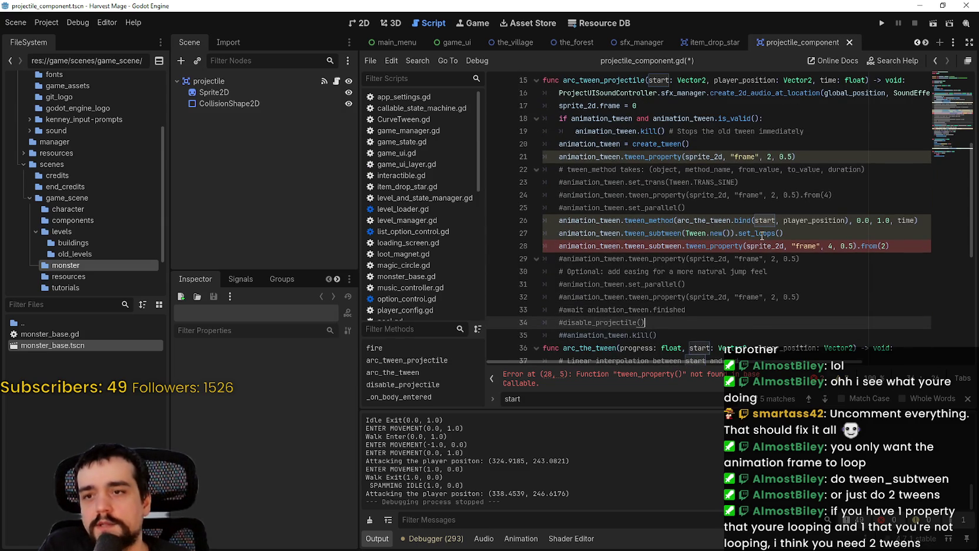
scroll(743, 195, "down", 1)
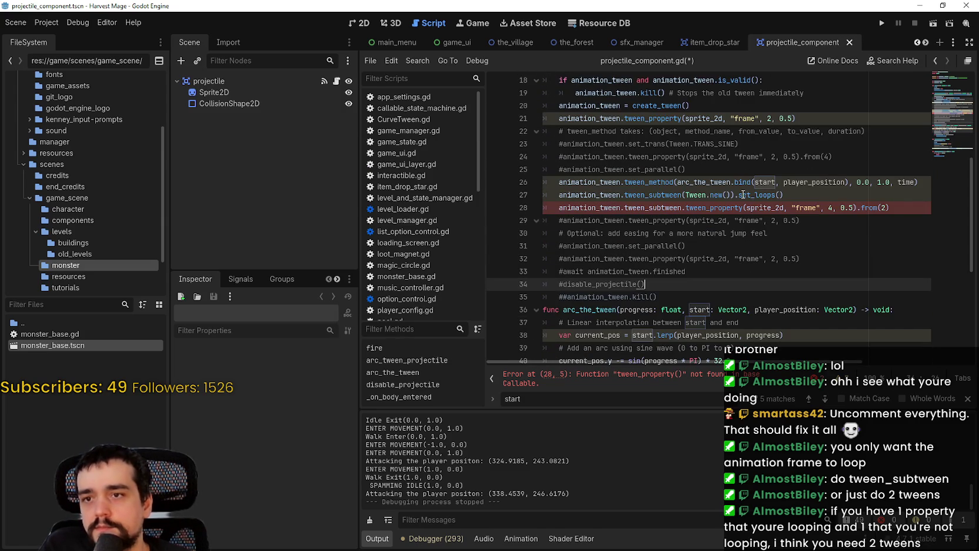
left_click_drag(624, 182, 926, 178)
key("shift+Home")
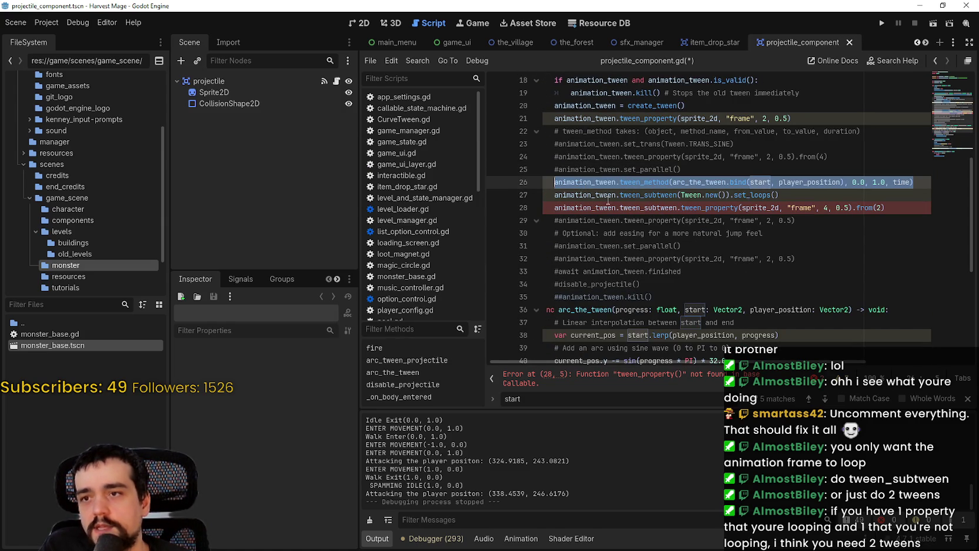
mouse_move(710, 188)
left_mouse_down()
mouse_move(921, 233)
mouse_move(900, 212)
left_mouse_up()
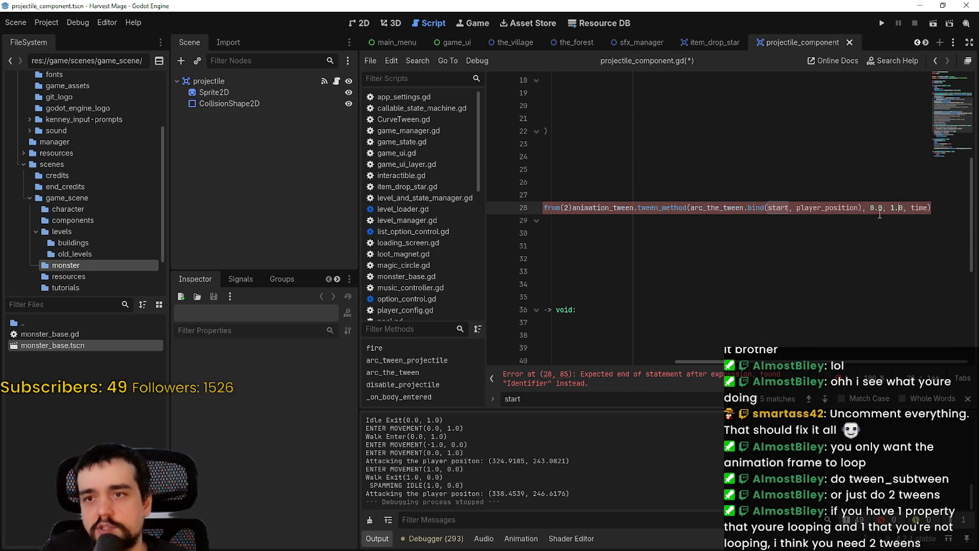
key("ctrl+z")
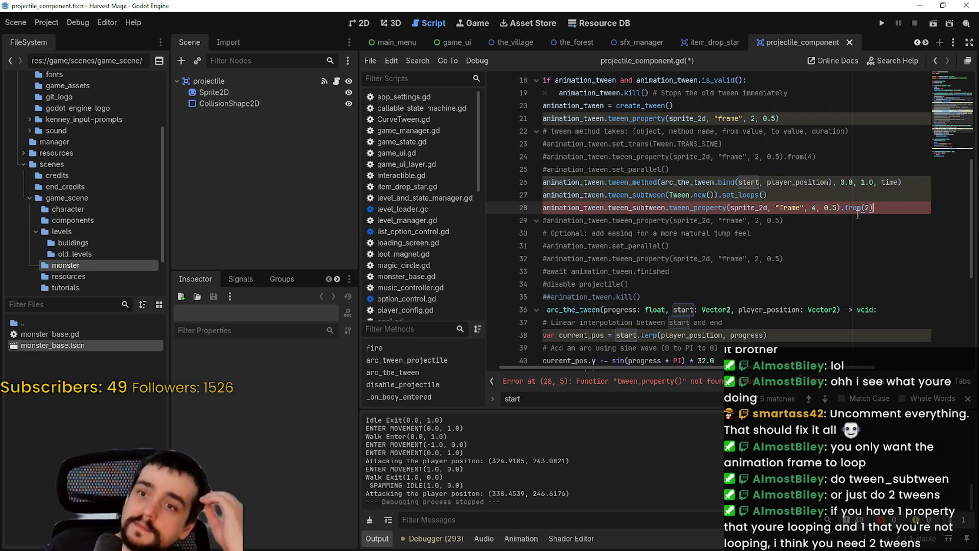
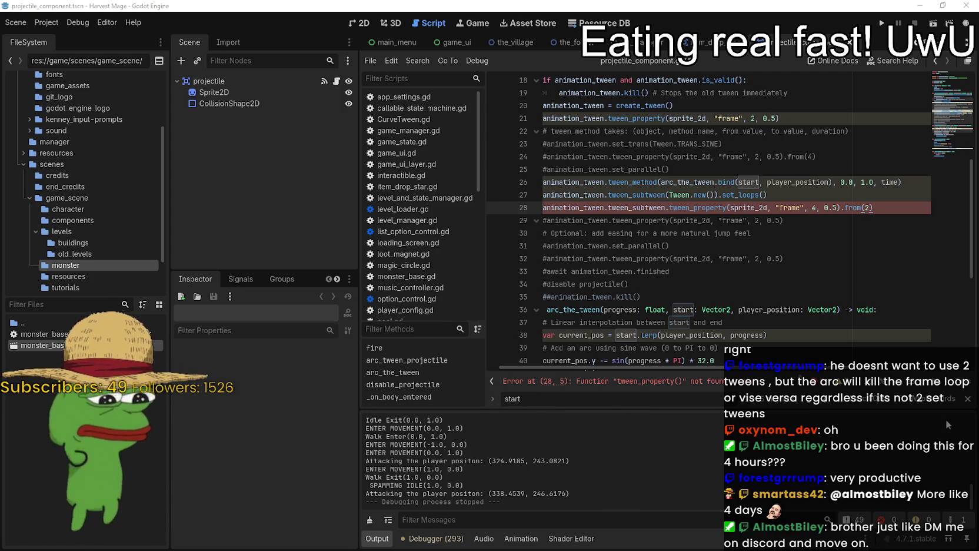
Step: Close the script search, widen the code editor and inspect the tween calls on lines 26–28
key("Escape")
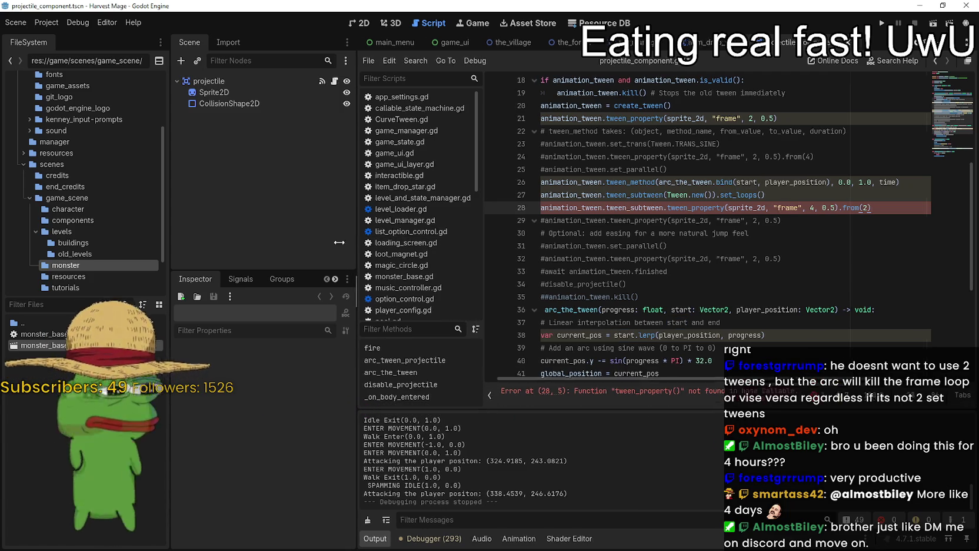
left_click_drag(358, 245, 286, 245)
left_click_drag(852, 210, 517, 182)
left_click_drag(816, 207, 426, 207)
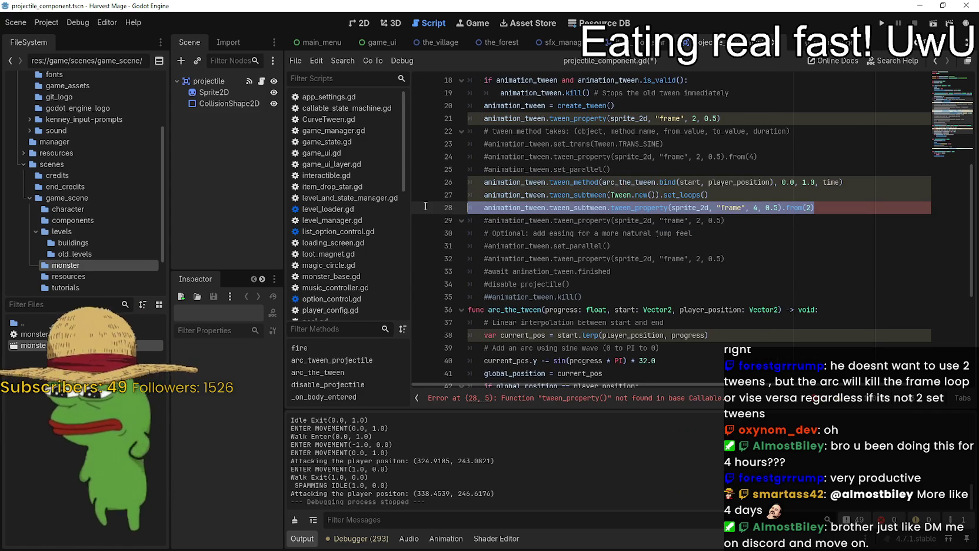
left_click(713, 246)
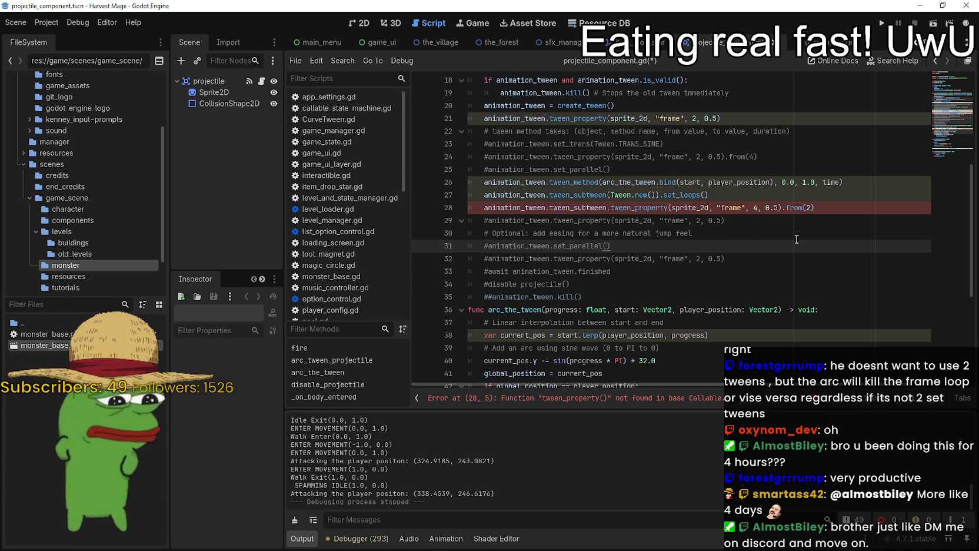
Step: Review the commented easing block on lines 30–34 and the create_tween call, then widen the scene dock
left_click_drag(712, 282, 471, 230)
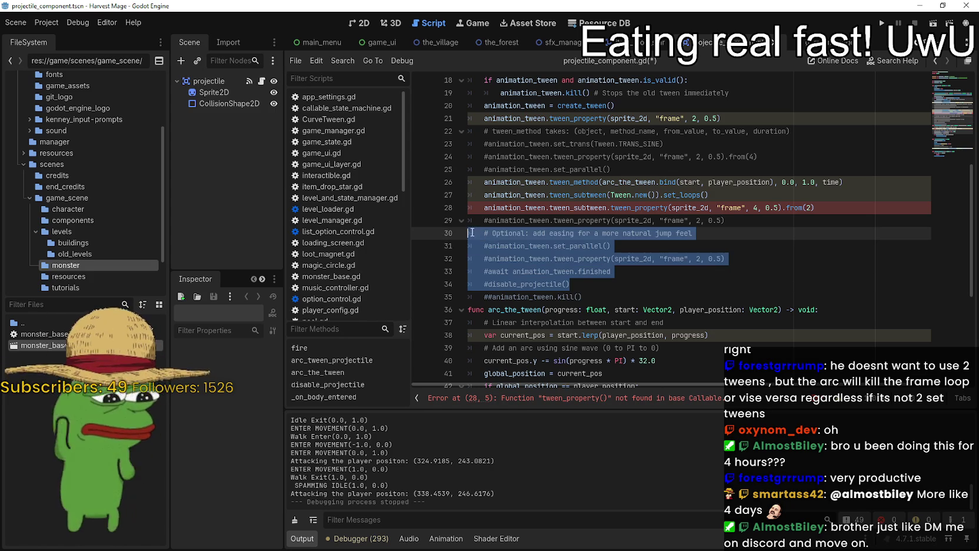
left_click(711, 269)
scroll(711, 262, "down", 2)
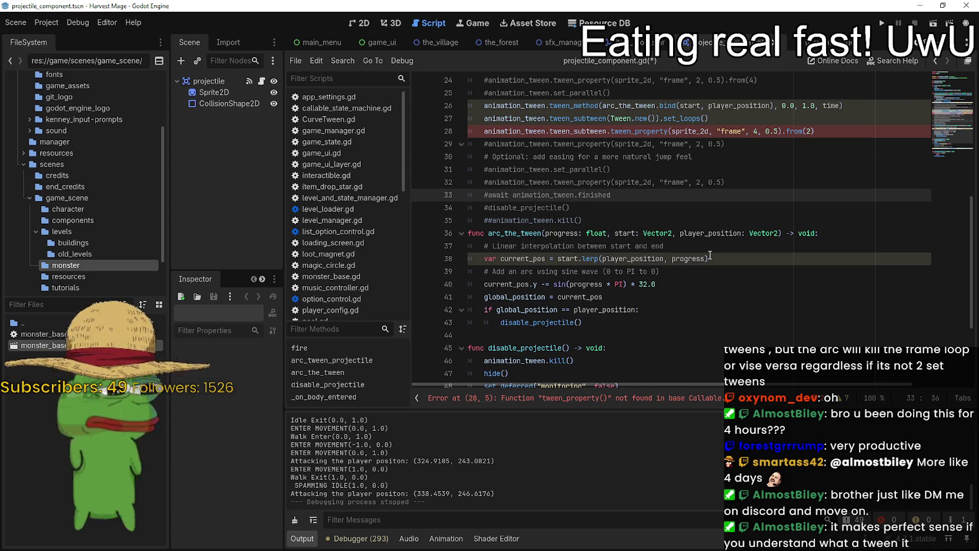
scroll(710, 255, "up", 4)
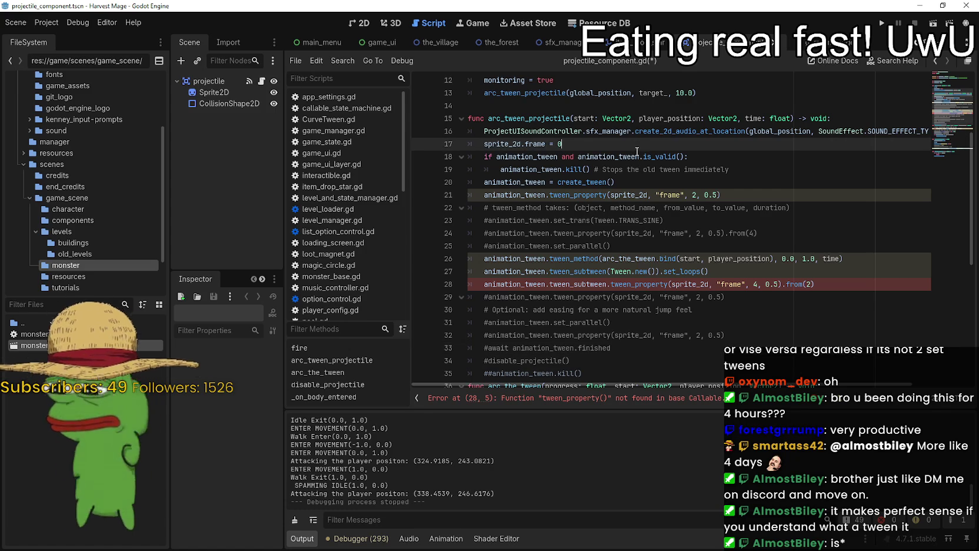
left_click(650, 183)
scroll(650, 183, "up", 1)
scroll(650, 196, "up", 1)
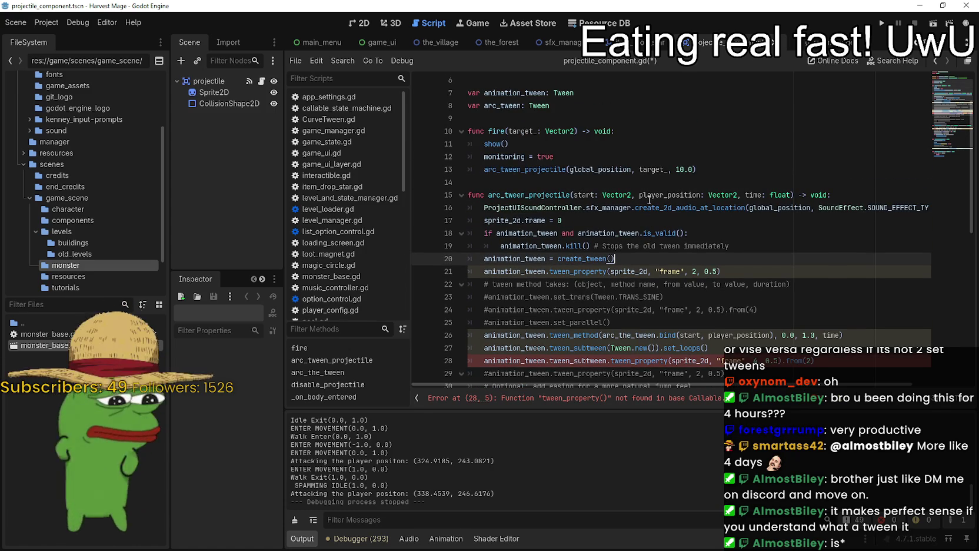
scroll(651, 199, "down", 2)
scroll(651, 199, "up", 1)
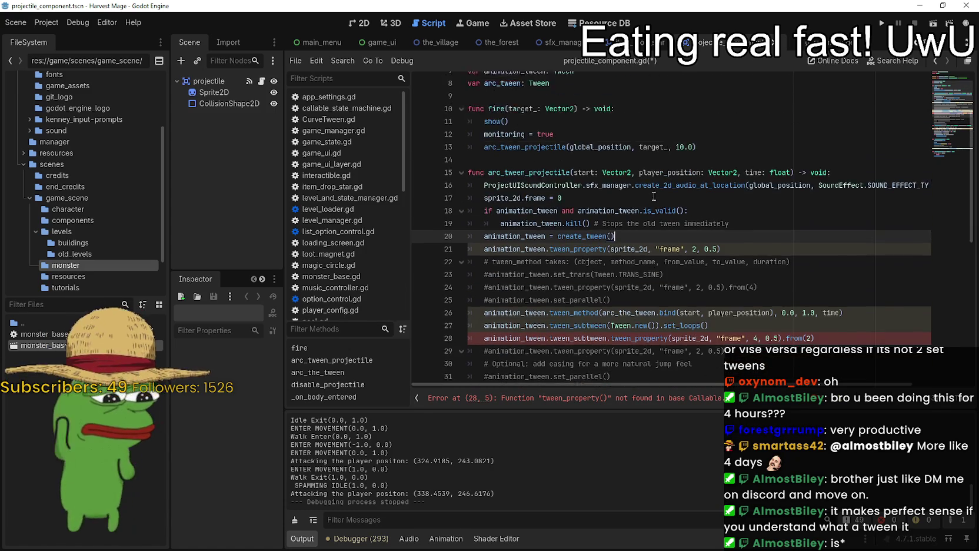
left_click_drag(284, 164, 359, 164)
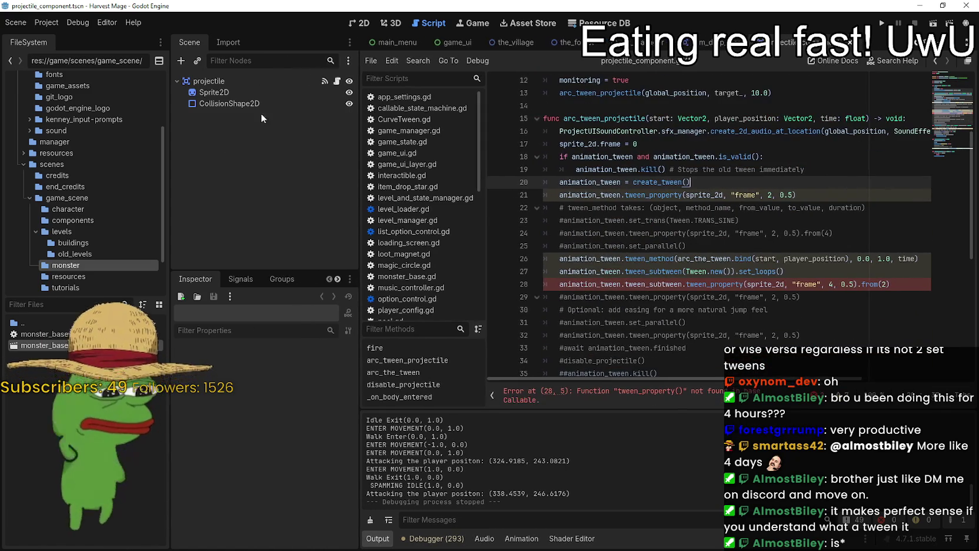
Step: Inspect the Sprite2D node (hframes 5, vframes 2, frame 0) and view the projectile scene in 2D
left_click(214, 92)
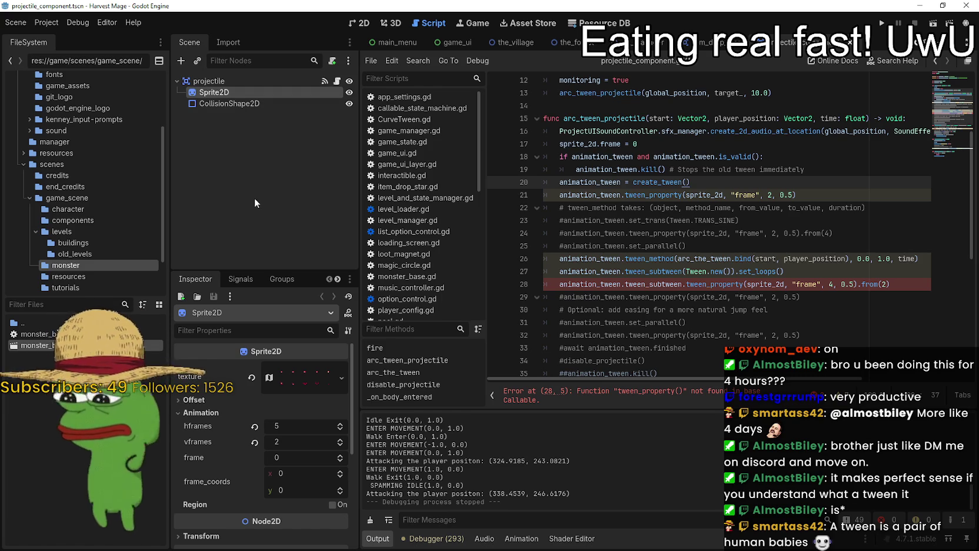
left_click(363, 23)
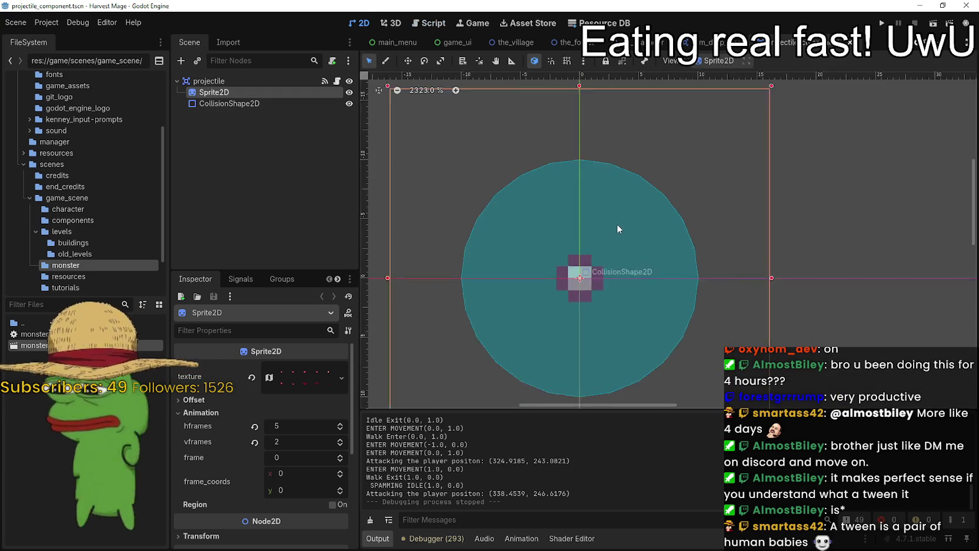
Step: Zoom the projectile's 2D viewport in and out, then switch to the YouTube Music browser window
scroll(688, 177, "down", 5)
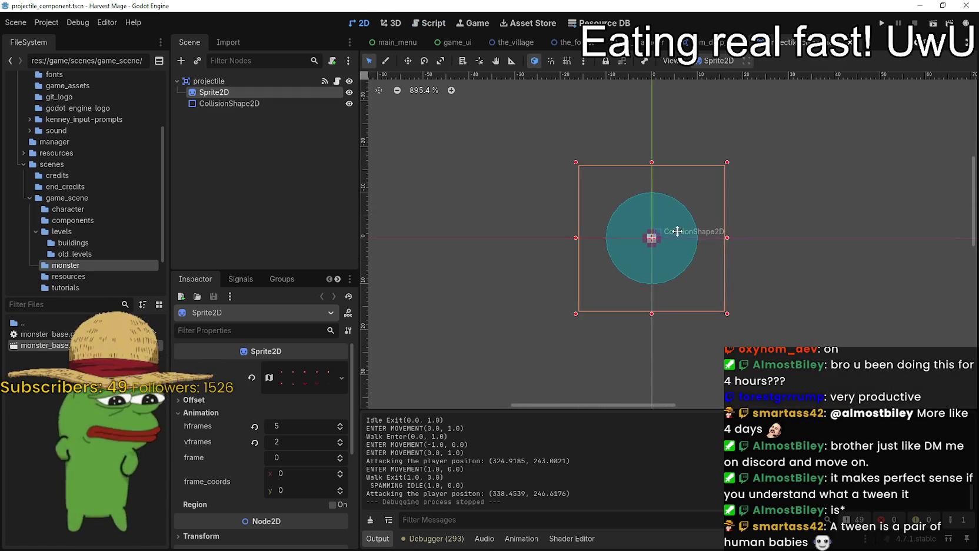
scroll(671, 233, "up", 4)
scroll(869, 325, "down", 2)
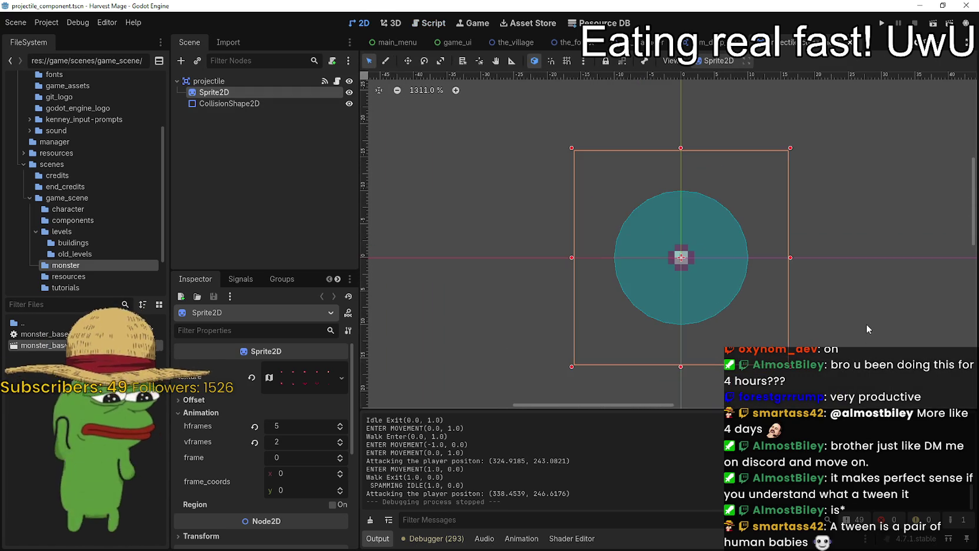
scroll(866, 324, "up", 4)
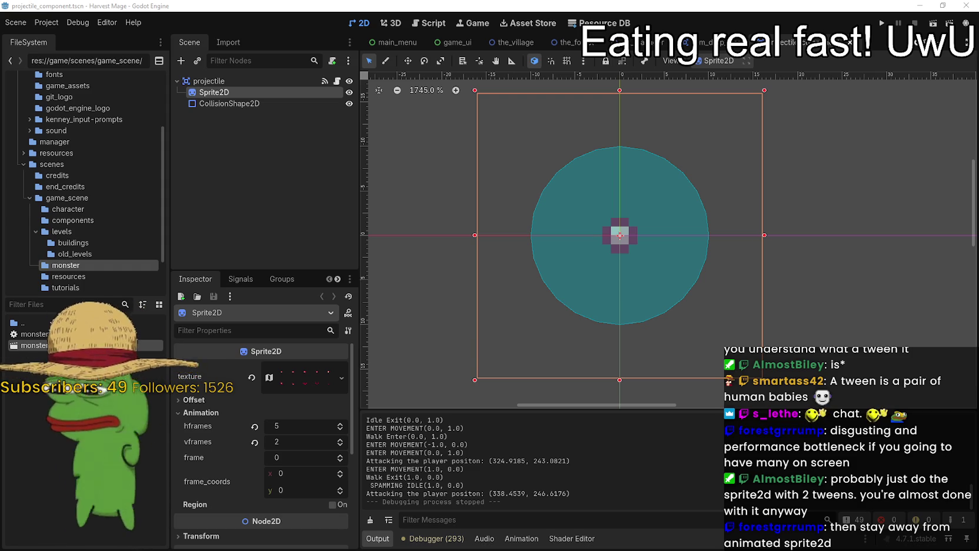
key("alt+Tab")
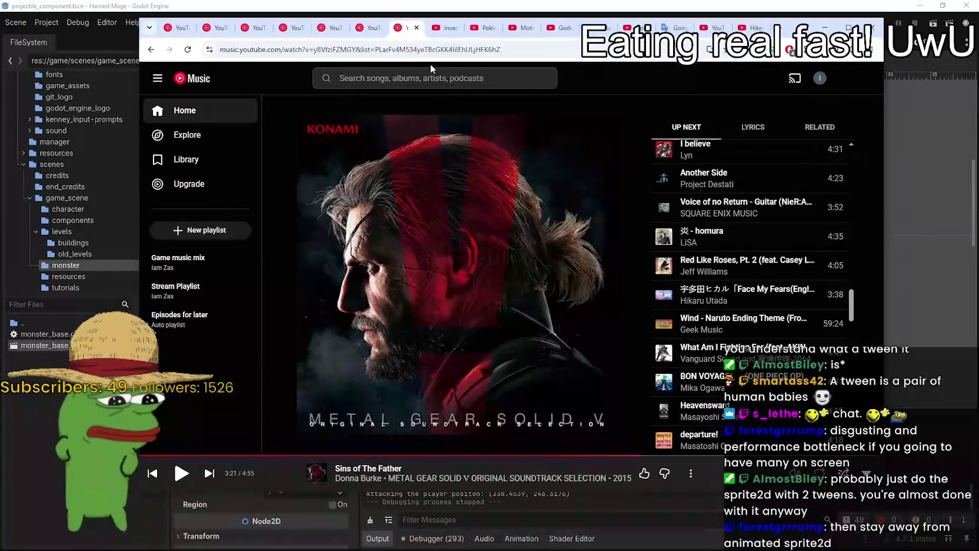
Step: Play the Call of Duty montage on the 'invac' tab, pausing it near the end
left_click(439, 33)
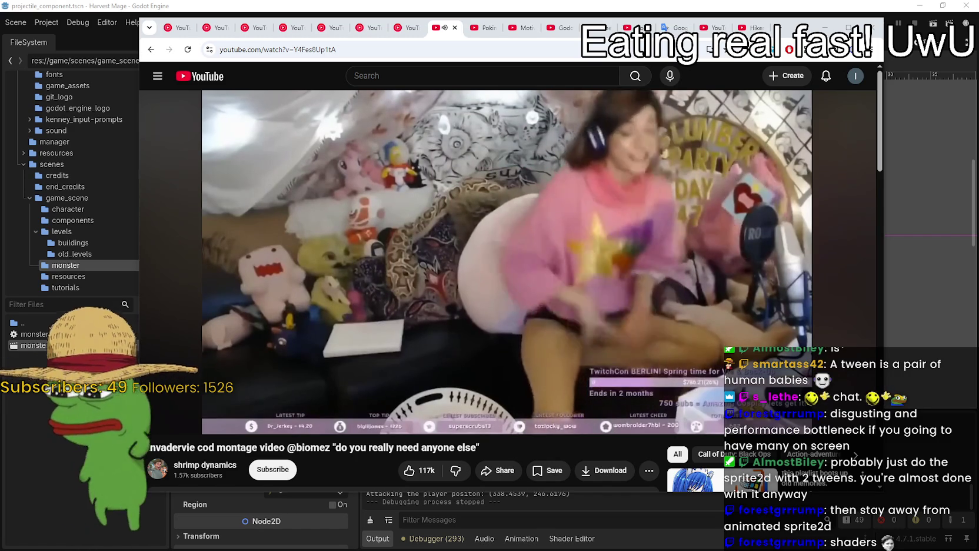
mouse_move(455, 115)
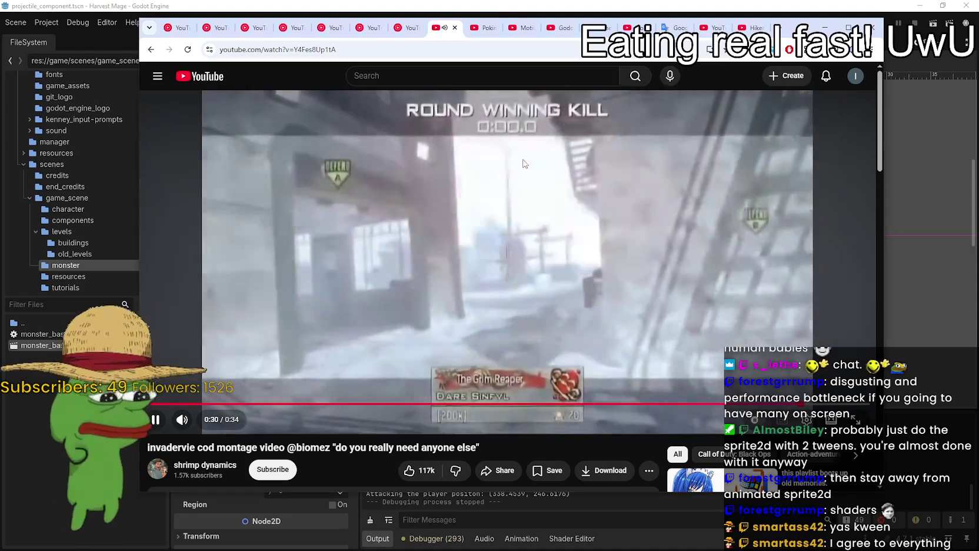
left_click(525, 163)
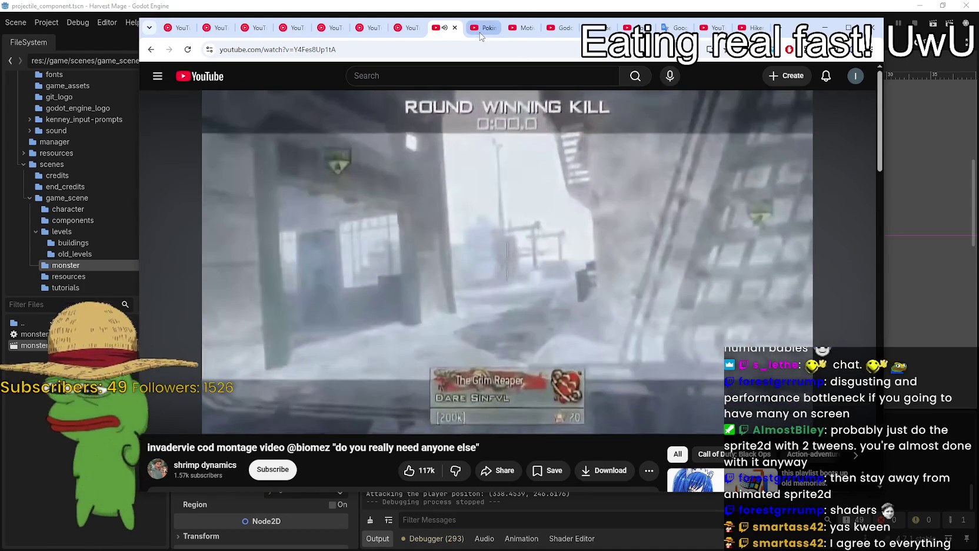
Step: Move to the next tab and play the 15-second 'Broke Boy' meme template video
key("ctrl+Tab")
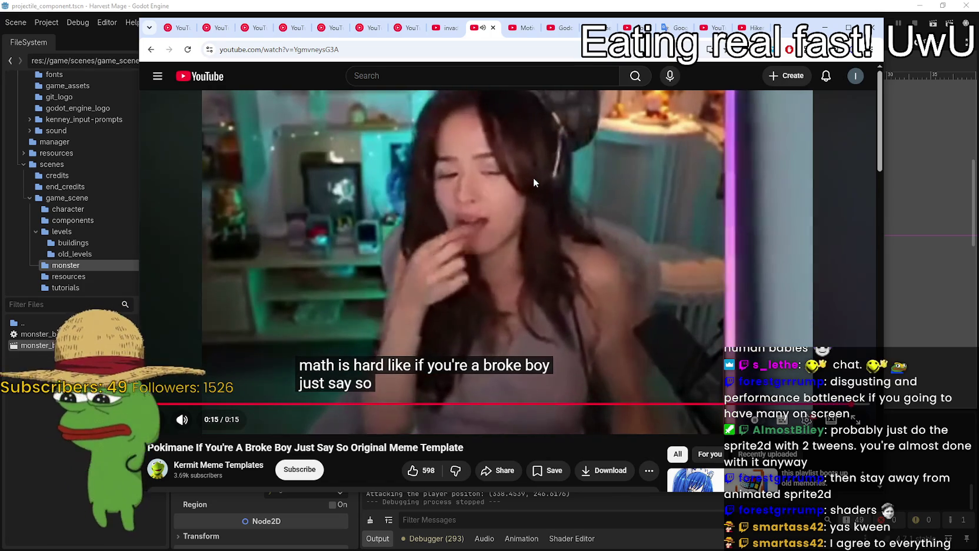
left_click(533, 178)
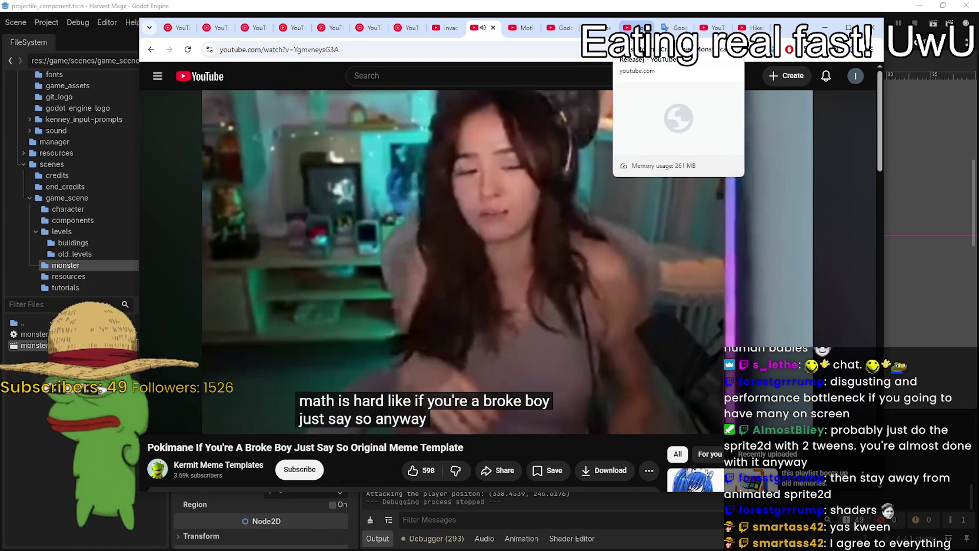
Step: Open the Noisestorm Crab Rave tab and let it play to 3:02 of 3:12
left_click(636, 28)
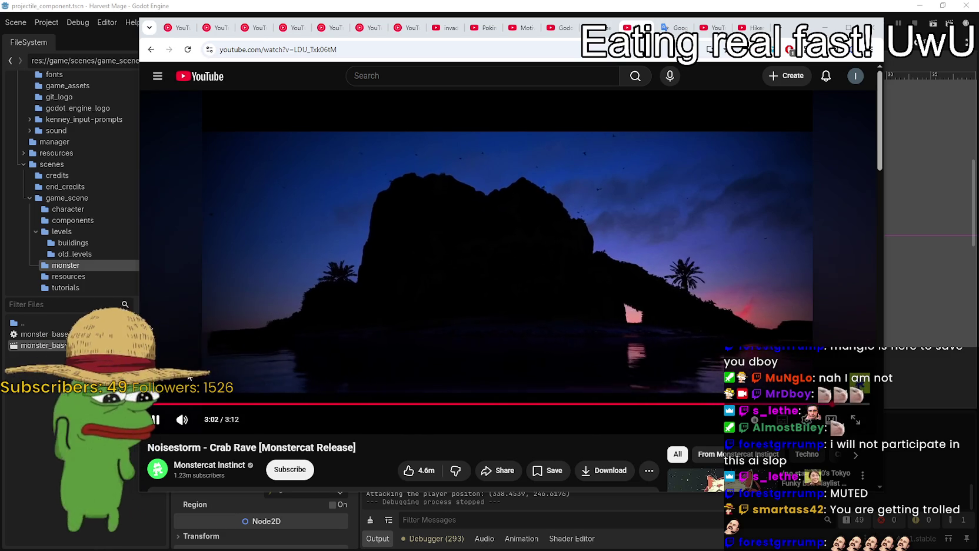
Step: Restart Crab Rave from the beginning, then switch back to Godot's projectile scene
left_click(155, 405)
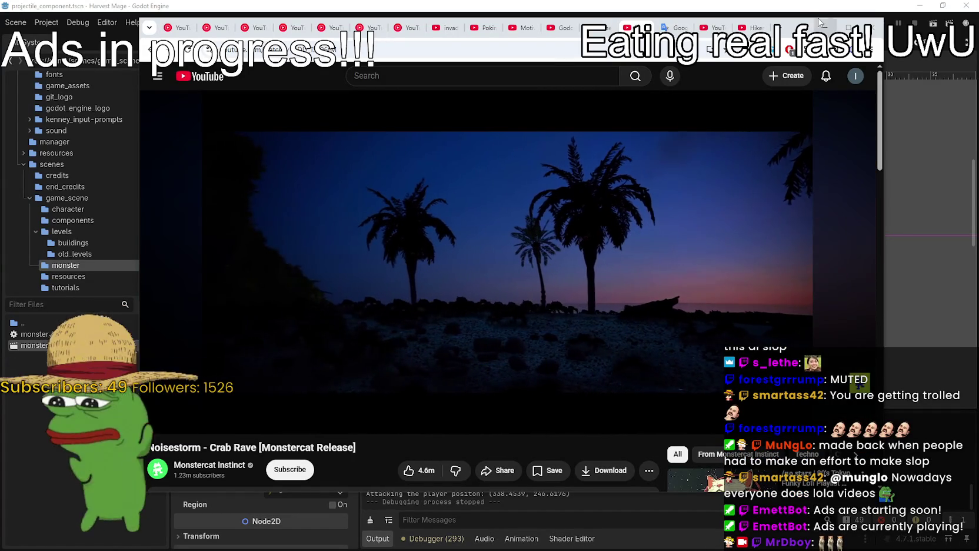
key("alt+Tab")
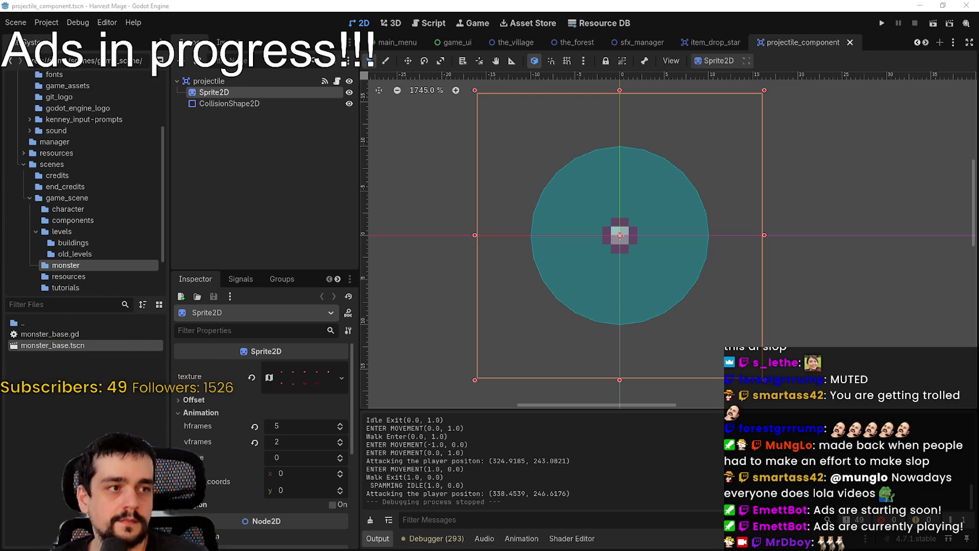
left_click(336, 83)
scroll(763, 226, "up", 4)
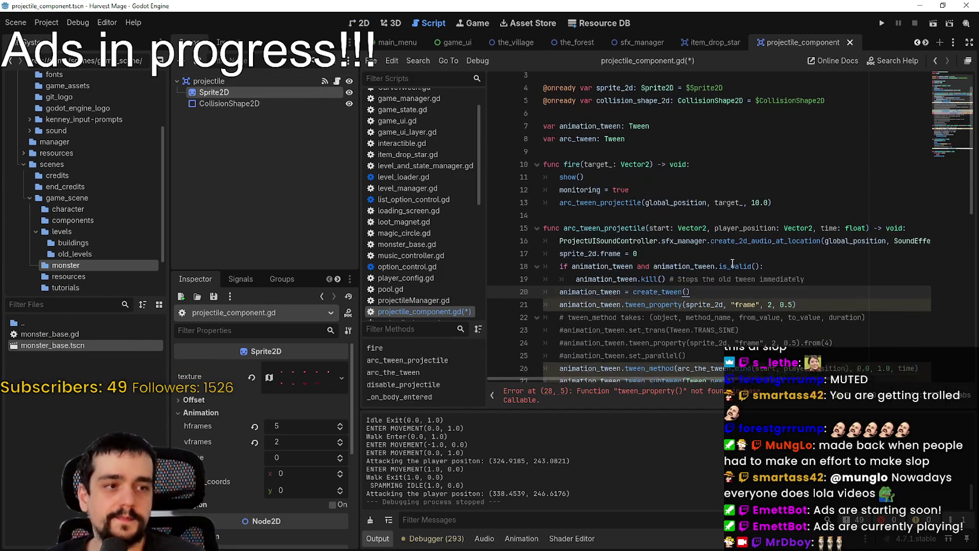
left_click(651, 169)
key("ctrl+shift+Left")
key("ctrl+shift+Left")
key("shift+Up")
key("shift+Home")
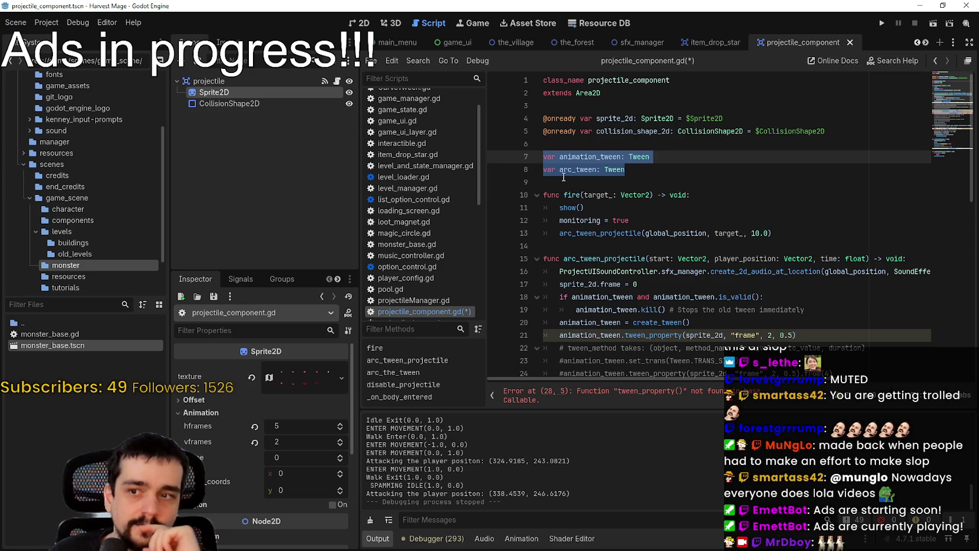
scroll(765, 206, "down", 5)
left_click(840, 247)
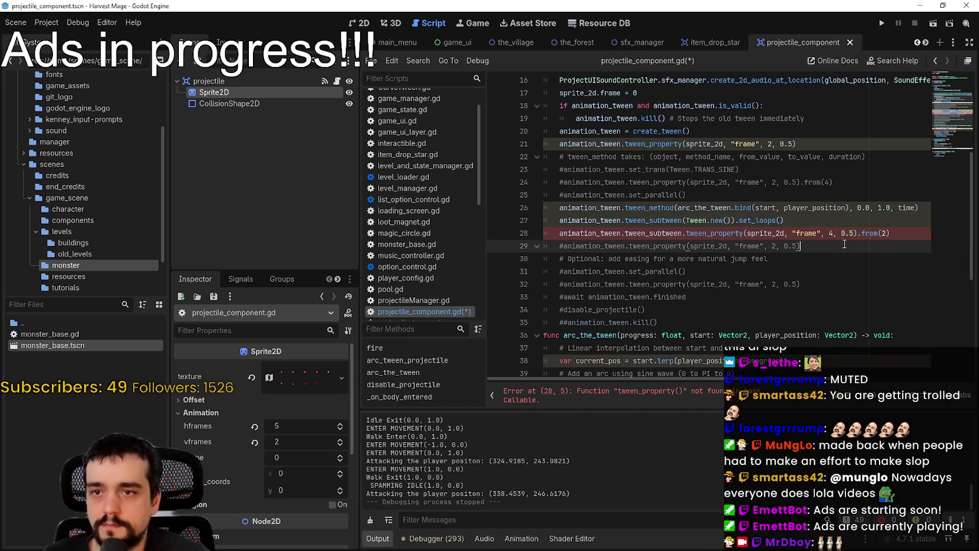
scroll(852, 239, "up", 2)
left_click(801, 284)
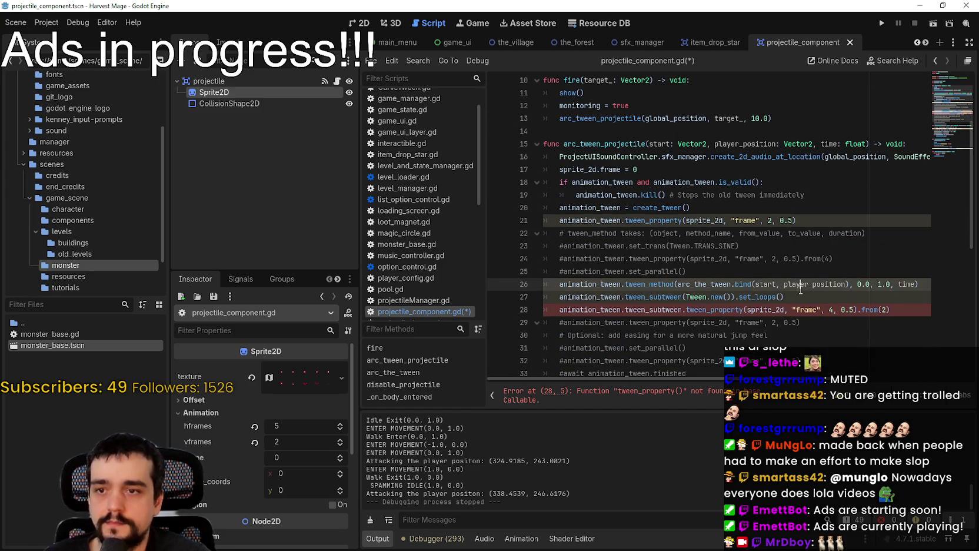
mouse_move(801, 290)
left_mouse_down()
mouse_move(677, 275)
mouse_move(561, 297)
left_mouse_up()
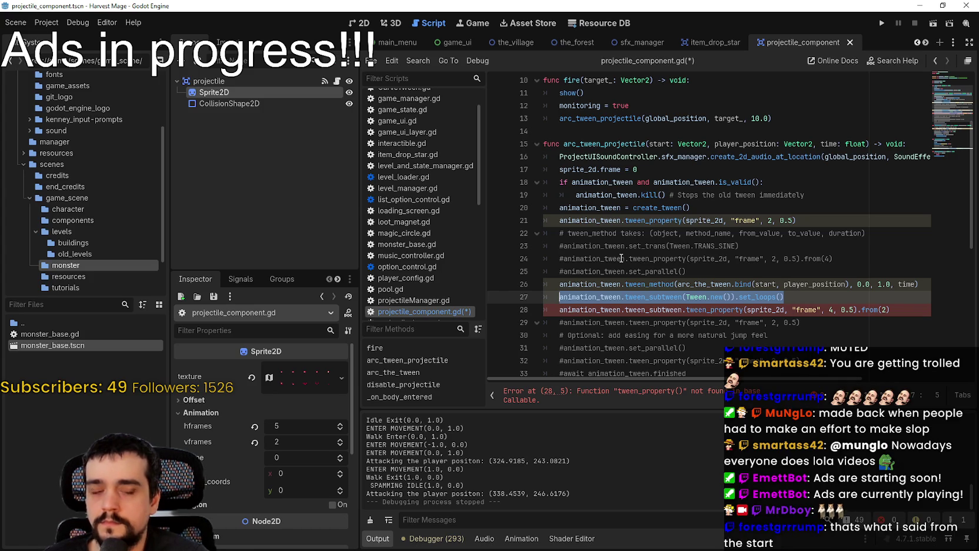
key("BackSpace")
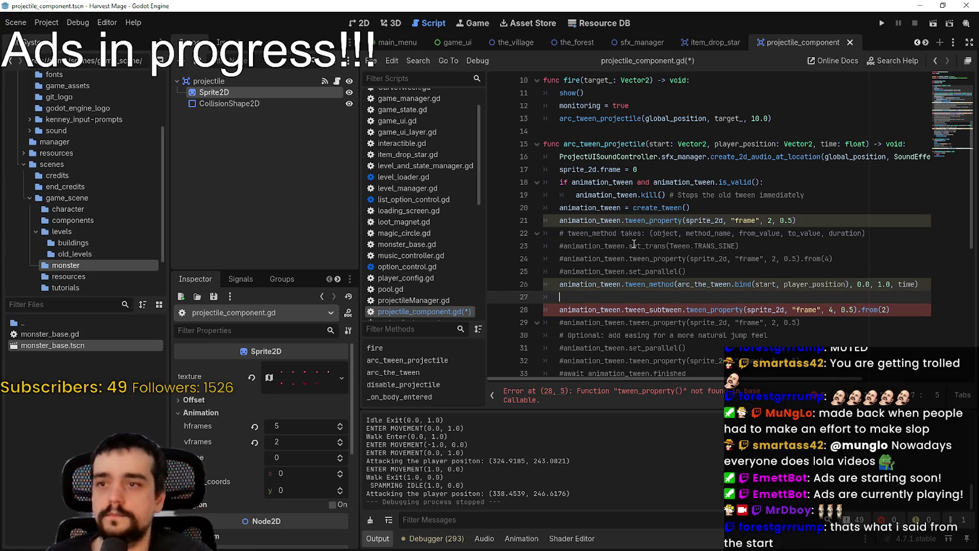
scroll(723, 269, "up", 3)
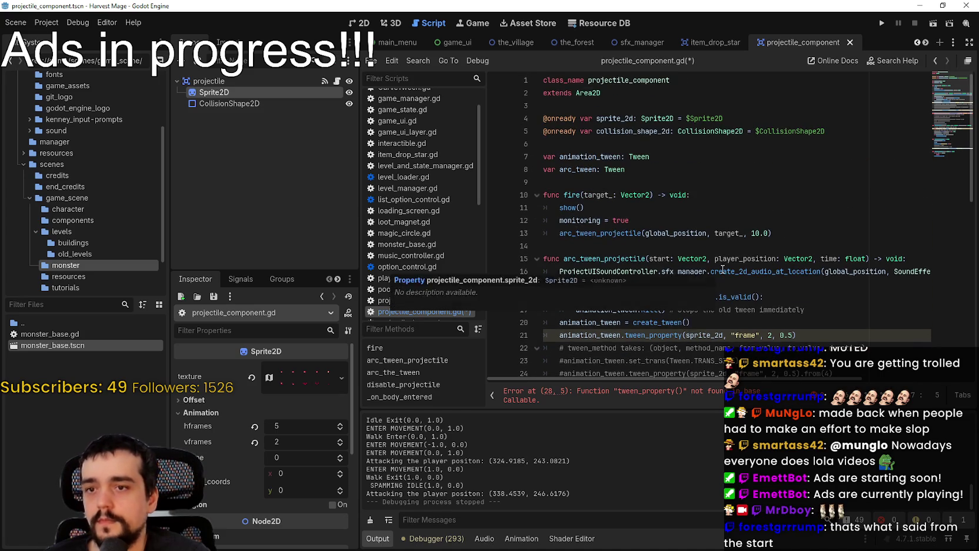
scroll(688, 242, "down", 2)
scroll(687, 241, "up", 2)
scroll(687, 241, "down", 2)
left_click(808, 260)
left_click_drag(807, 260, 560, 259)
double_click(580, 246)
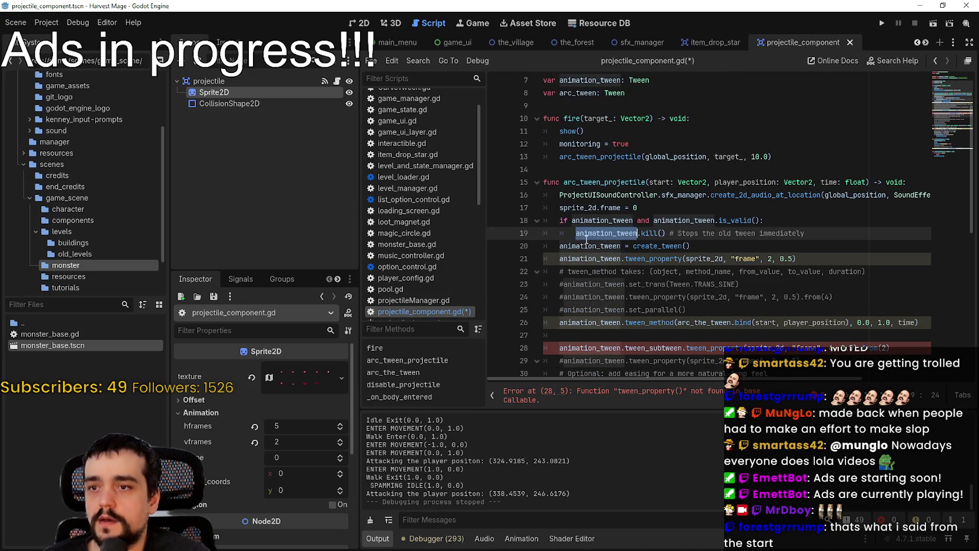
left_click(823, 266)
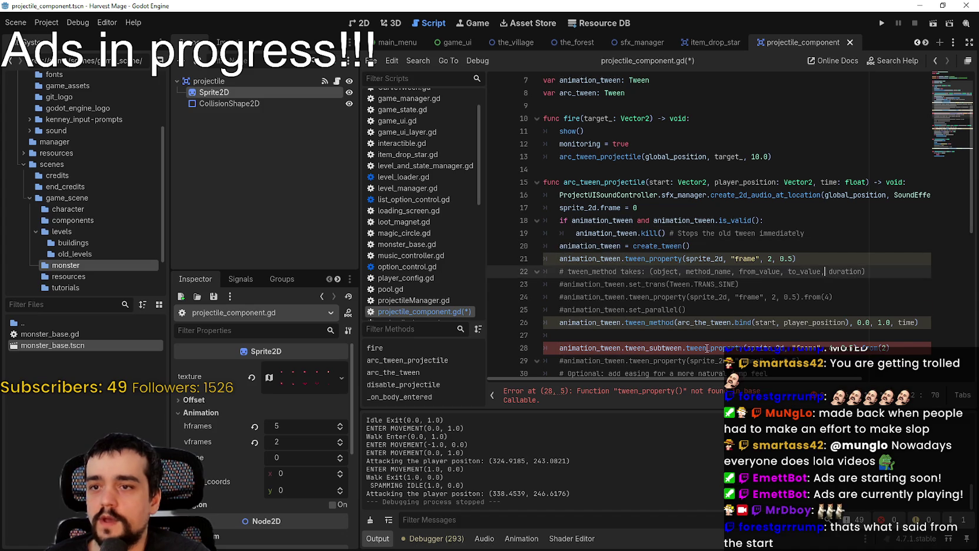
scroll(765, 277, "down", 3)
scroll(714, 287, "down", 1)
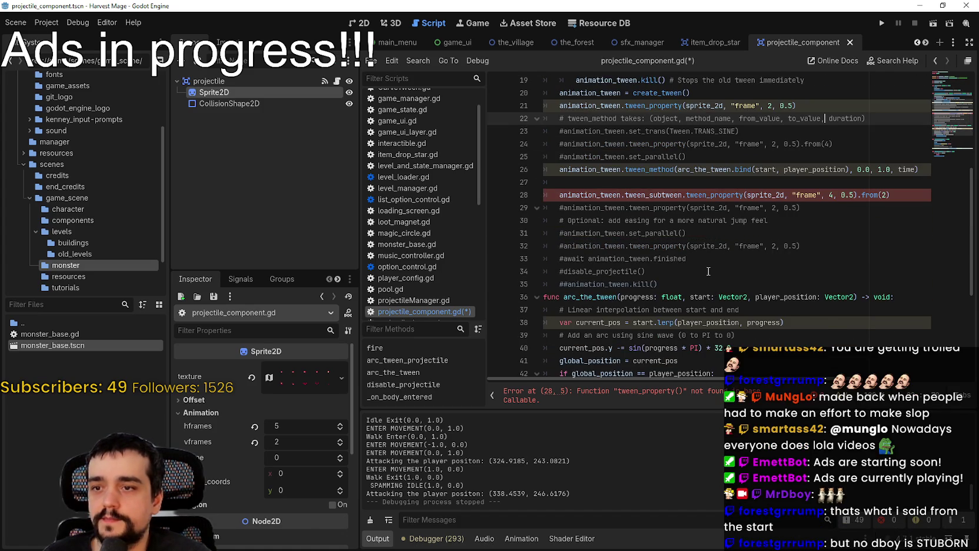
scroll(714, 287, "up", 1)
left_click_drag(891, 233, 559, 235)
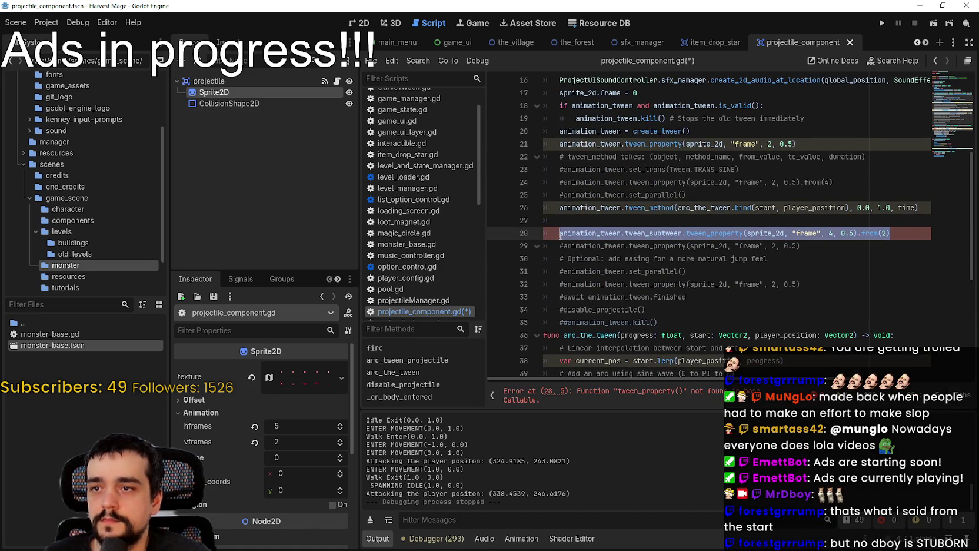
scroll(752, 171, "up", 1)
key("ctrl+c")
left_click(818, 182)
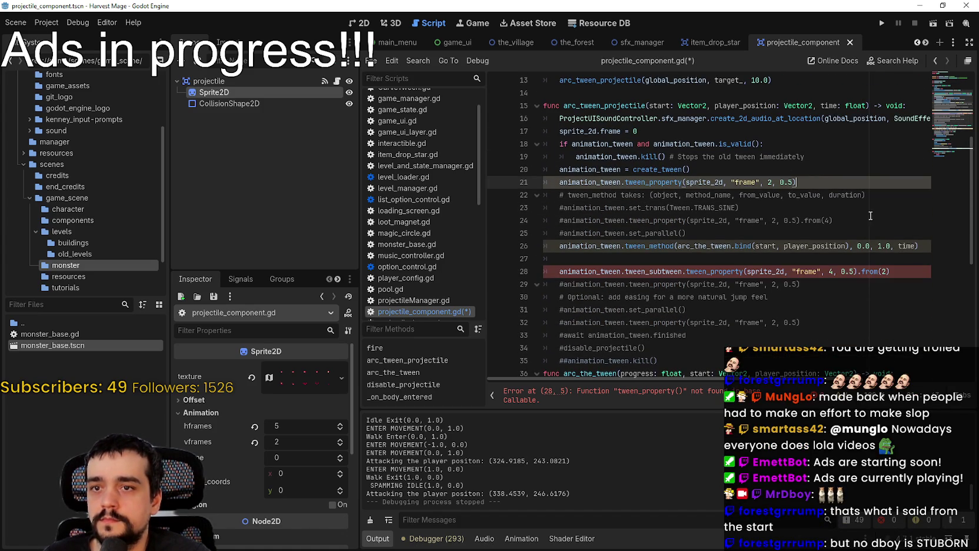
Step: Paste the tween_subtween line below line 21 and add animation_tween.set_loops() above it
key("Return")
key("ctrl+v")
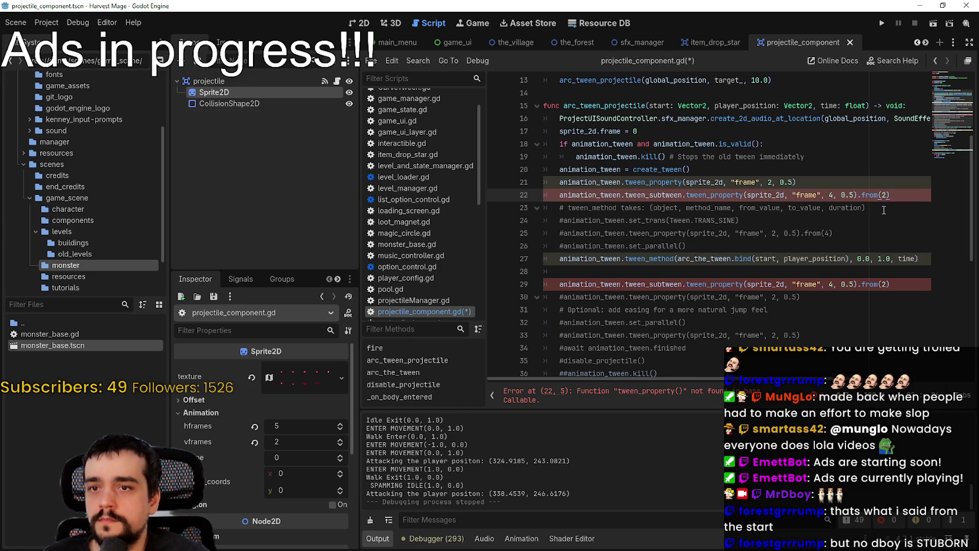
scroll(714, 275, "down", 1)
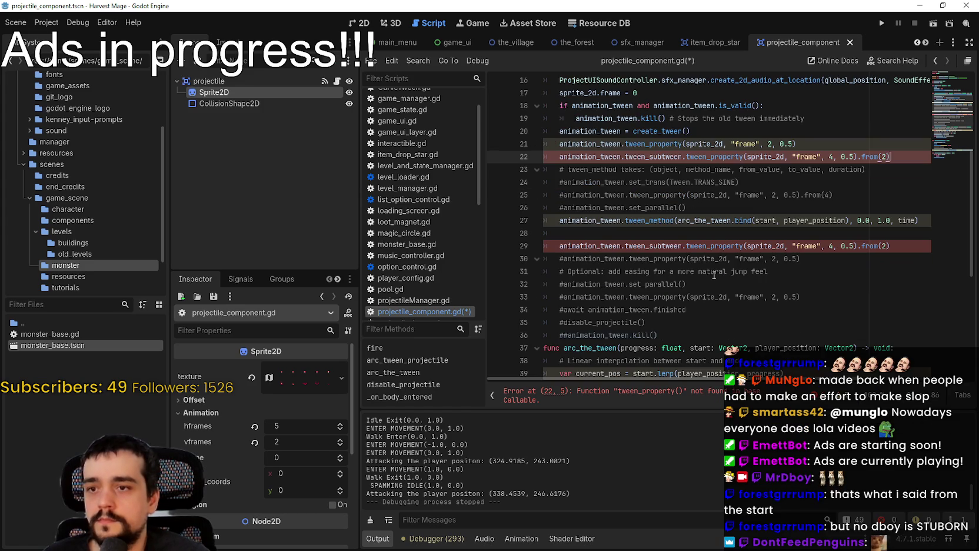
left_click(692, 309)
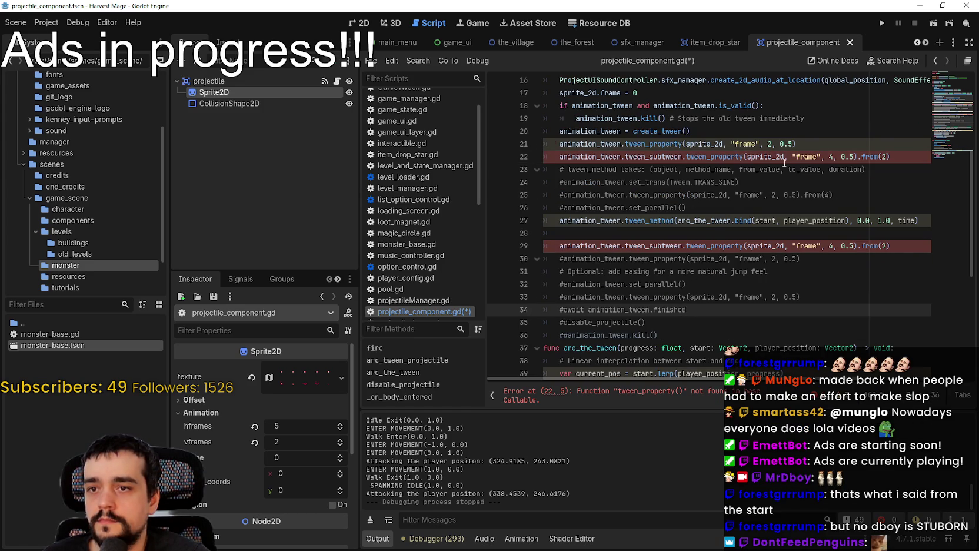
left_click(804, 141)
key("Return")
type("a")
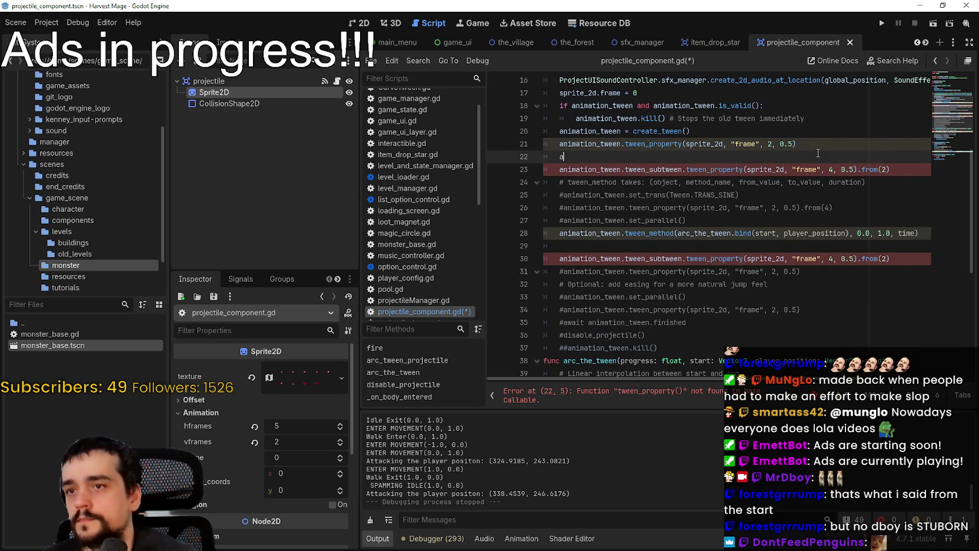
type("nimation_tween.set_l")
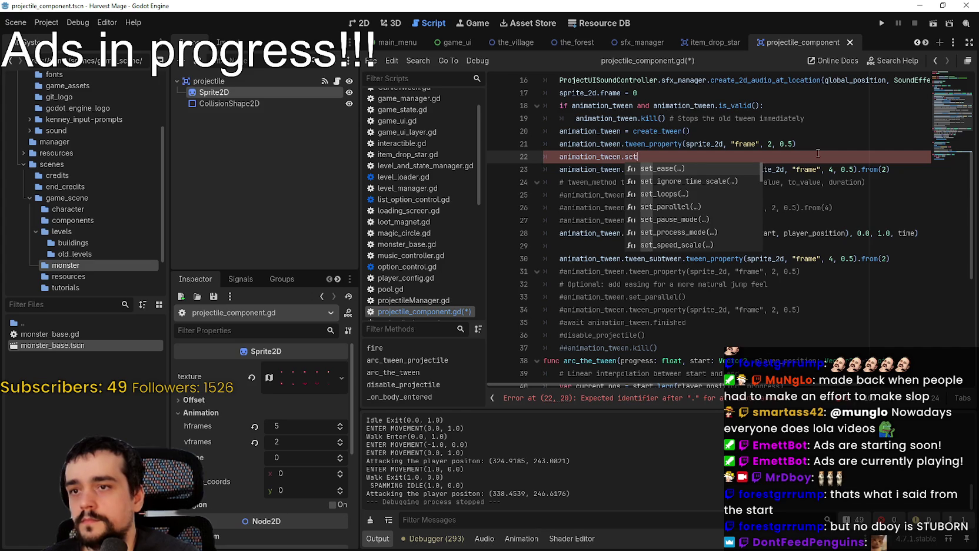
key("Return")
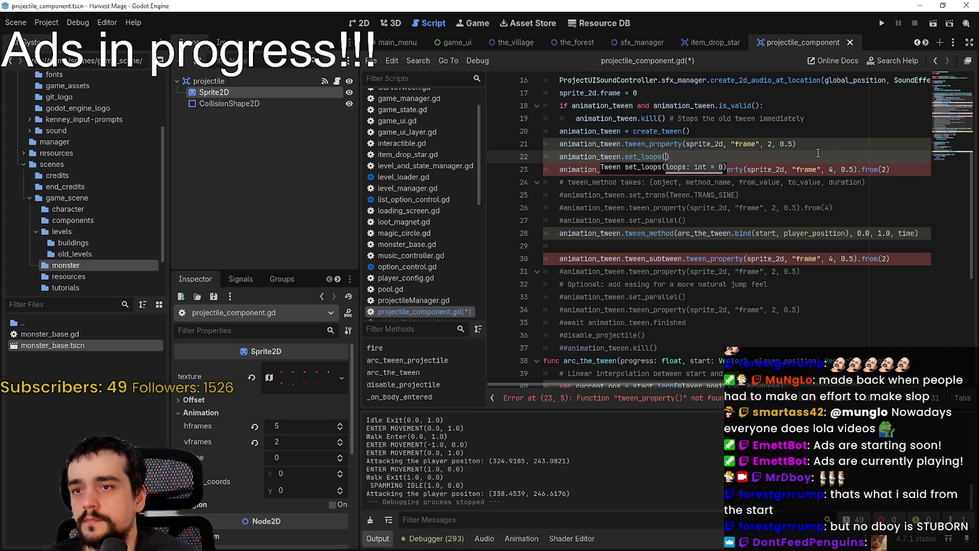
Step: Remove 'tween_subtween.' from line 23 so frame tweens from 2 to 4 directly
double_click(663, 168)
key("BackSpace")
key("Delete")
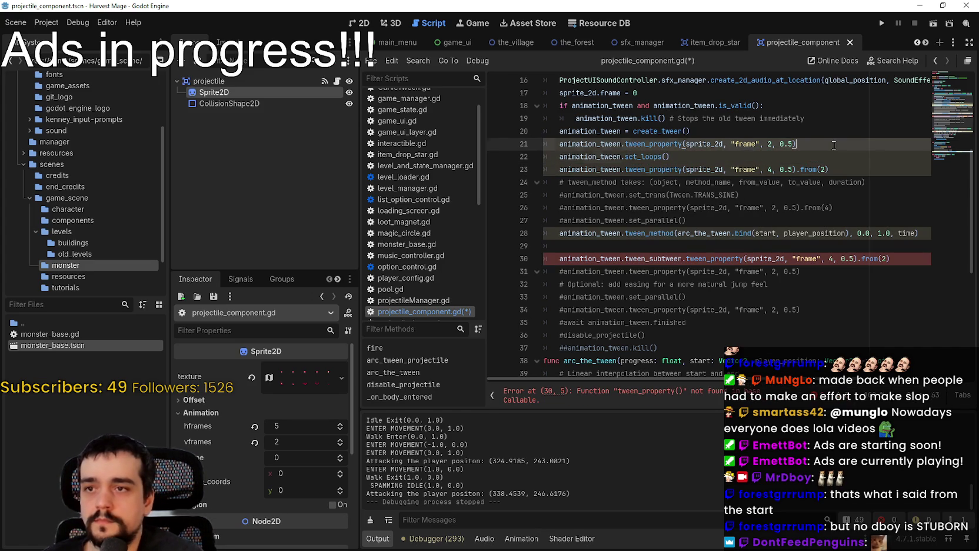
key("Down")
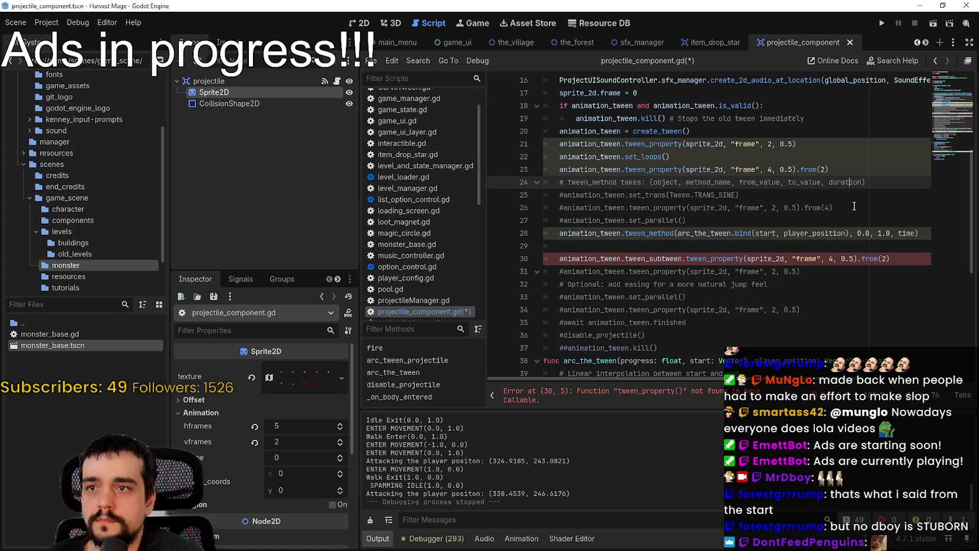
left_click(845, 174)
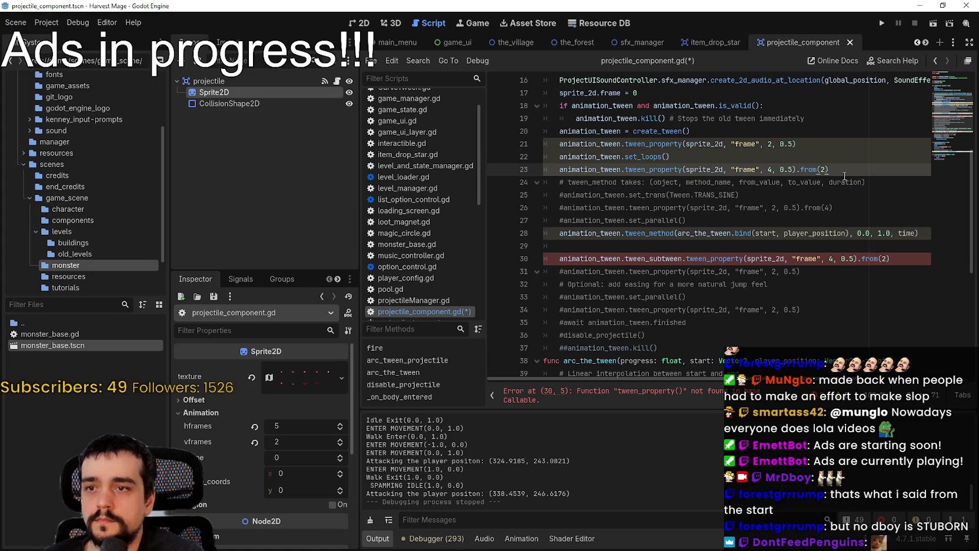
Step: Start an arc_tween method call on new line 24, replacing the inserted arc_the_tween() call
key("Return")
type("ar")
key("Return")
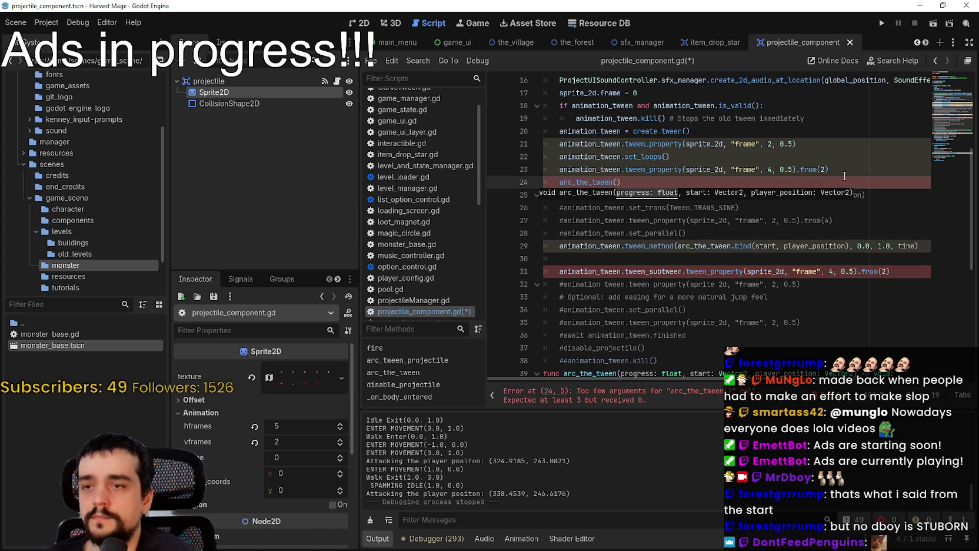
double_click(603, 270)
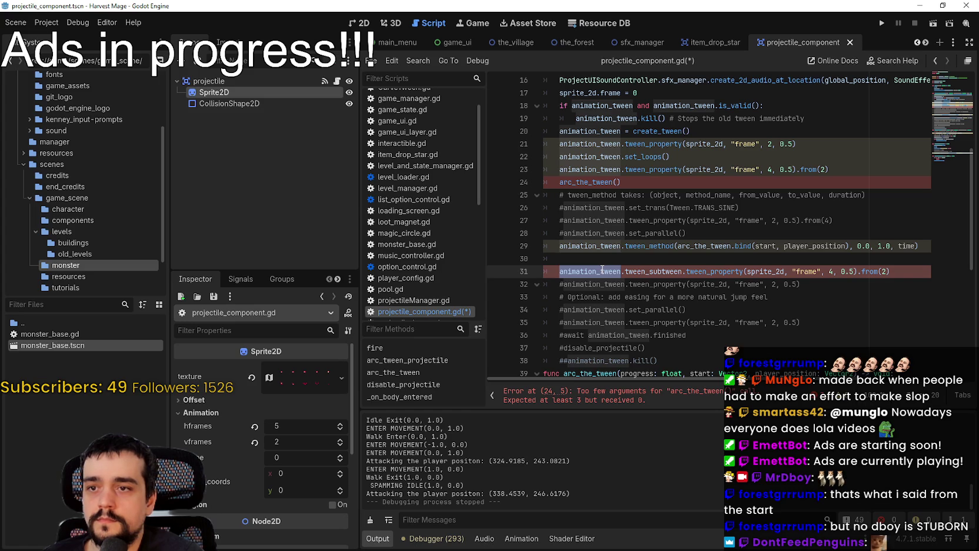
mouse_move(616, 246)
left_mouse_down()
mouse_move(615, 236)
mouse_move(647, 236)
mouse_move(953, 241)
mouse_move(940, 249)
left_mouse_up()
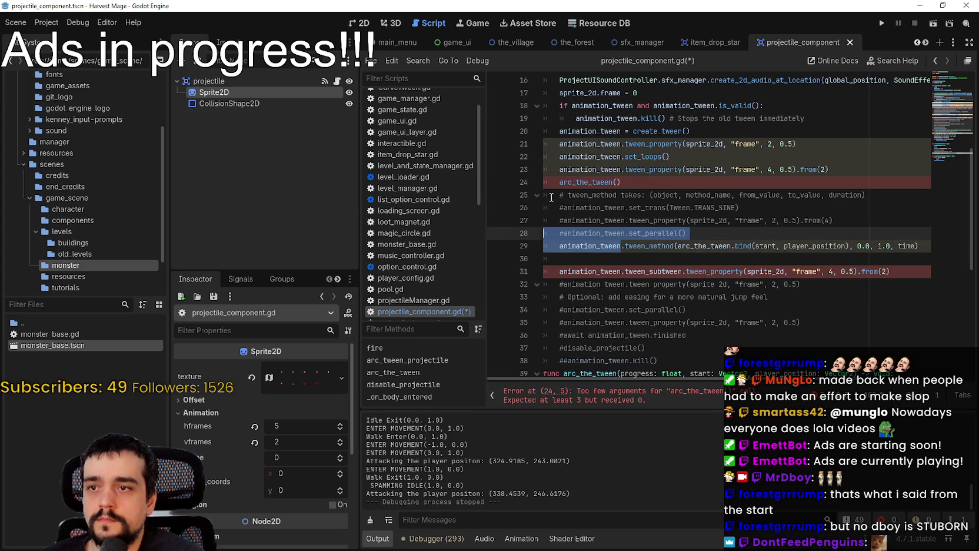
left_click_drag(555, 182, 665, 187)
key("BackSpace")
type("arc_")
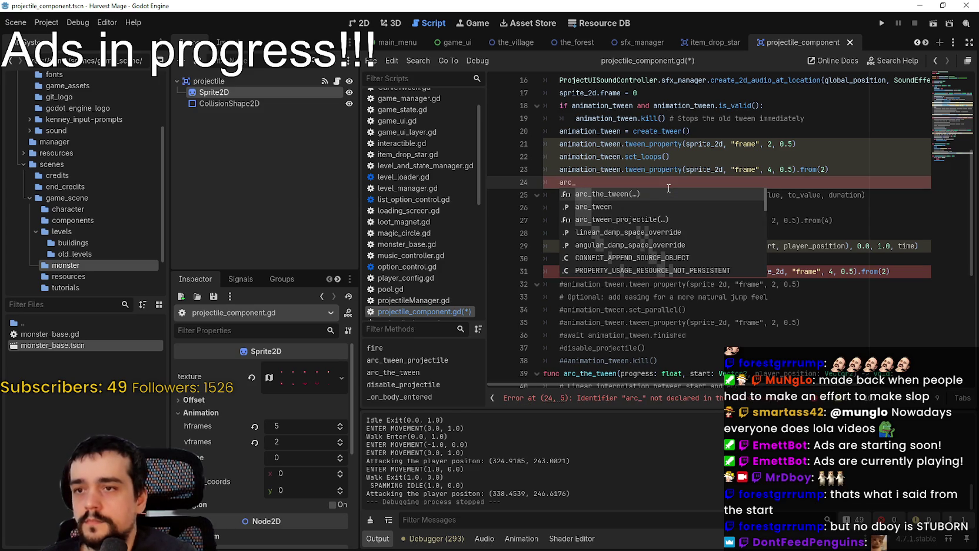
key("Down")
key("Return")
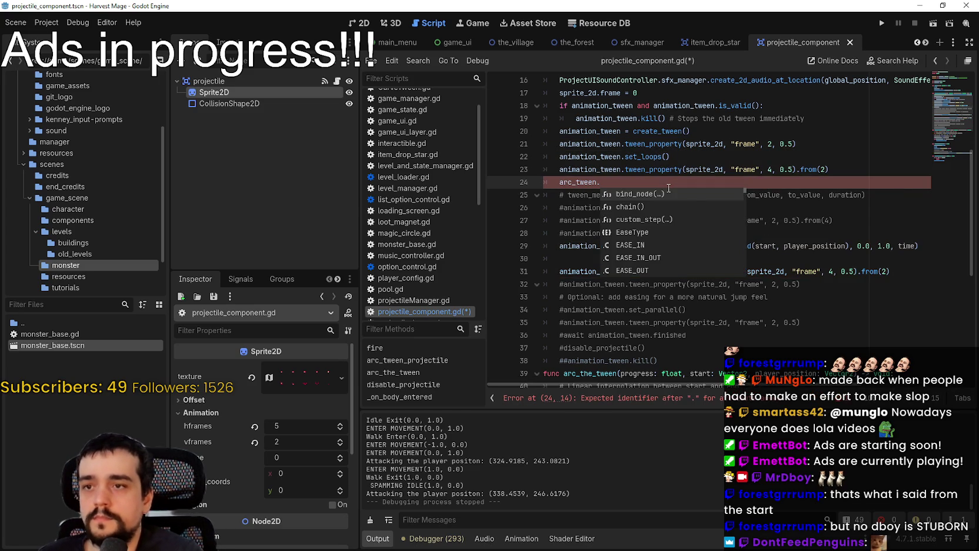
key("Escape")
Step: Paste the tween_method call onto arc_tween on line 24 and delete old commented lines 25–38
double_click(661, 246)
key("shift+End")
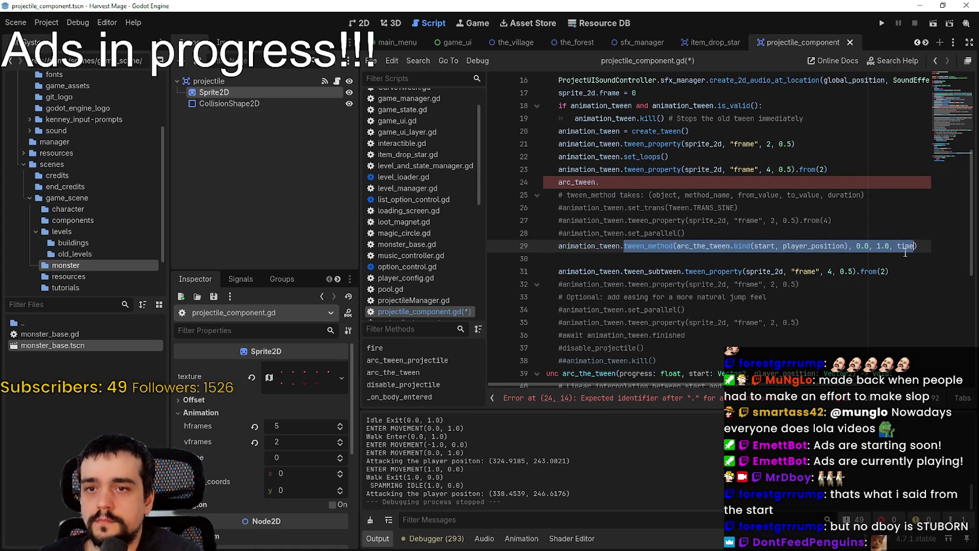
left_click(688, 186)
key("ctrl+v")
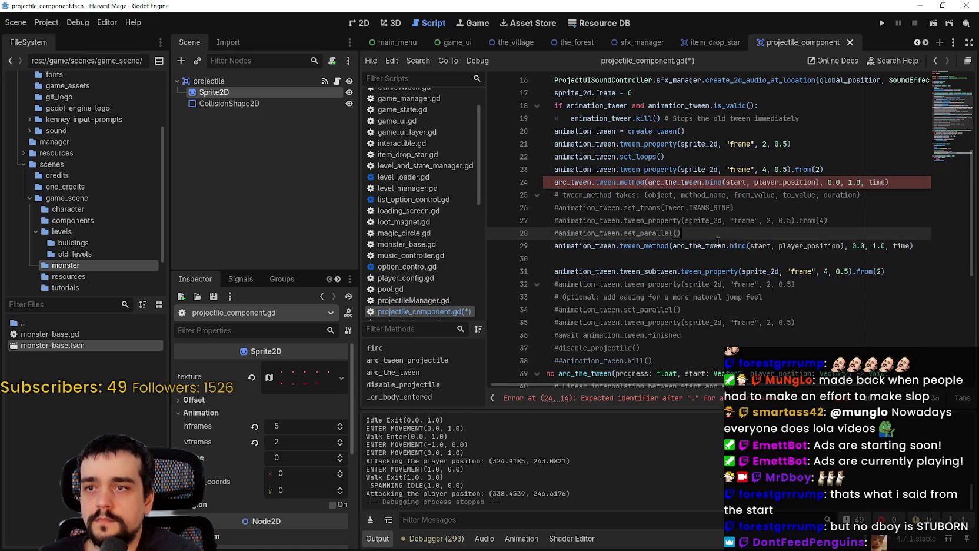
left_click(670, 262)
mouse_move(659, 360)
left_mouse_down()
mouse_move(541, 259)
mouse_move(444, 198)
left_mouse_up()
key("Delete")
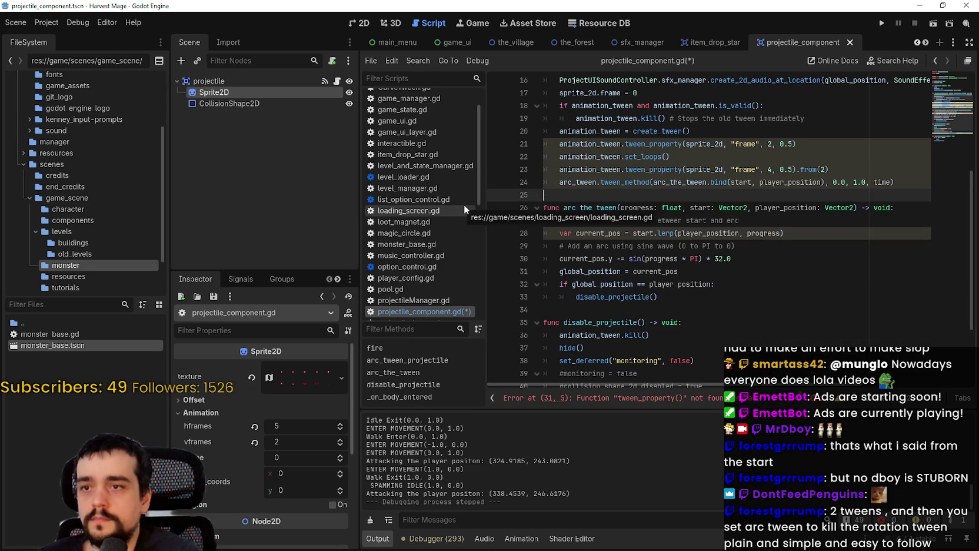
left_click(834, 158)
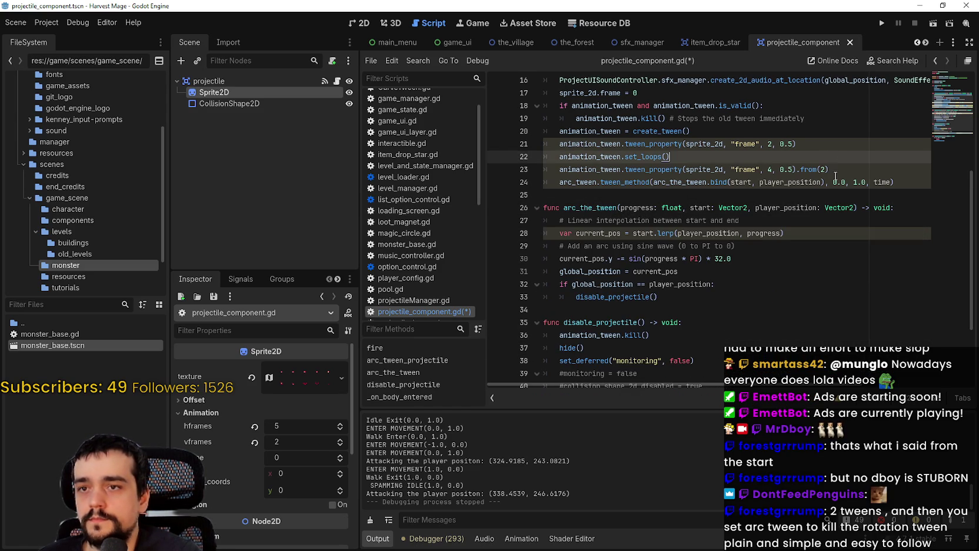
Step: Duplicate the old-tween kill check below line 19 and adapt the copy to kill arc_tween
scroll(835, 176, "up", 1)
left_click(734, 157)
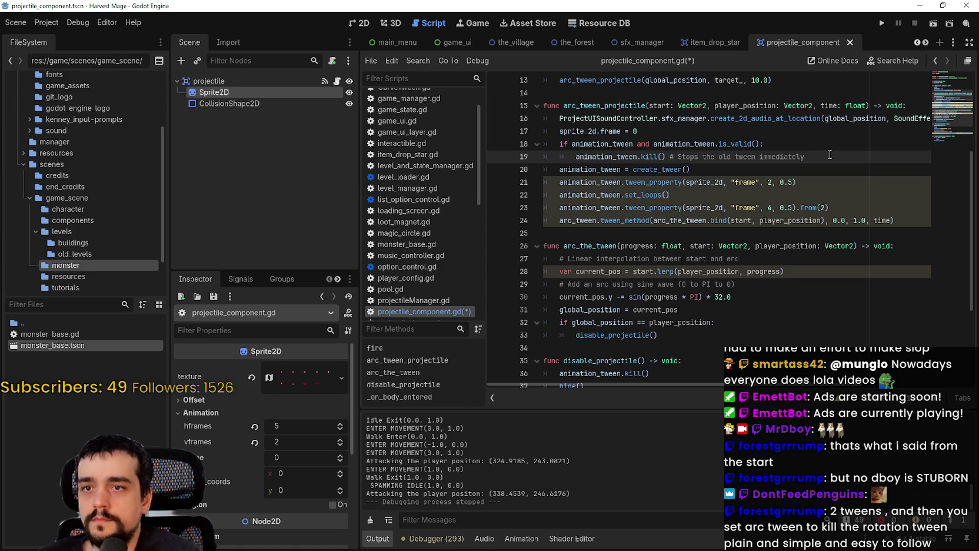
left_click_drag(816, 153, 453, 139)
left_click(848, 159)
key("Return")
key("ctrl+v")
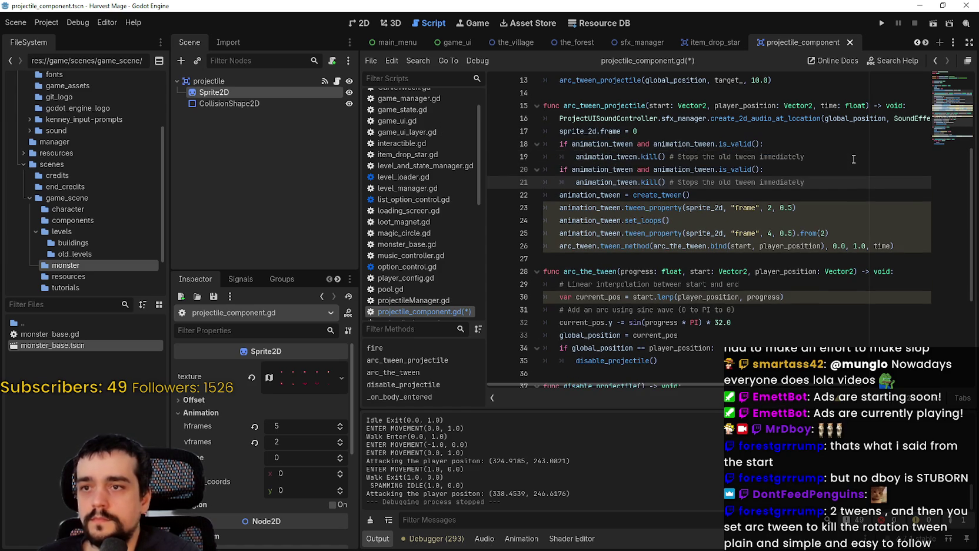
double_click(594, 248)
key("ctrl+c")
double_click(595, 169)
key("ctrl+v")
double_click(653, 170)
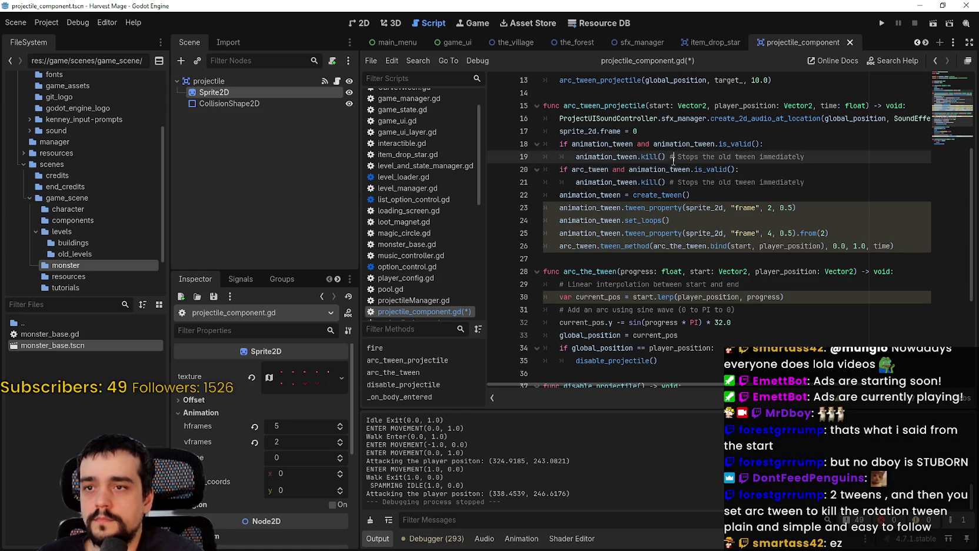
key("ctrl+v")
double_click(624, 182)
key("ctrl+v")
scroll(648, 206, "down", 3)
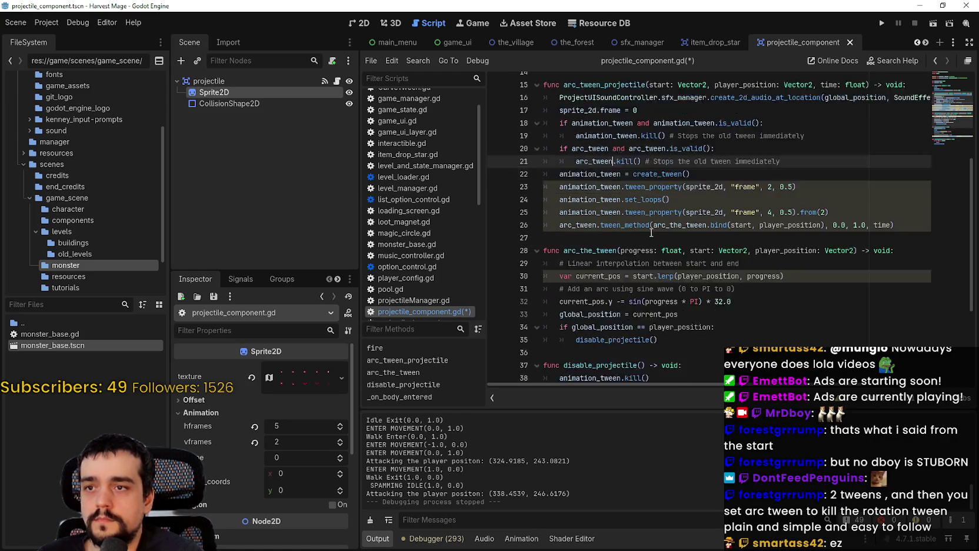
Step: Add arc_tween.kill() after animation_tween.kill() in disable_projectile and save the script
left_click(677, 274)
scroll(681, 301, "down", 2)
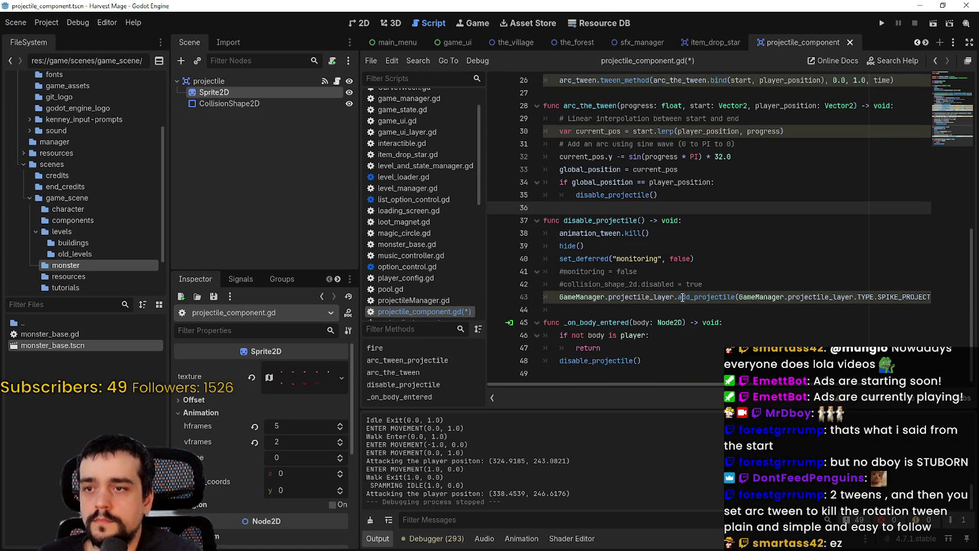
left_click(653, 364)
double_click(620, 359)
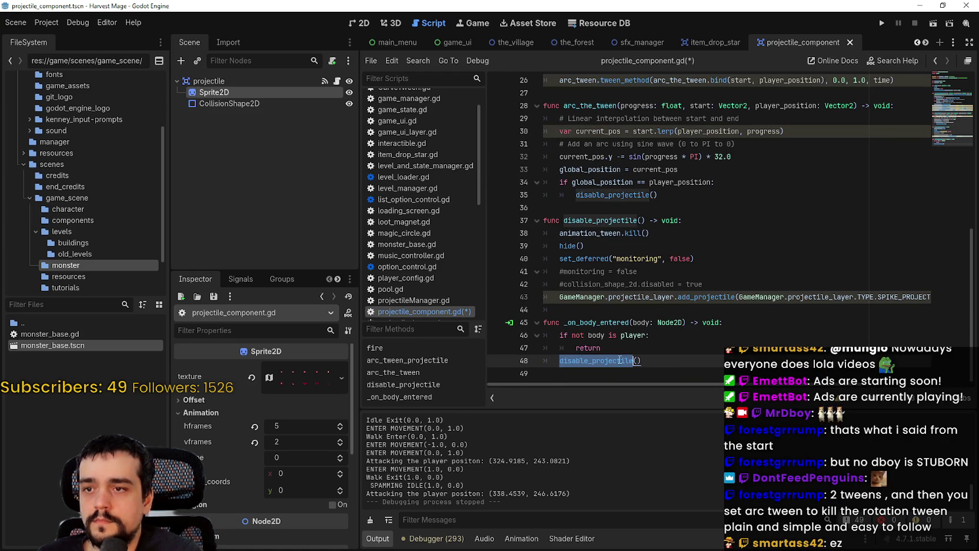
left_click(609, 233)
key("End")
key("Return")
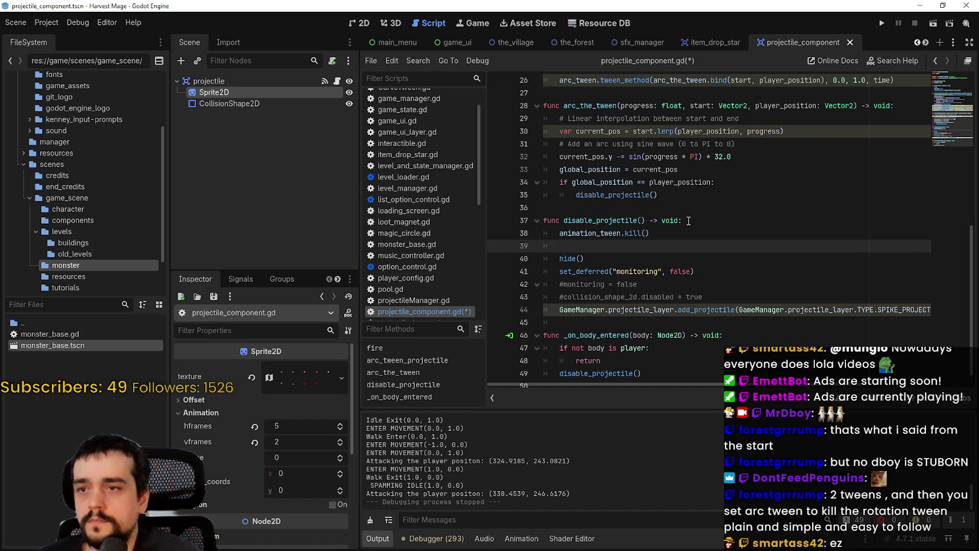
type("arc_tw")
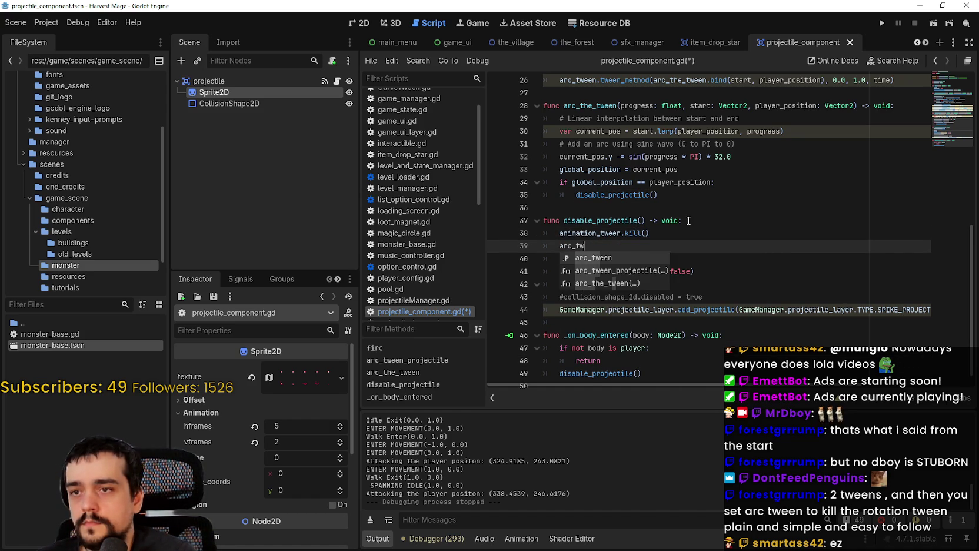
key("Return")
type(".ki")
key("Return")
key("ctrl+s")
Step: Review the updated script and run the Harvest Mage game to test the projectiles
scroll(689, 220, "up", 6)
left_click(715, 262)
scroll(734, 190, "down", 1)
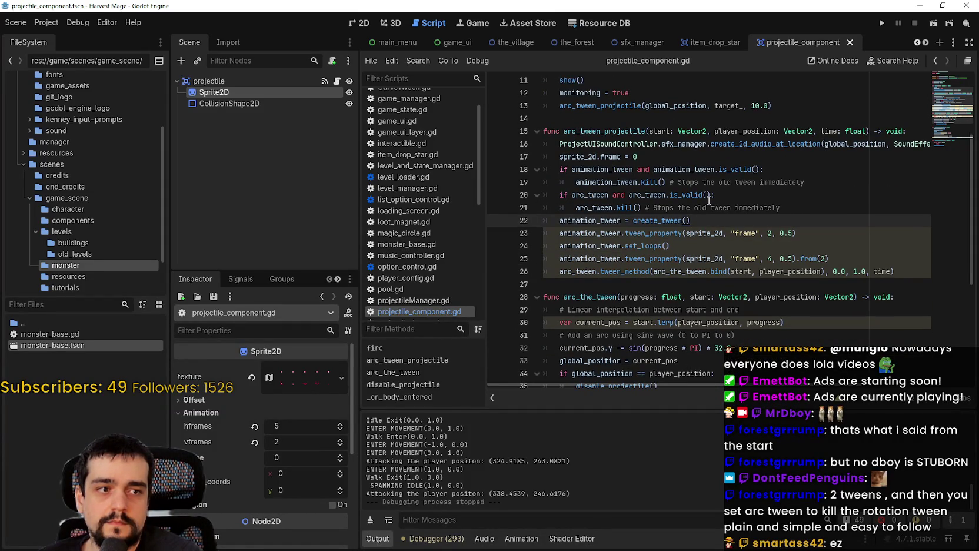
scroll(710, 201, "down", 1)
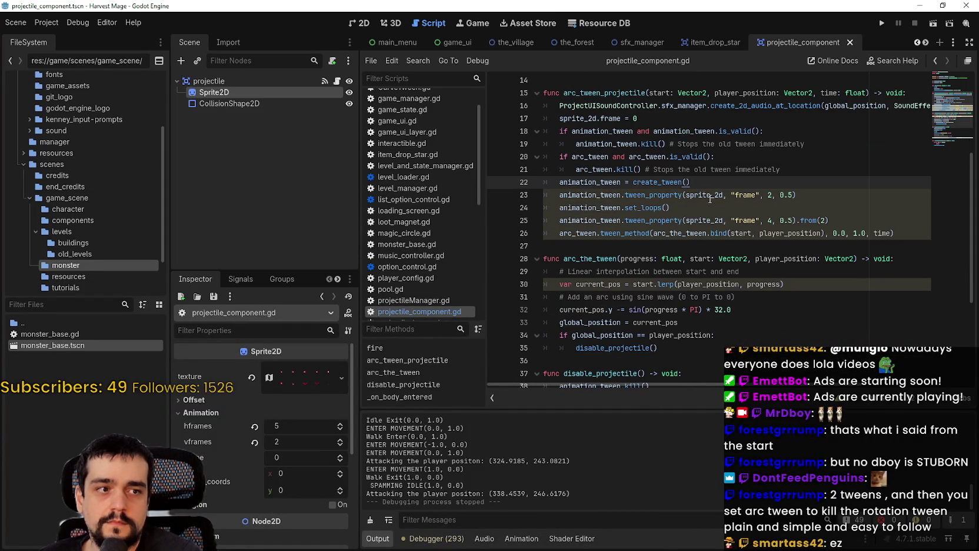
scroll(696, 194, "up", 1)
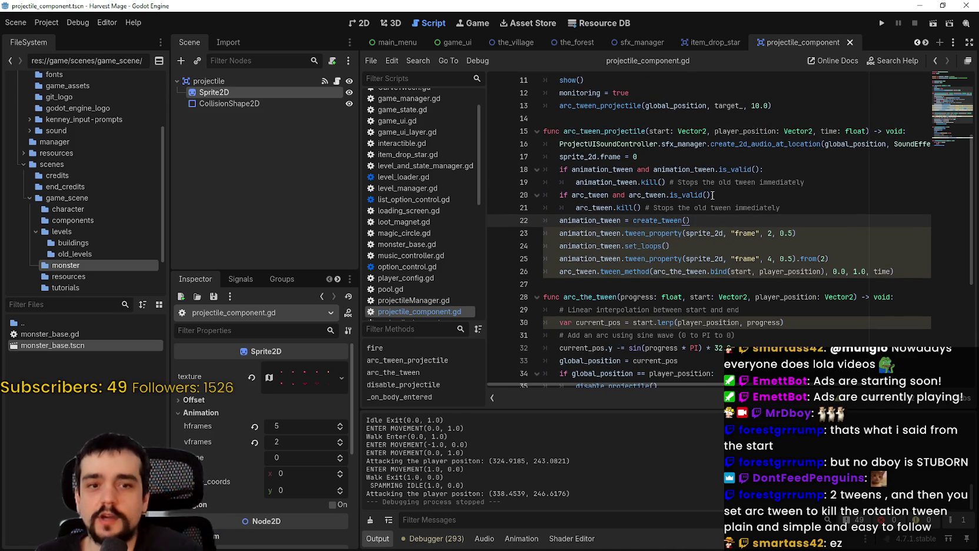
left_click(881, 23)
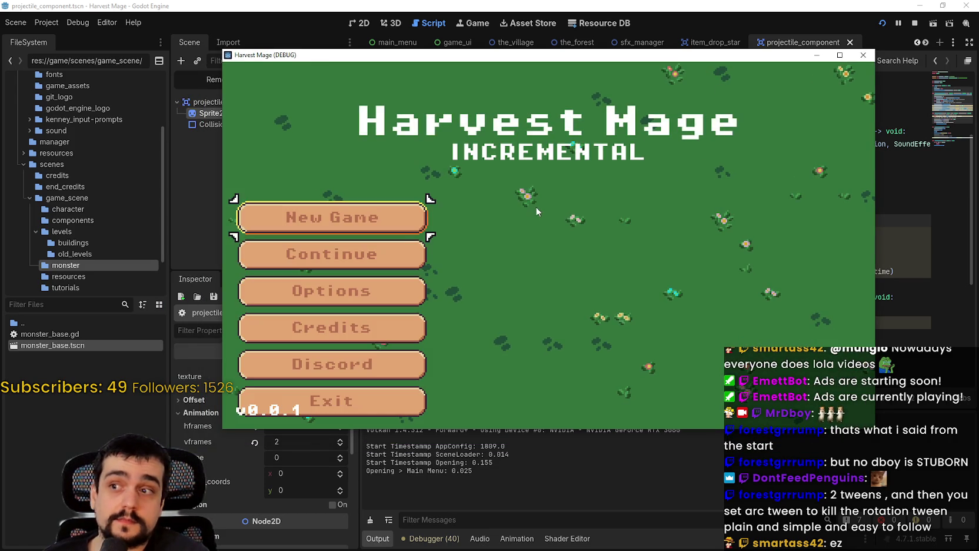
Step: Continue the saved game and walk into the field until the debugger halts on the null tween_method error
left_click(423, 250)
left_click(841, 55)
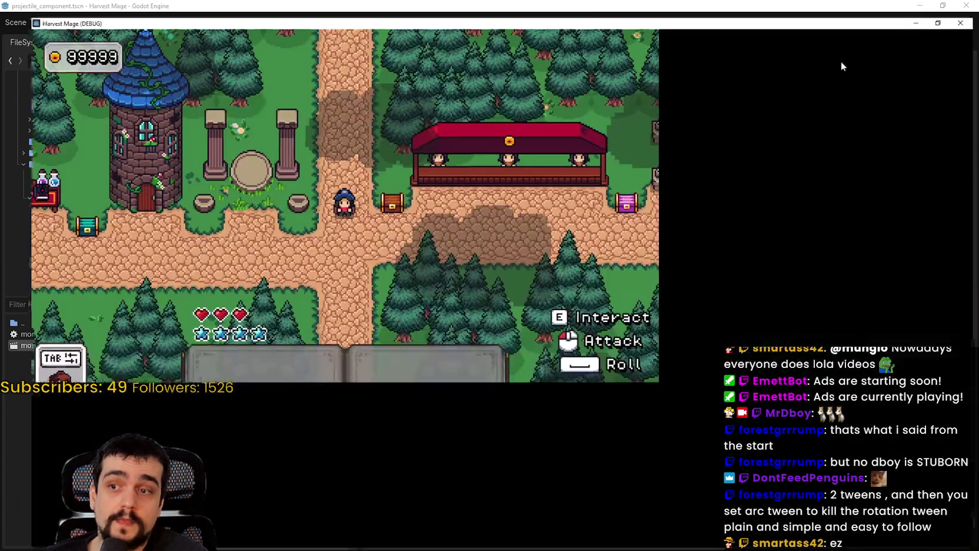
key("a")
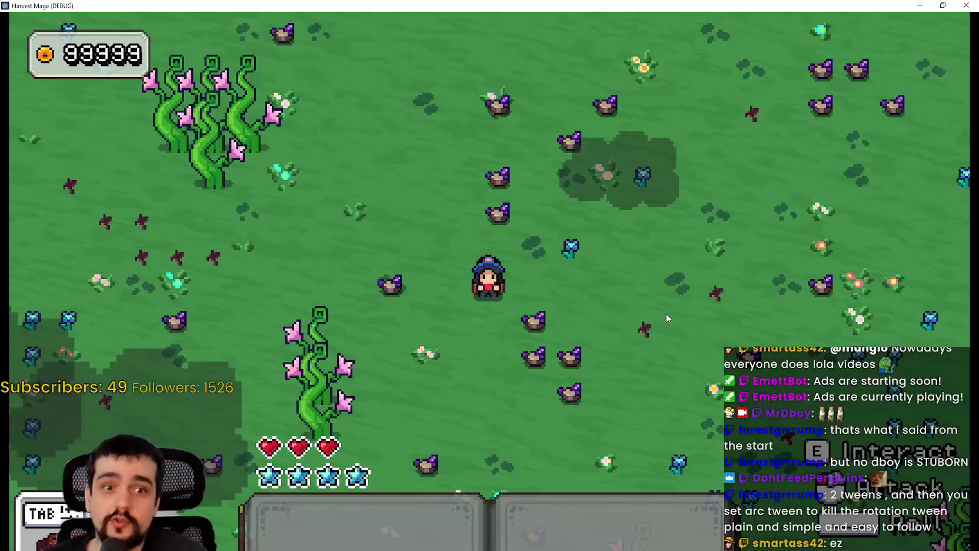
key("d")
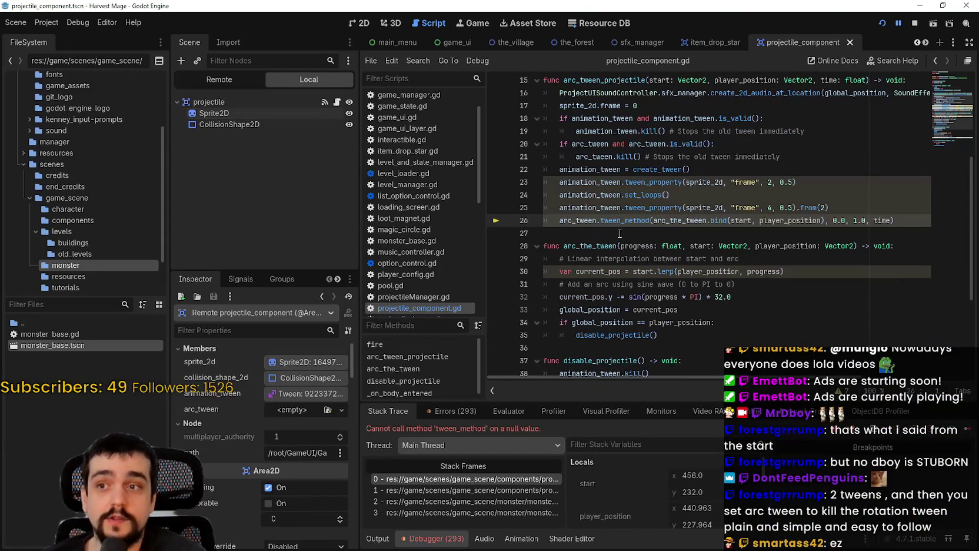
left_click(620, 234)
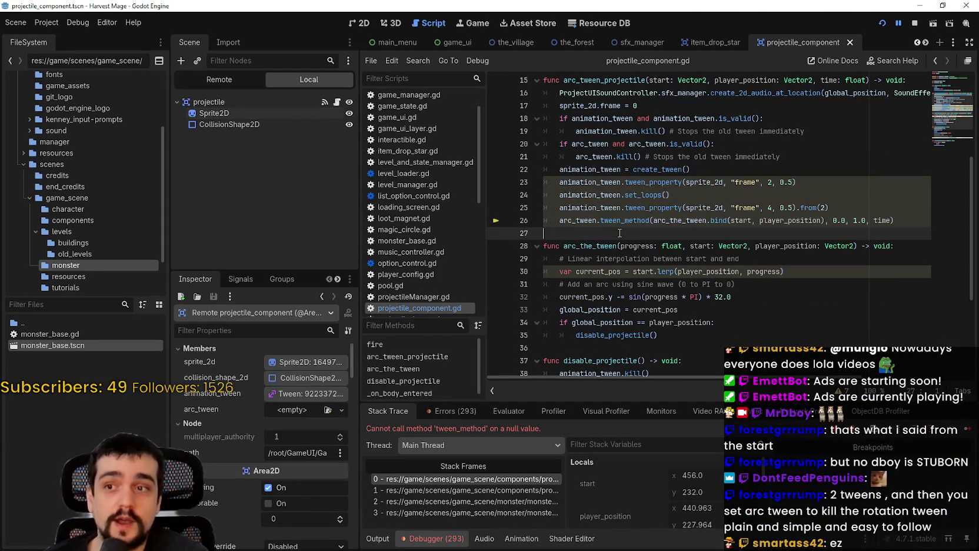
Step: Select arc_tween on line 26 to see where it is used
double_click(587, 220)
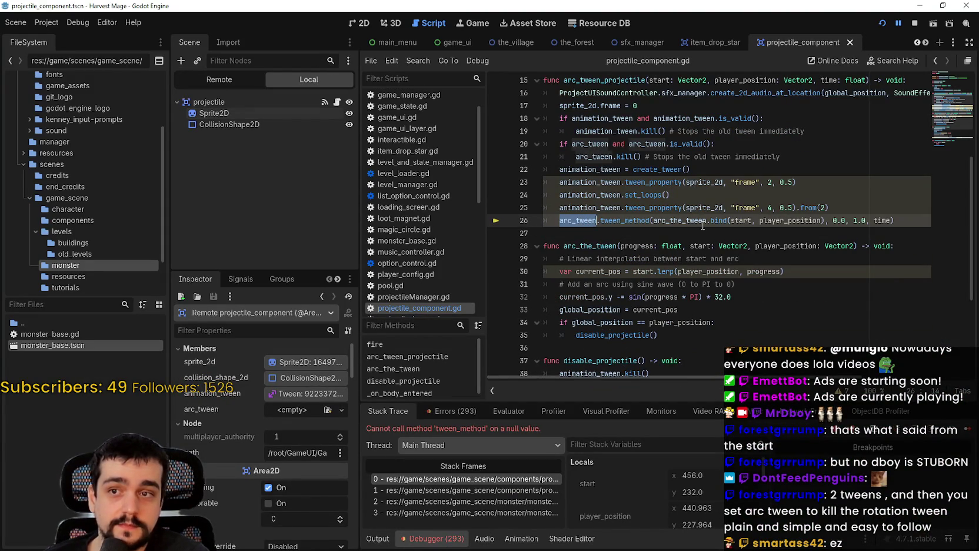
double_click(703, 223)
double_click(586, 220)
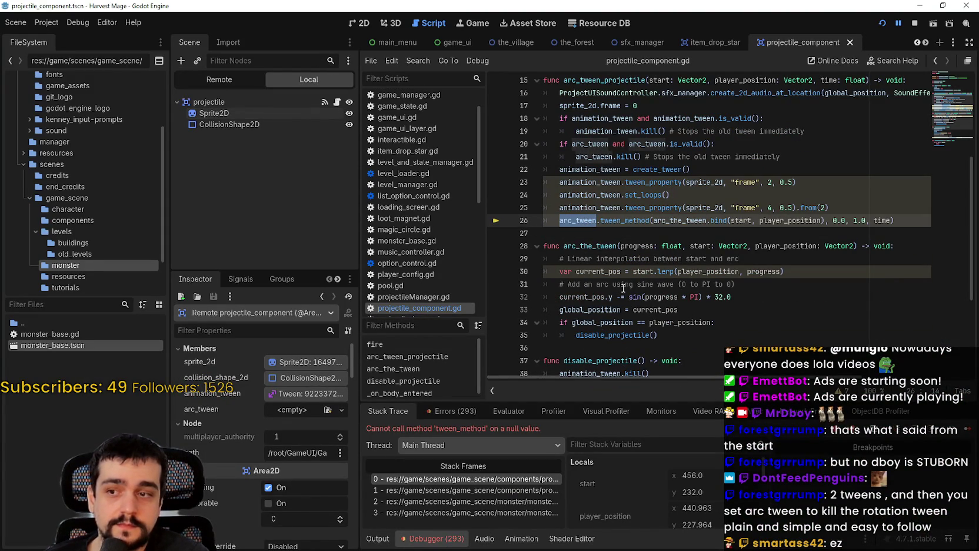
Step: Insert a blank line after line 25, above the arc tween call, and relaunch the game
left_click(706, 196)
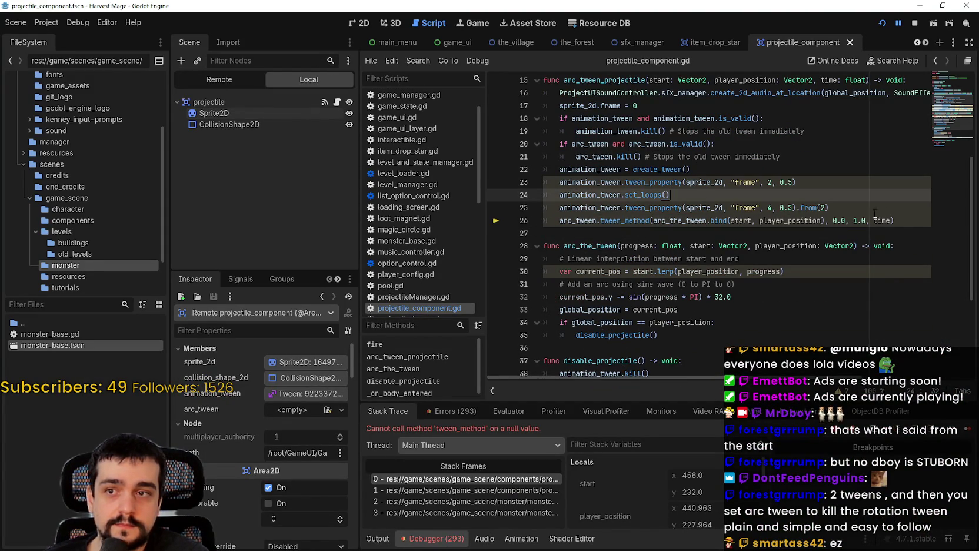
left_click(888, 209)
key("Return")
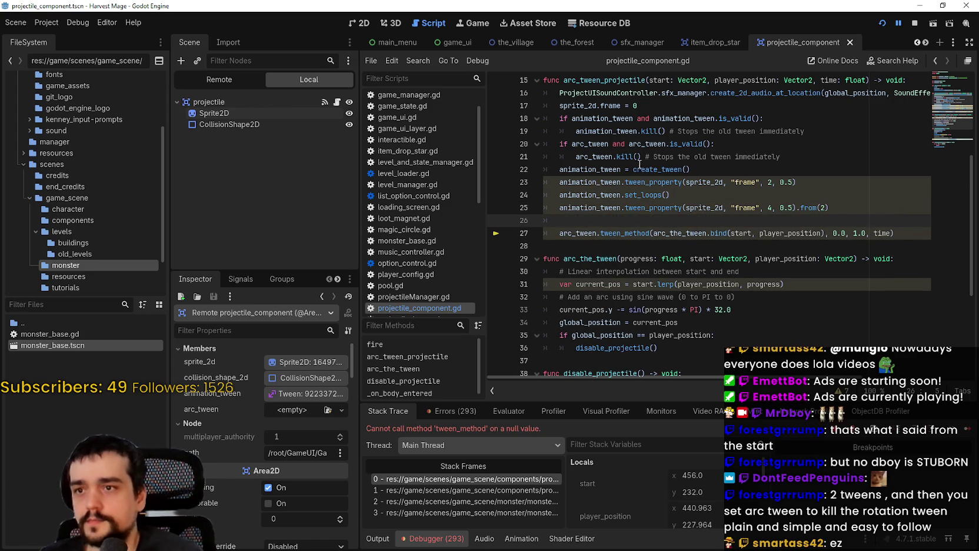
left_click(652, 168)
key("F5")
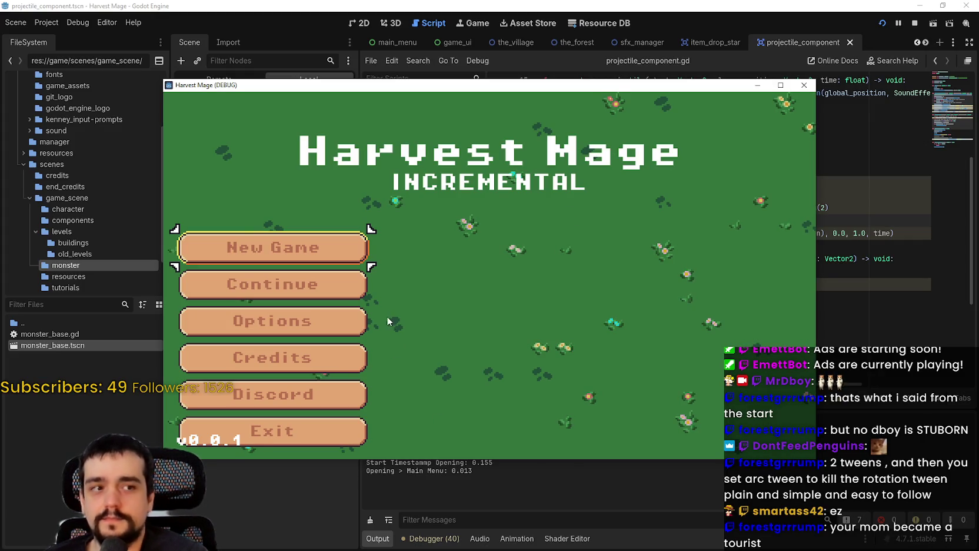
Step: Continue the saved game, walk past enemies to watch projectiles fly at the wizard, then close the game
left_click(325, 285)
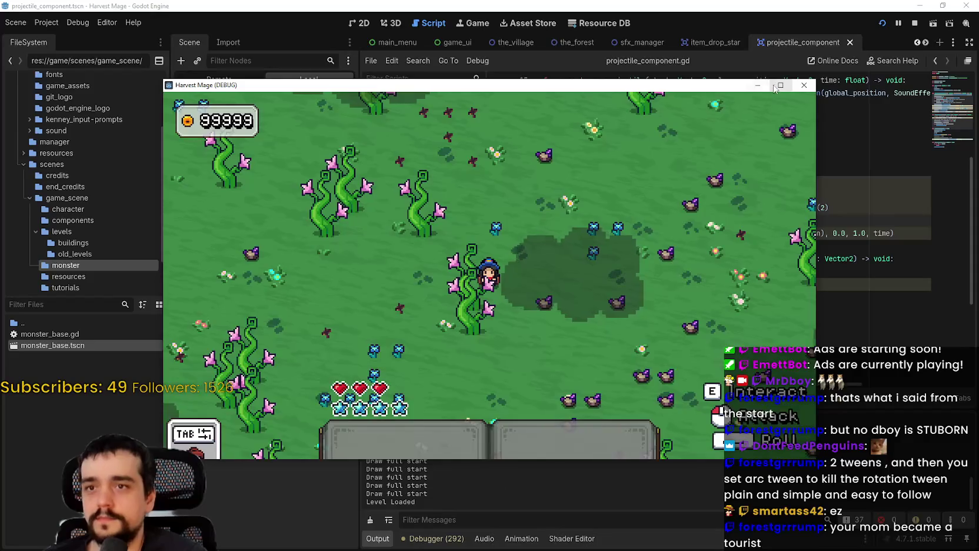
left_click(773, 86)
key("s")
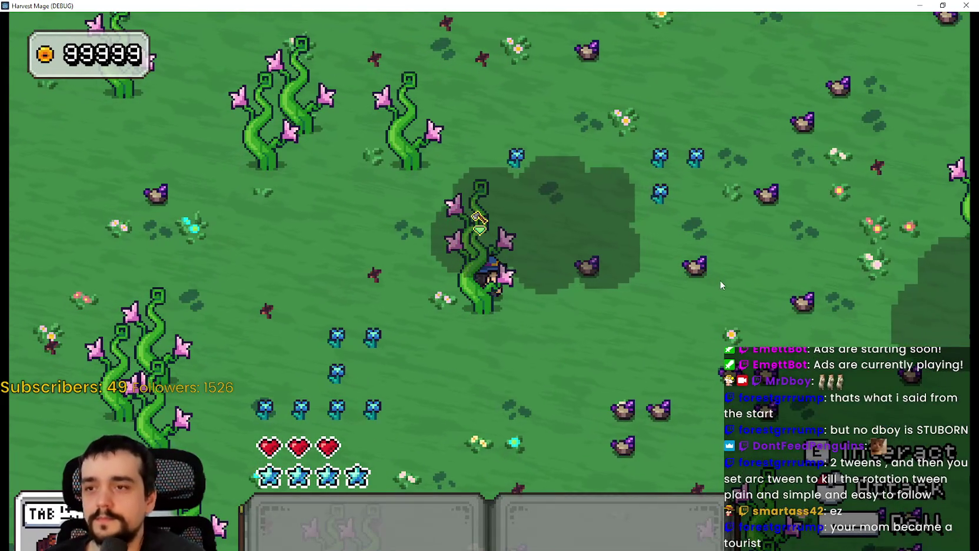
key("a")
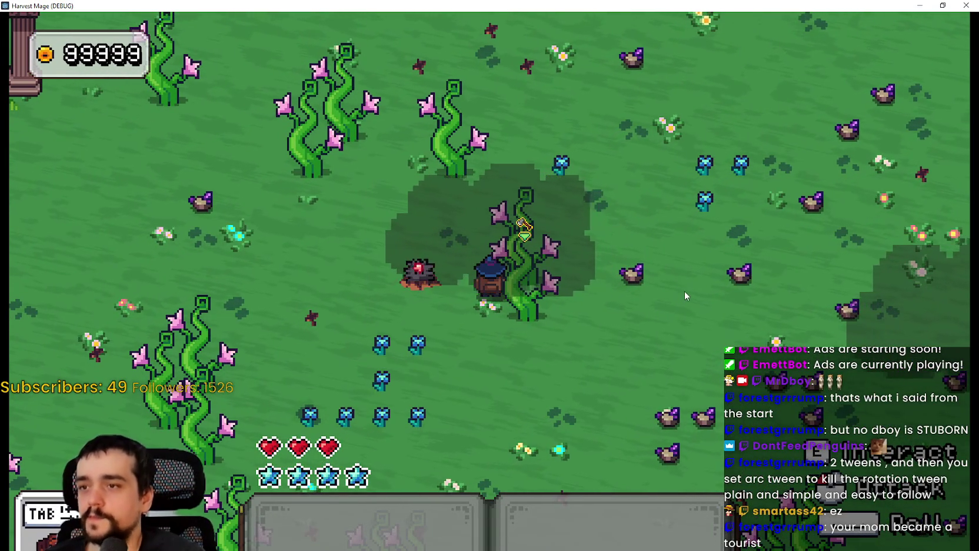
key("a")
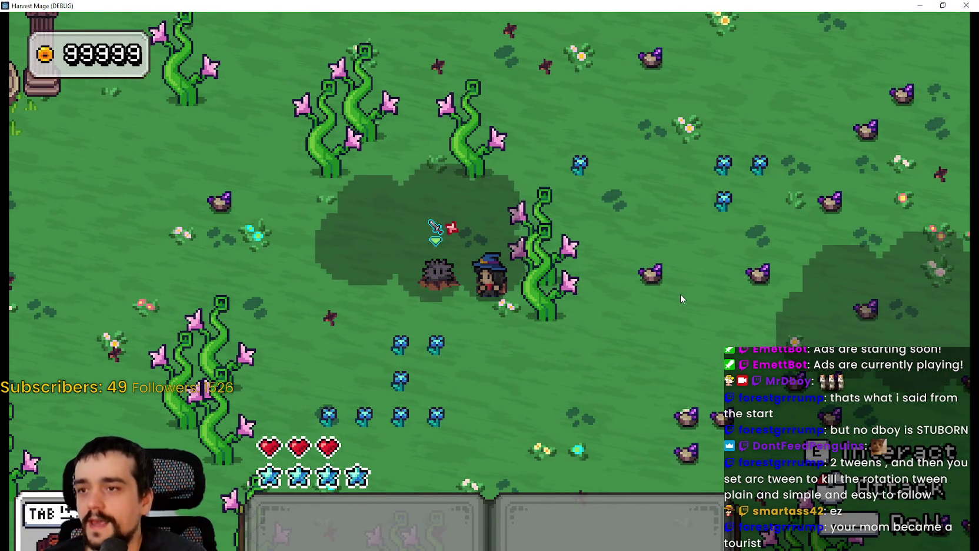
key("w")
key("a")
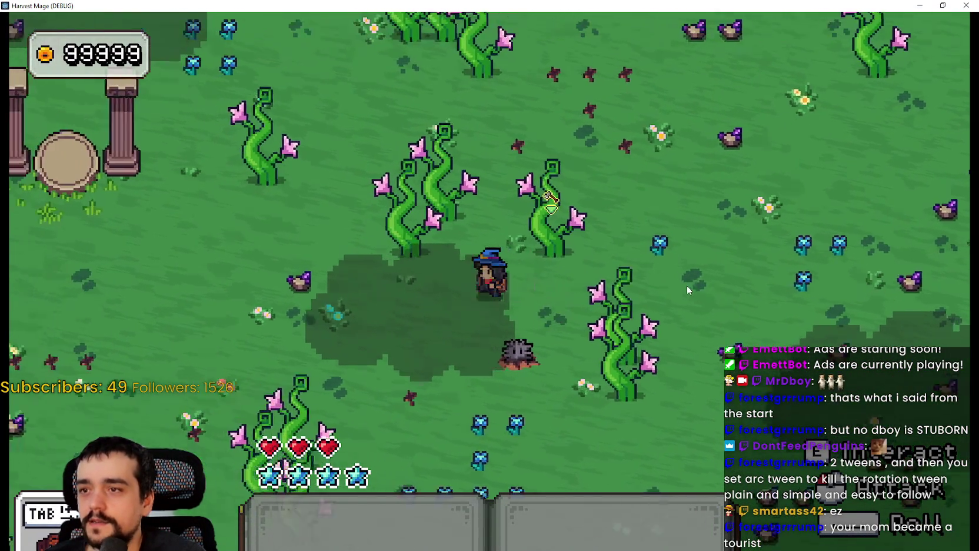
key("s")
key("a")
left_click(968, 6)
scroll(740, 246, "up", 3)
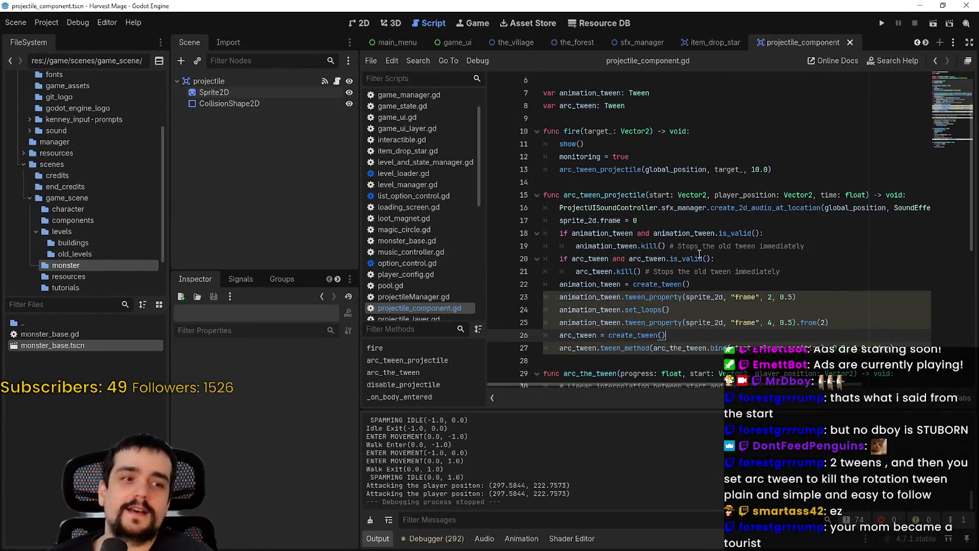
scroll(729, 253, "up", 2)
left_click(760, 234)
key("BackSpace")
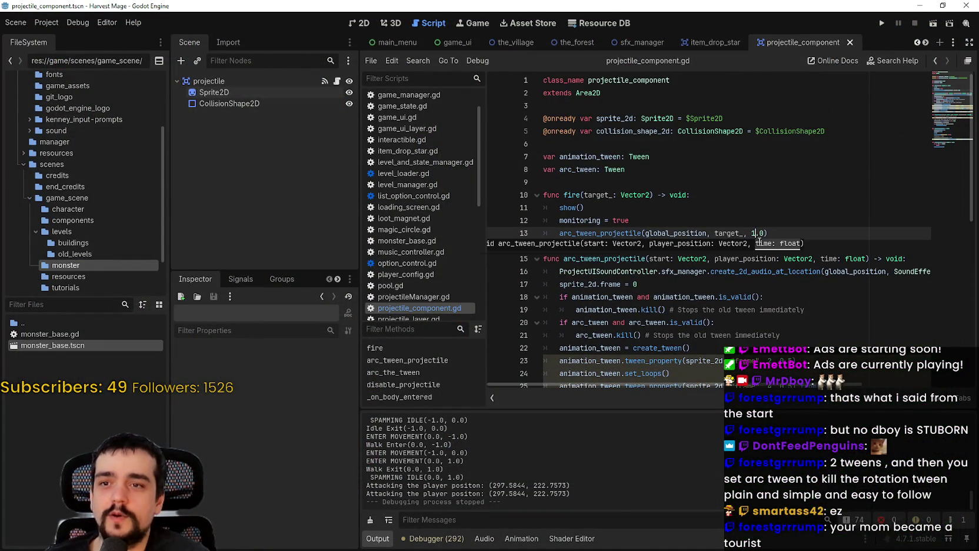
key("F5")
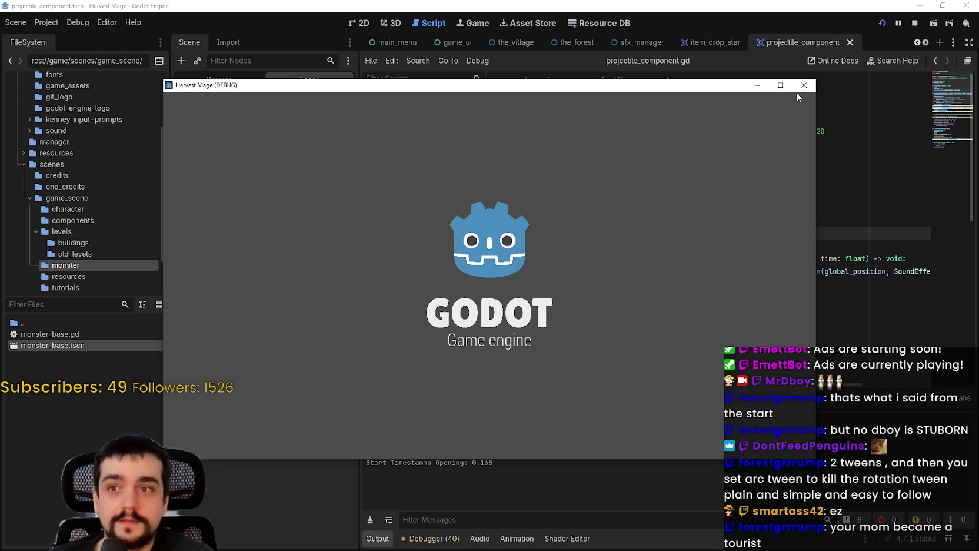
left_click(781, 85)
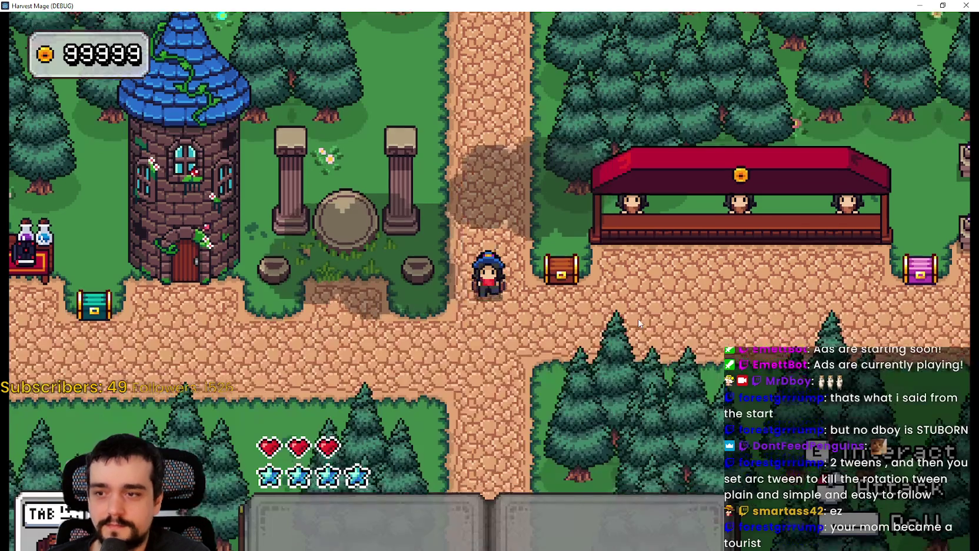
key("s")
key("a")
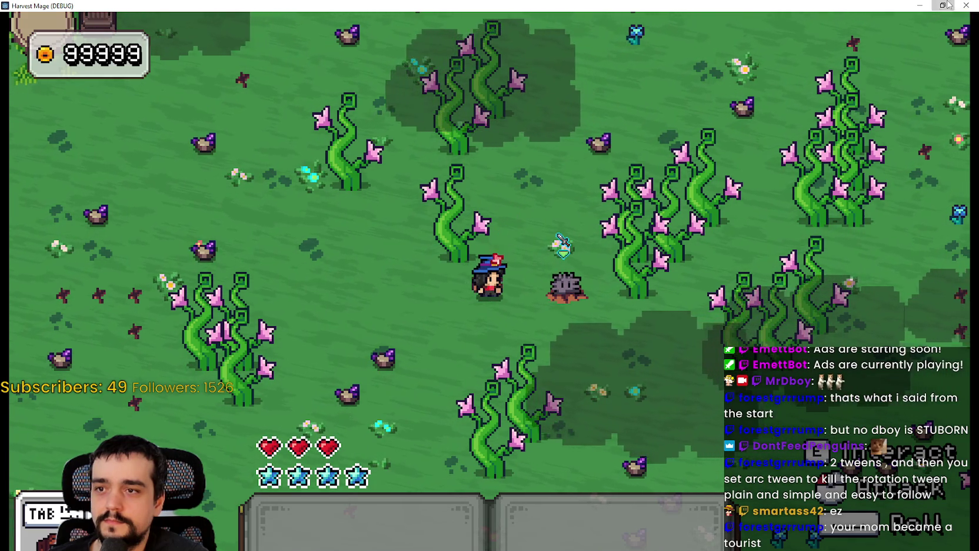
left_click(948, 5)
left_click(915, 23)
key("Down")
scroll(711, 284, "down", 3)
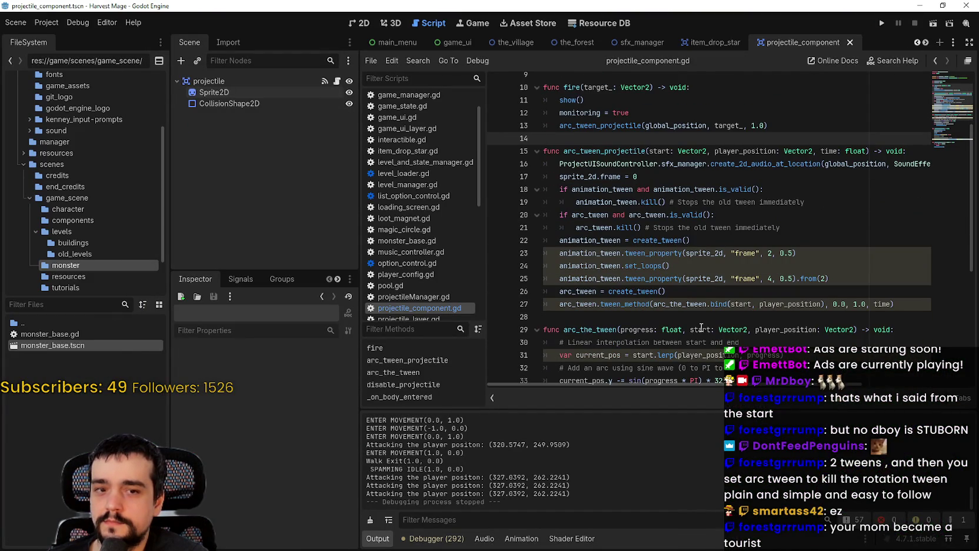
left_click(841, 279)
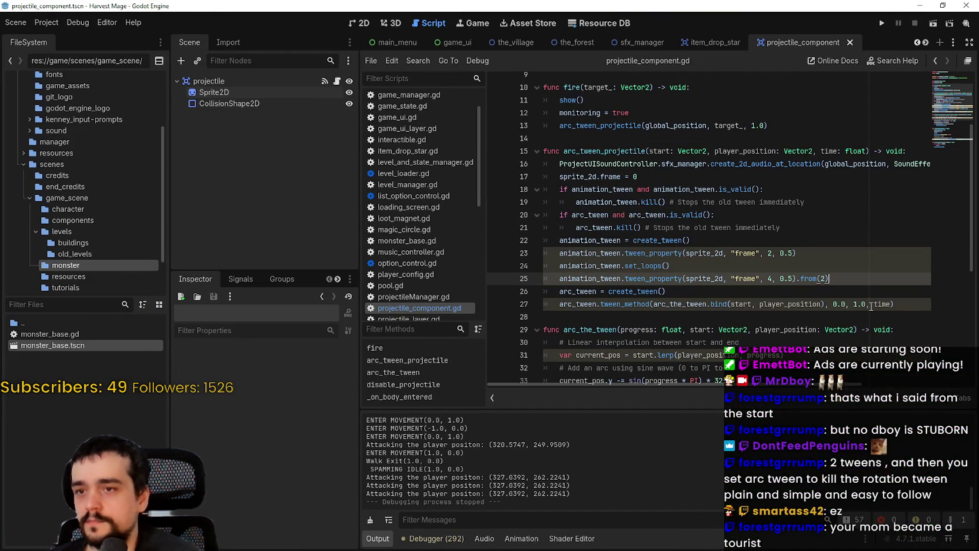
key("Up")
key("Up")
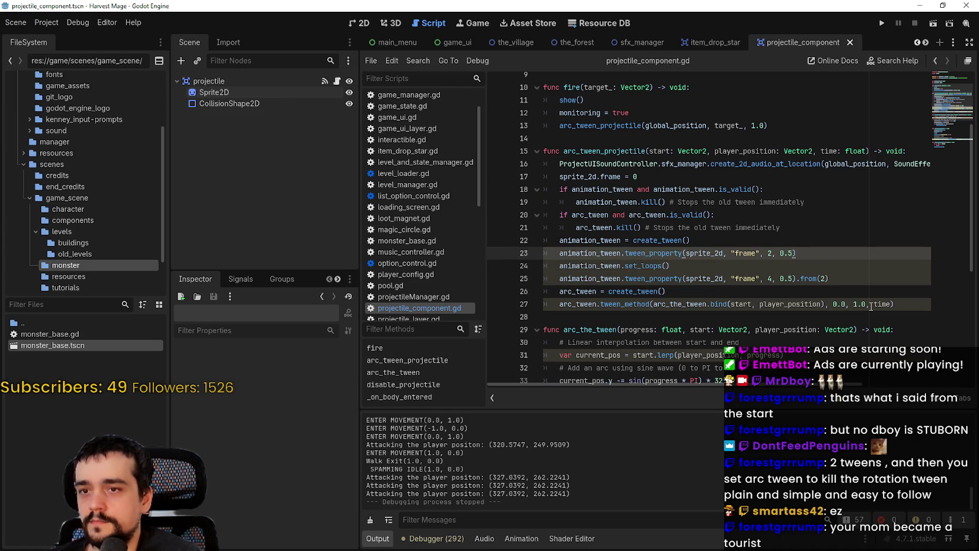
key("Down")
key("Down")
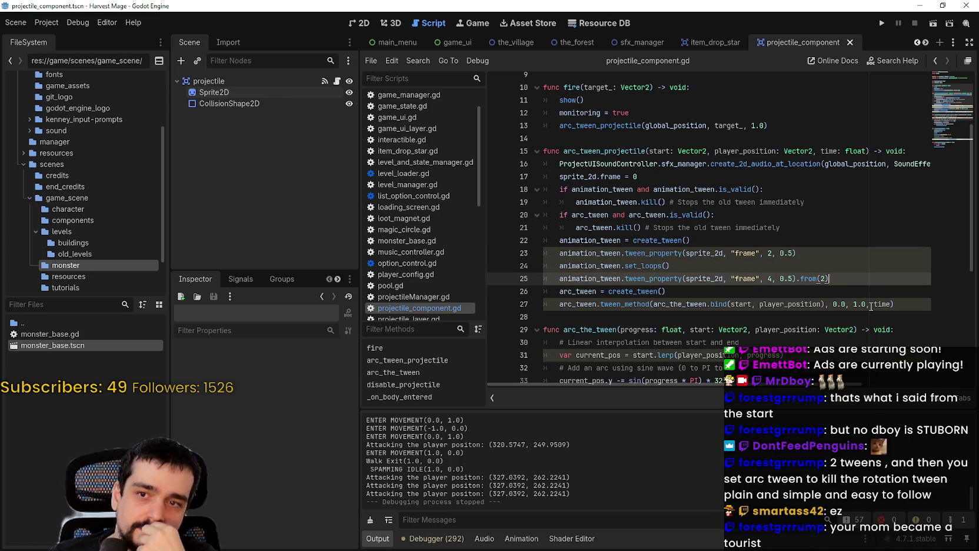
left_click_drag(798, 254, 559, 254)
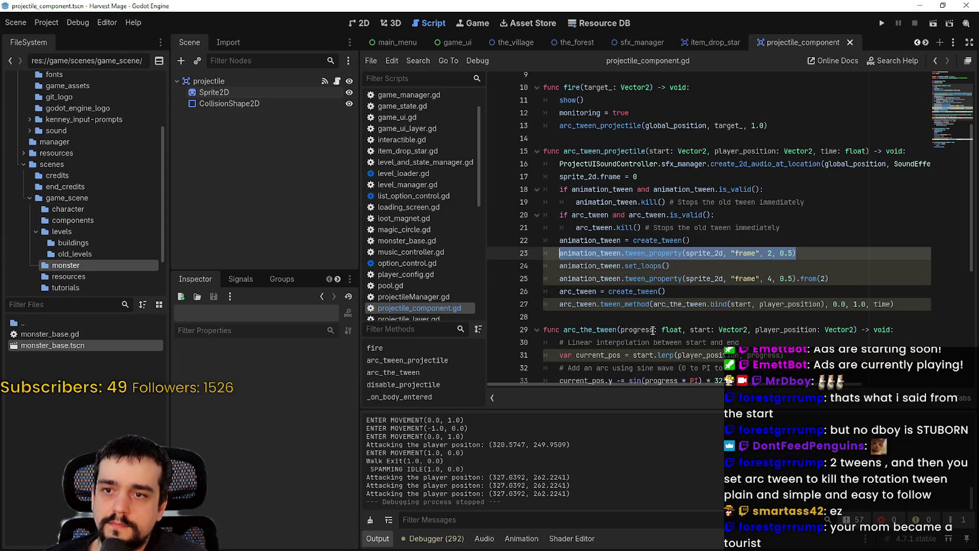
left_click(811, 264)
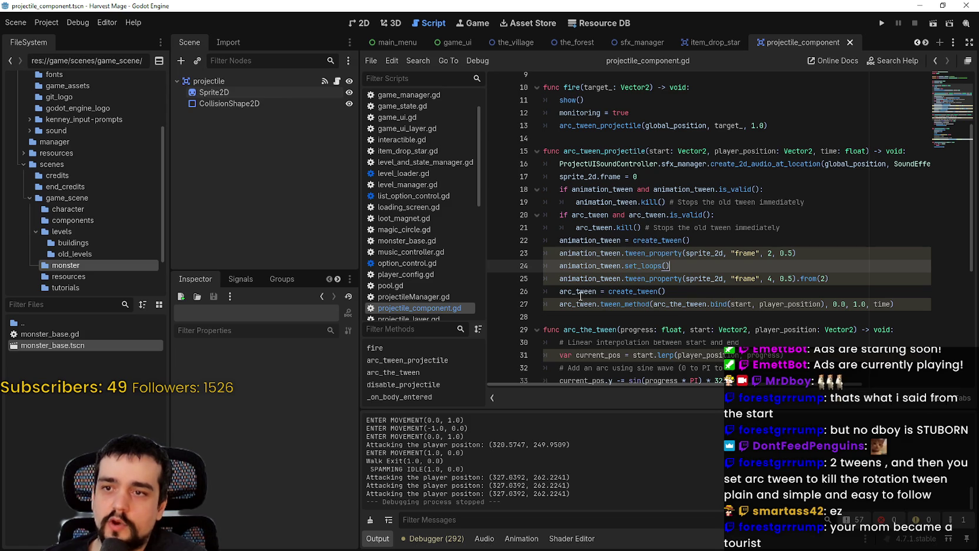
mouse_move(557, 303)
left_mouse_down()
mouse_move(915, 302)
mouse_move(499, 300)
mouse_move(487, 289)
left_mouse_up()
mouse_move(797, 253)
left_mouse_down()
mouse_move(534, 259)
mouse_move(560, 253)
left_mouse_up()
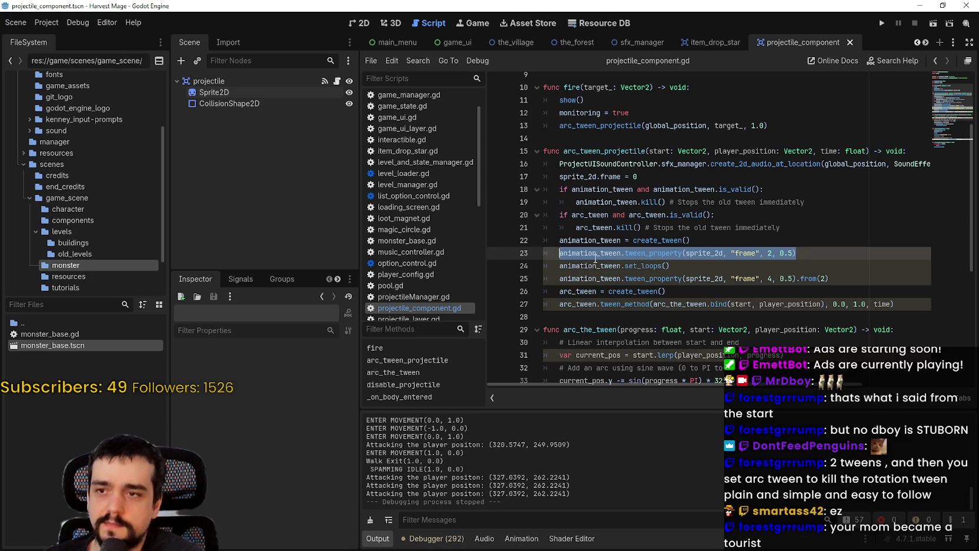
left_click(808, 254)
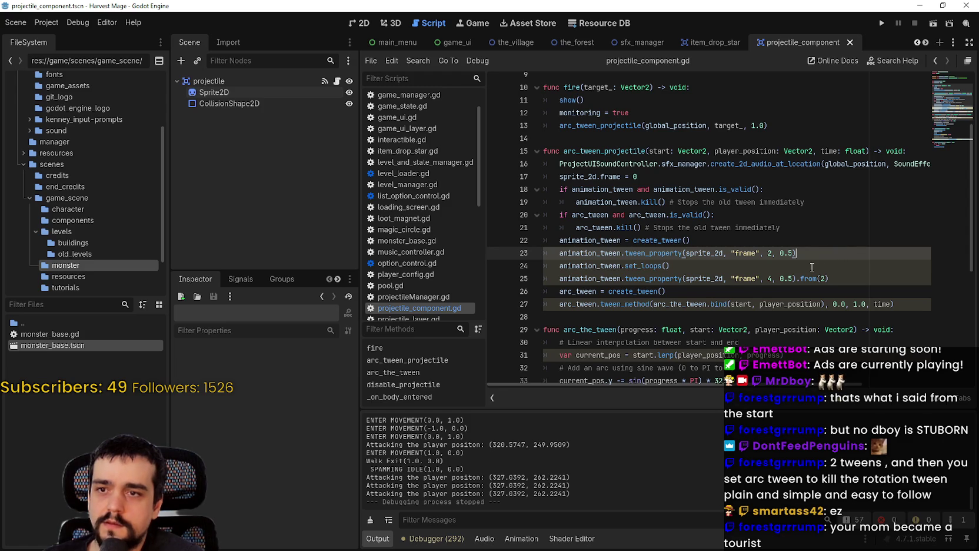
Step: Add an animation_tween.step_finished line after the first frame tween
key("Return")
type("animation_tween.")
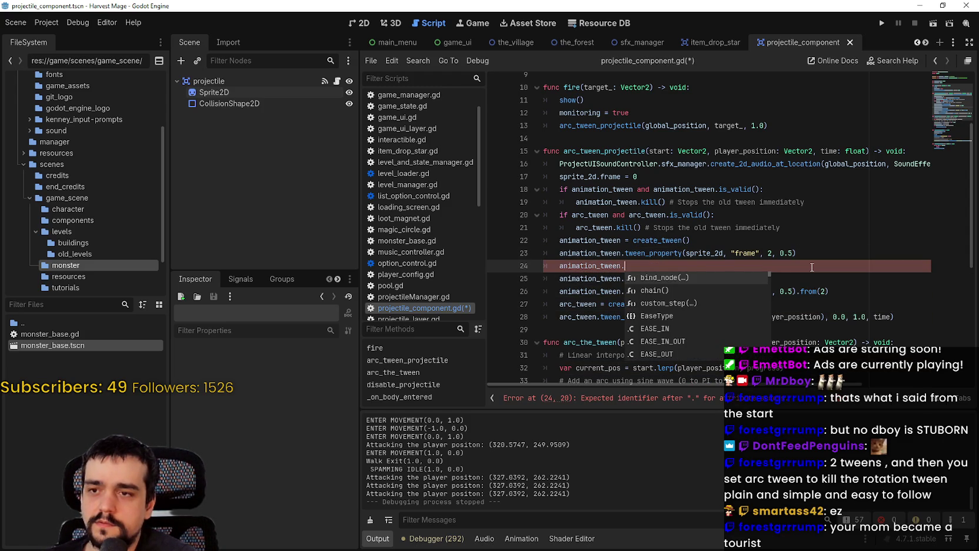
type("fini")
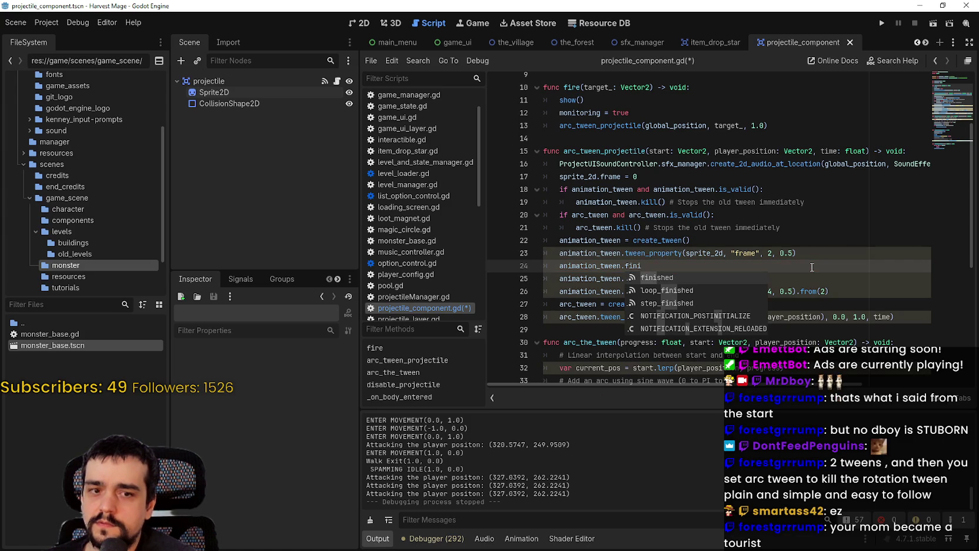
key("Down")
key("Down")
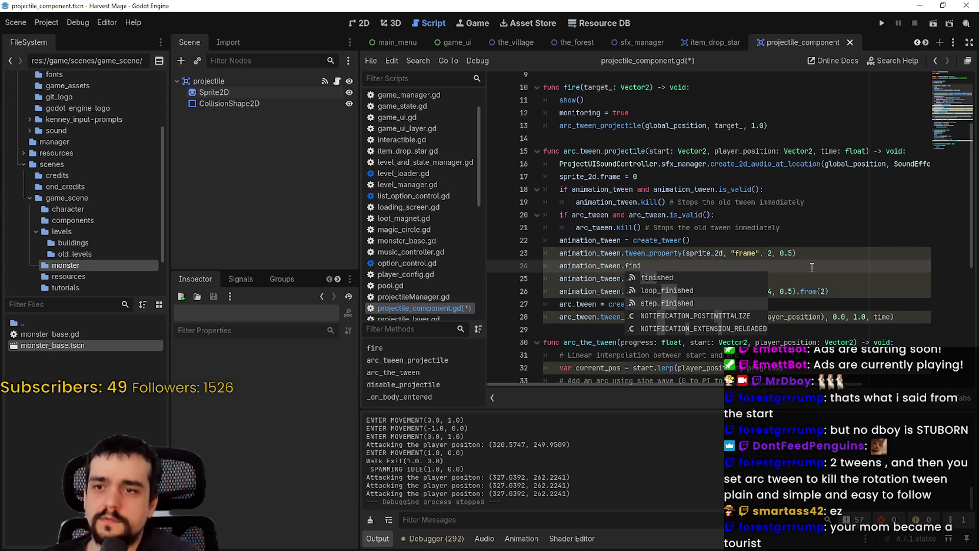
key("Return")
Step: Prefix line 24 with await and run the project to test it
left_click(561, 266)
type("awai")
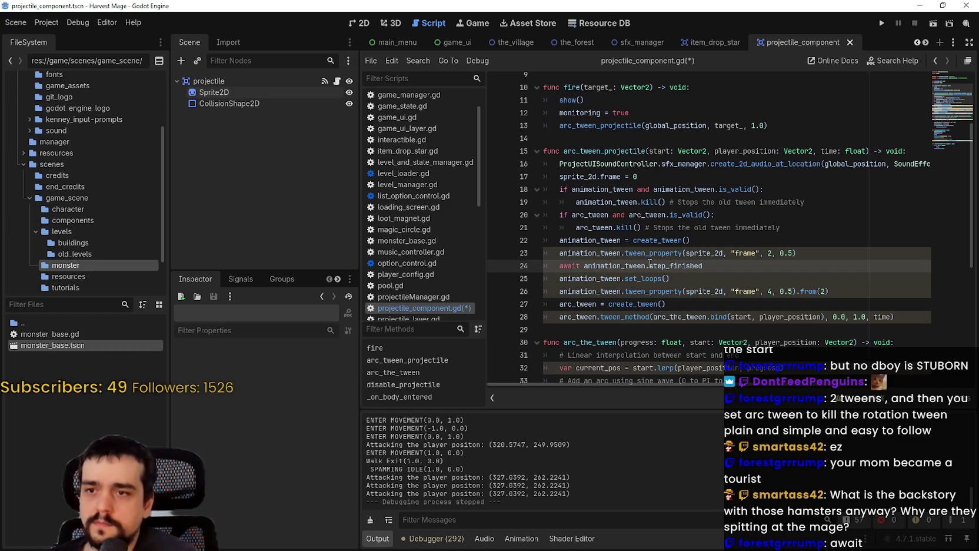
type("t")
mouse_move(681, 269)
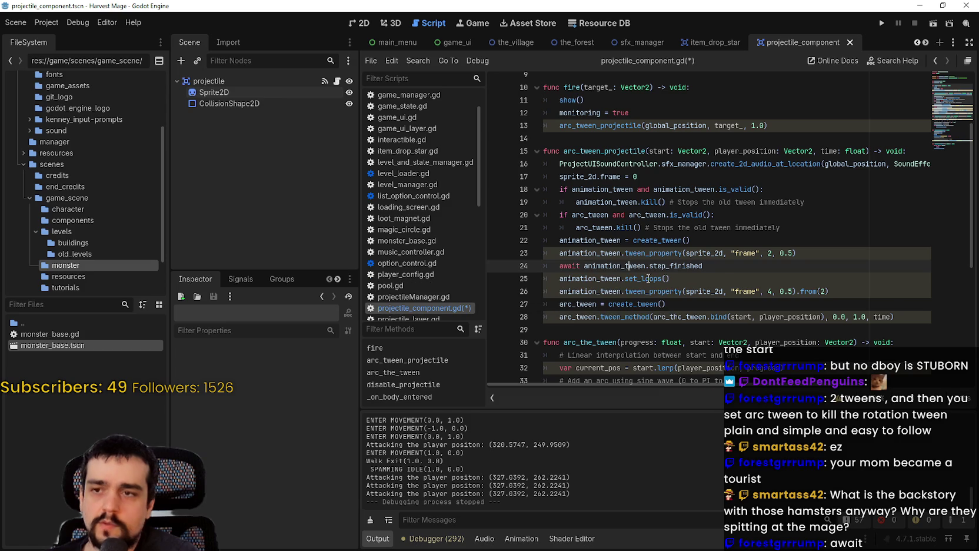
left_click_drag(739, 253, 703, 266)
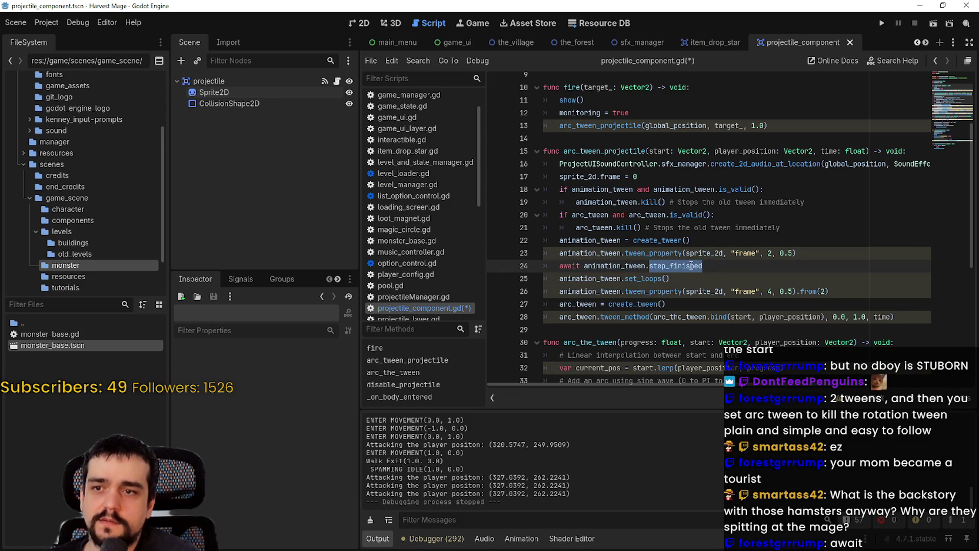
left_click(748, 279)
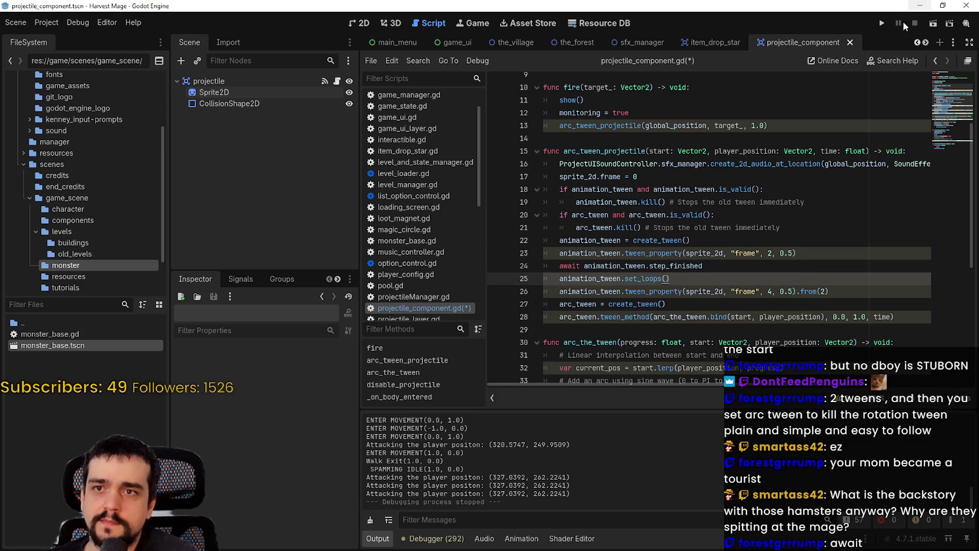
left_click(881, 24)
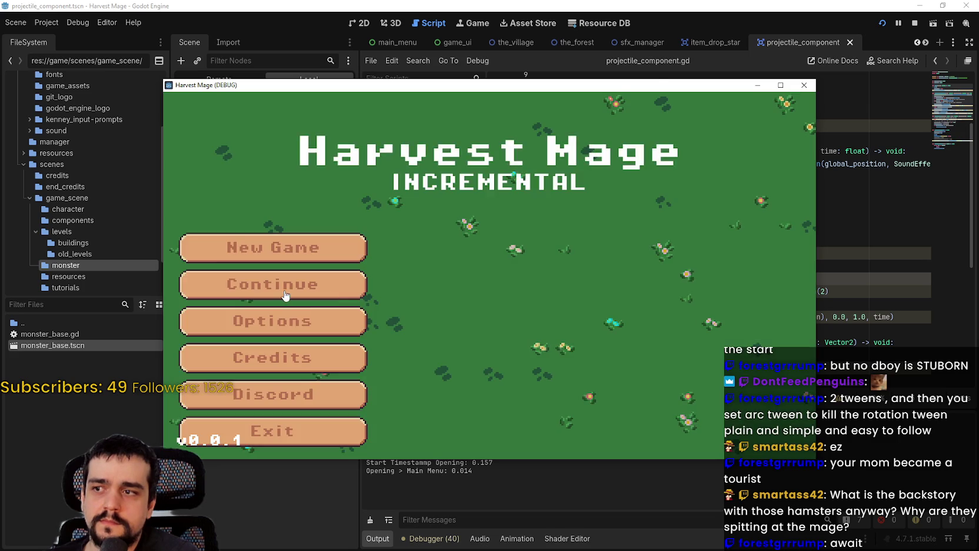
Step: Play into the forest until the null-value error, inspect tween_property on line 26, and stop the game
left_click(328, 291)
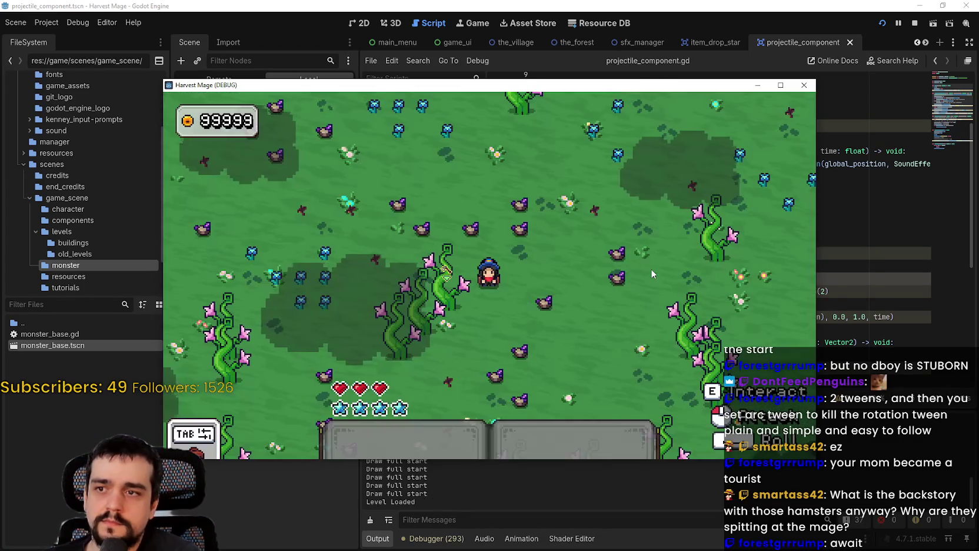
key("a")
key("w")
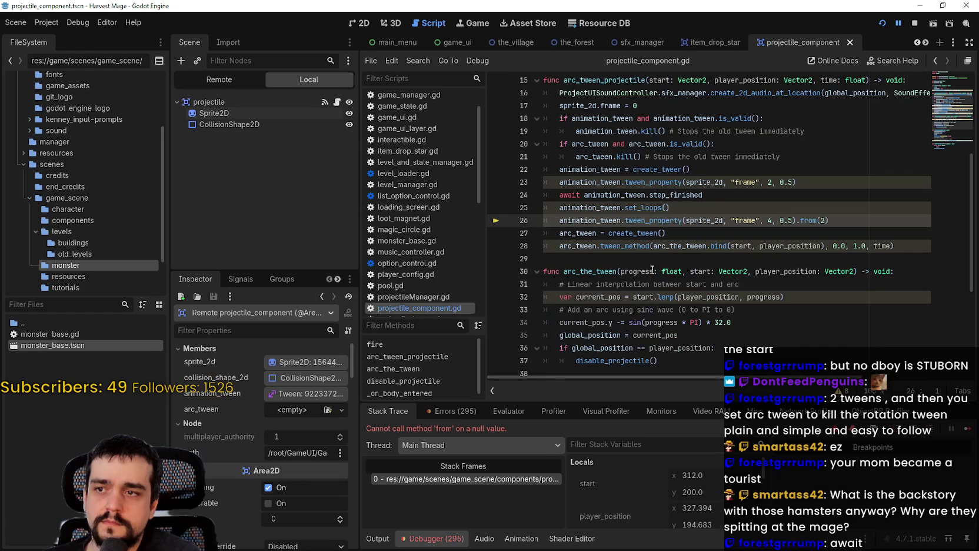
double_click(657, 221)
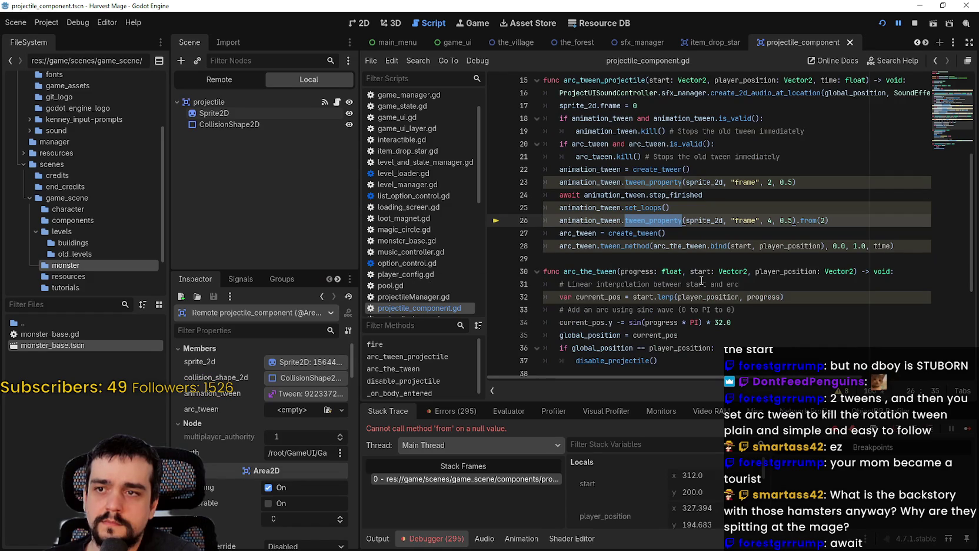
mouse_move(702, 281)
mouse_move(728, 242)
left_click(850, 222)
left_click(914, 22)
Step: Change line 24 to await animation_tween.finished instead of step_finished
left_click(699, 196)
double_click(700, 196)
type("finished")
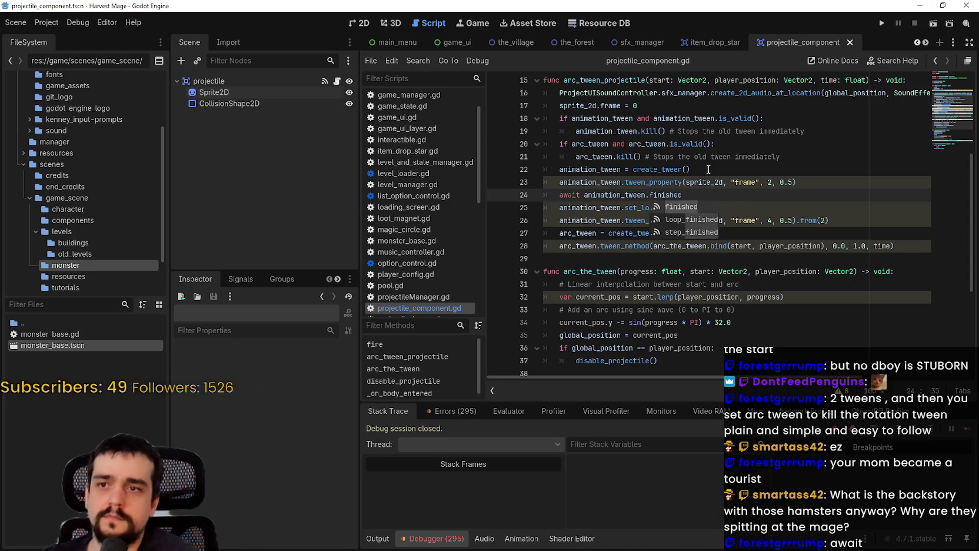
left_click(718, 175)
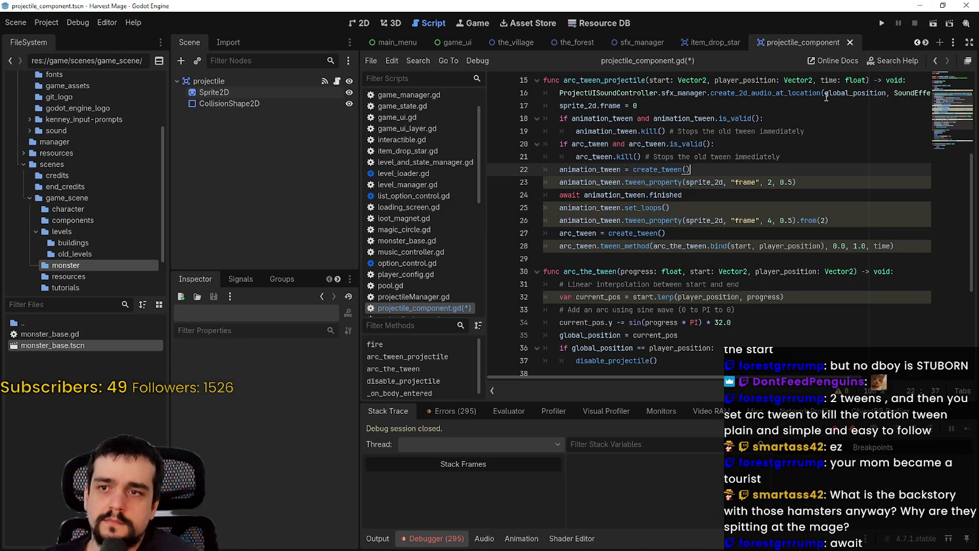
Step: Rerun the project, load the saved game, and walk into the flower field until line 26 breaks
left_click(881, 24)
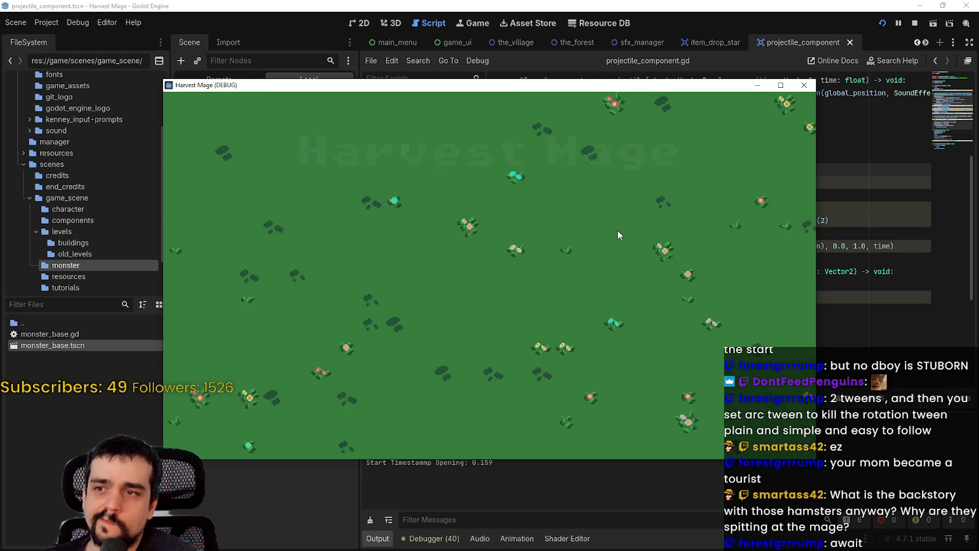
key("Down")
key("Return")
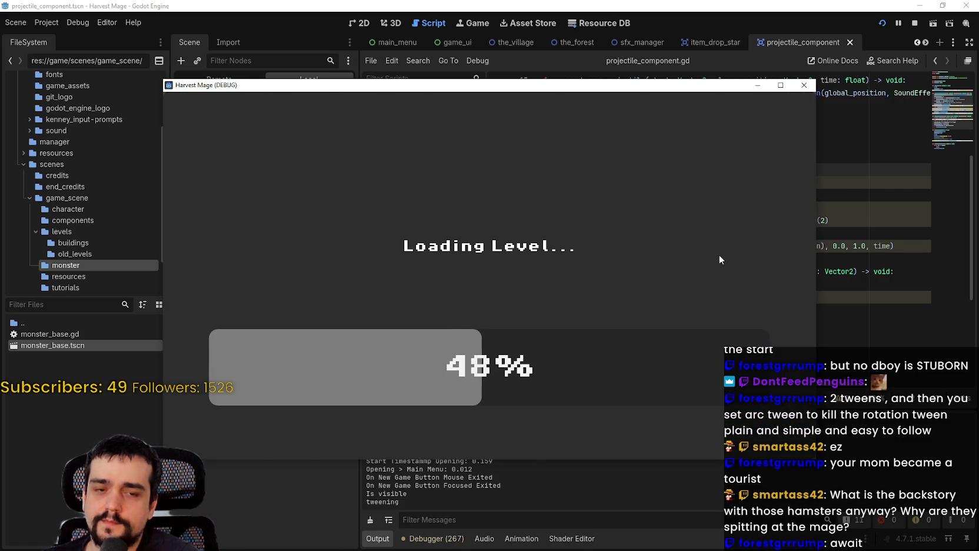
key("Down")
key("Left")
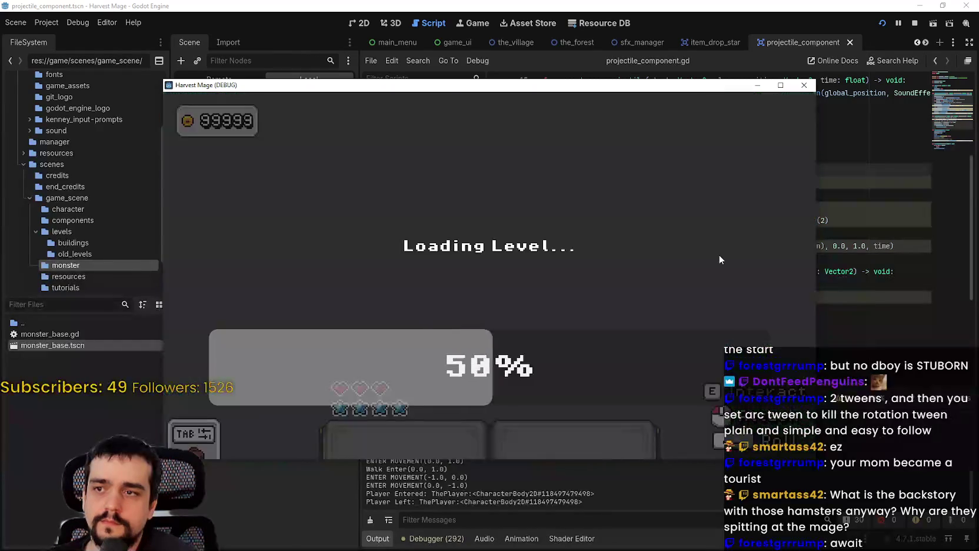
key("Left")
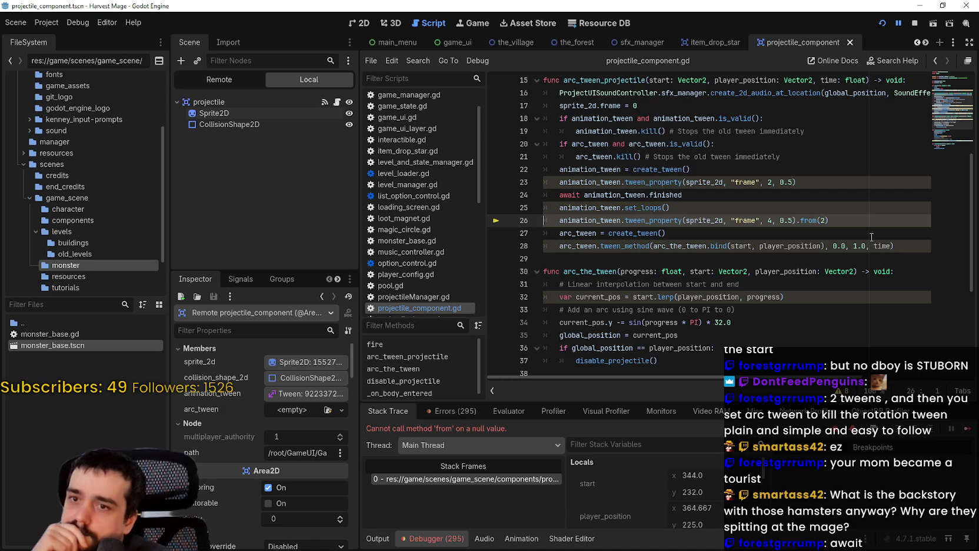
left_click_drag(919, 241, 540, 207)
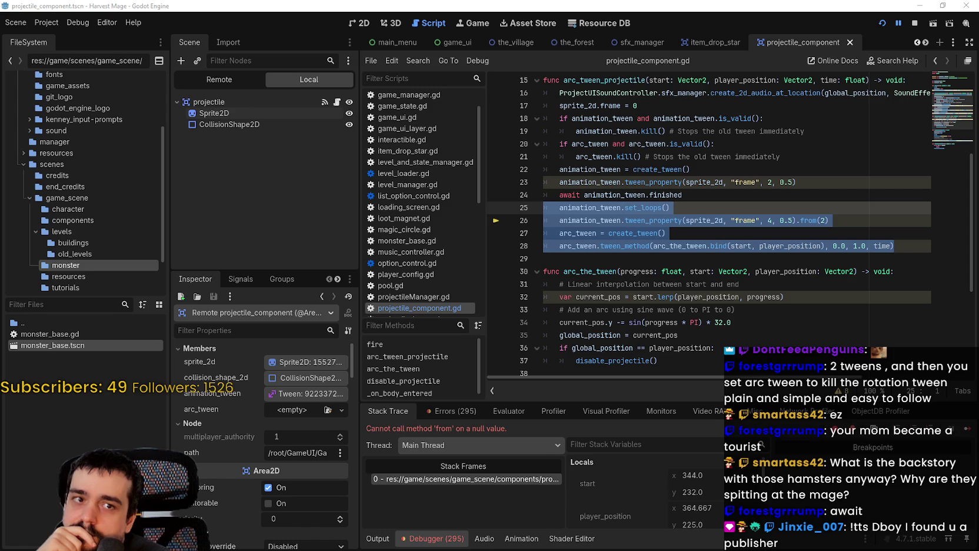
left_click(680, 257)
left_click(748, 200)
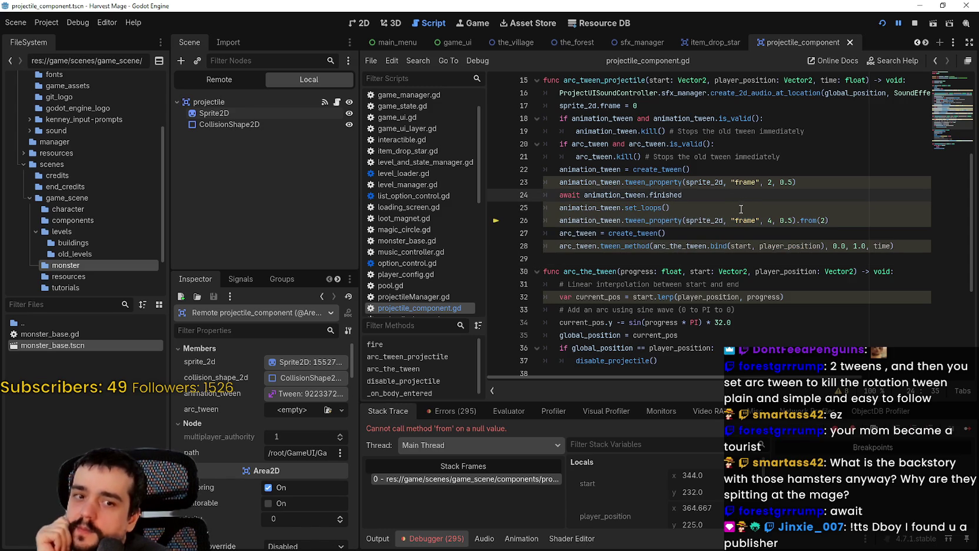
left_click_drag(683, 195, 565, 191)
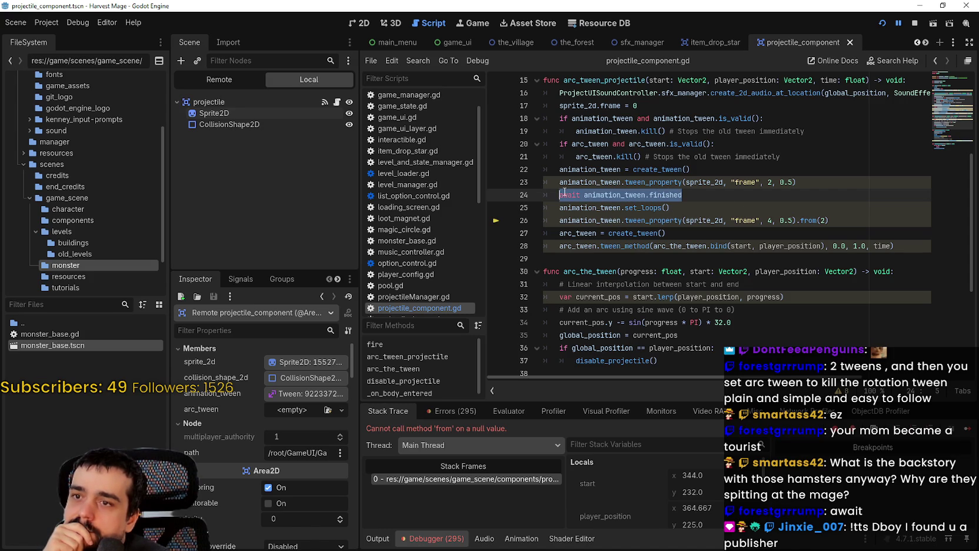
left_click_drag(683, 195, 584, 195)
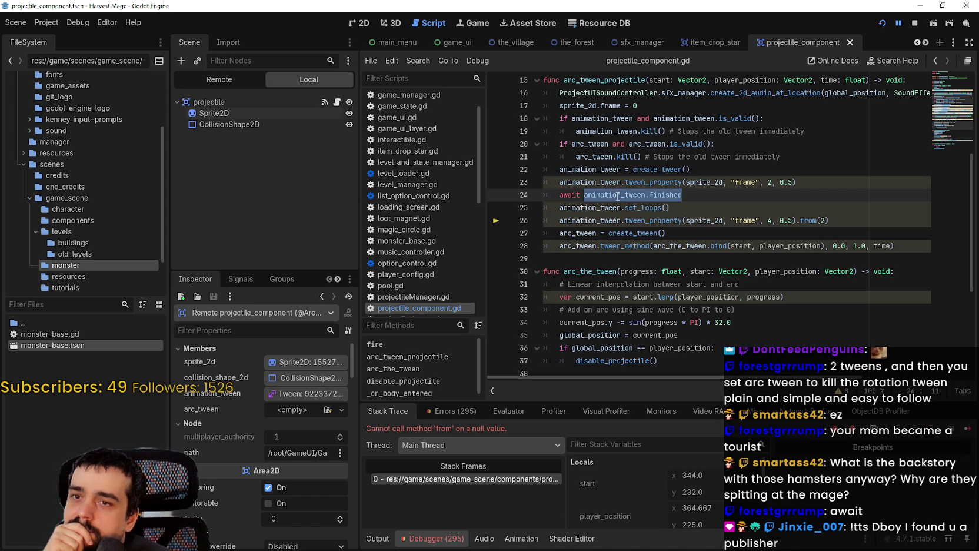
left_click_drag(894, 246, 544, 207)
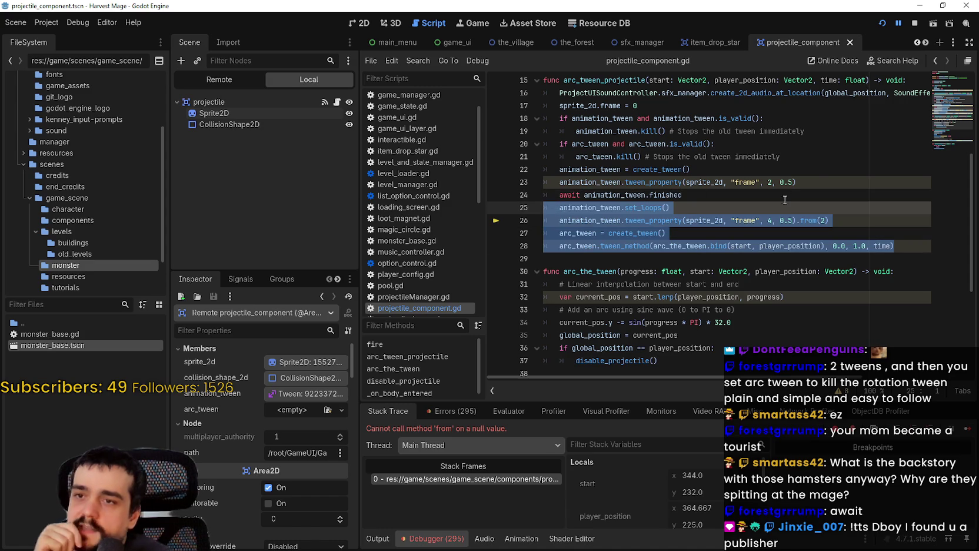
key("shift+Right")
key("shift+Right")
key("shift+Right")
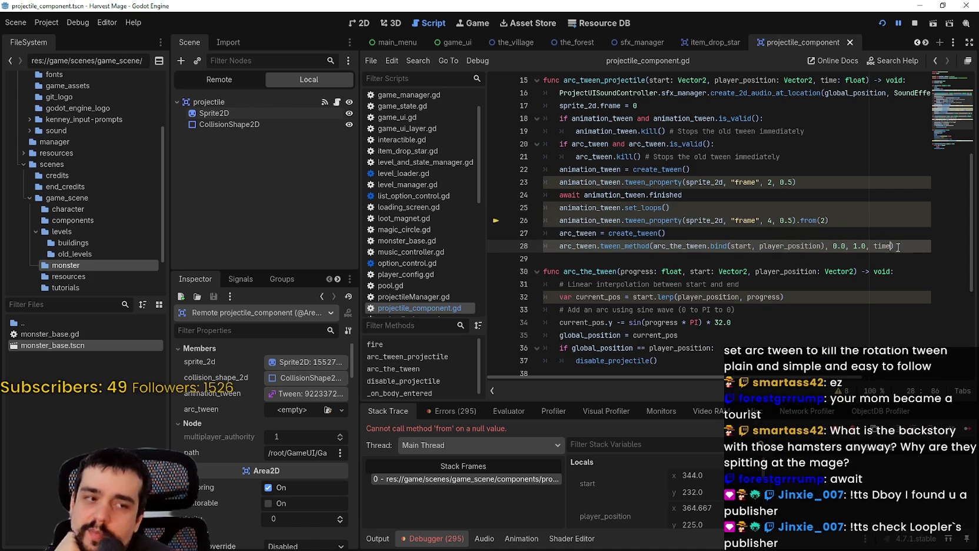
left_click(540, 203, "shift")
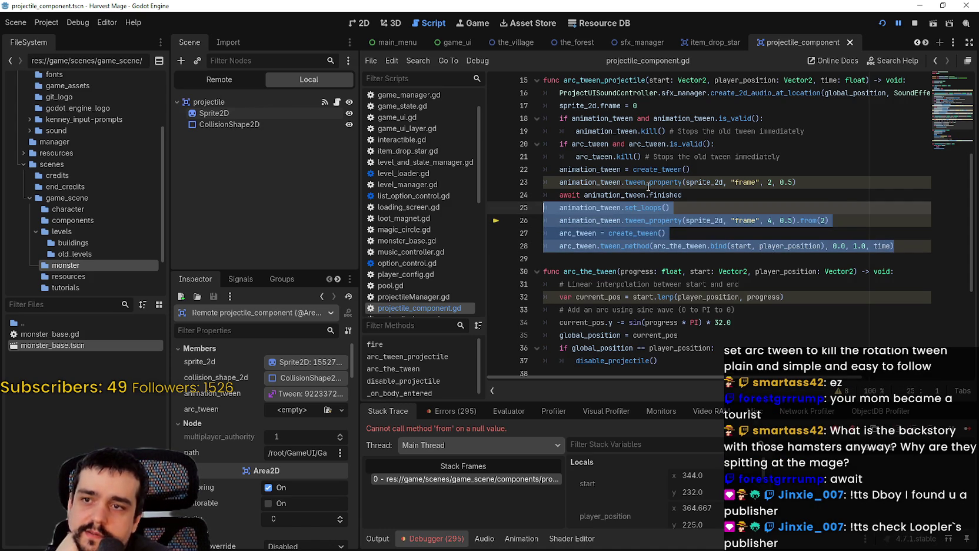
mouse_move(802, 183)
left_mouse_down()
mouse_move(665, 192)
mouse_move(560, 182)
left_mouse_up()
mouse_move(896, 246)
left_mouse_down()
mouse_move(565, 222)
mouse_move(526, 207)
left_mouse_up()
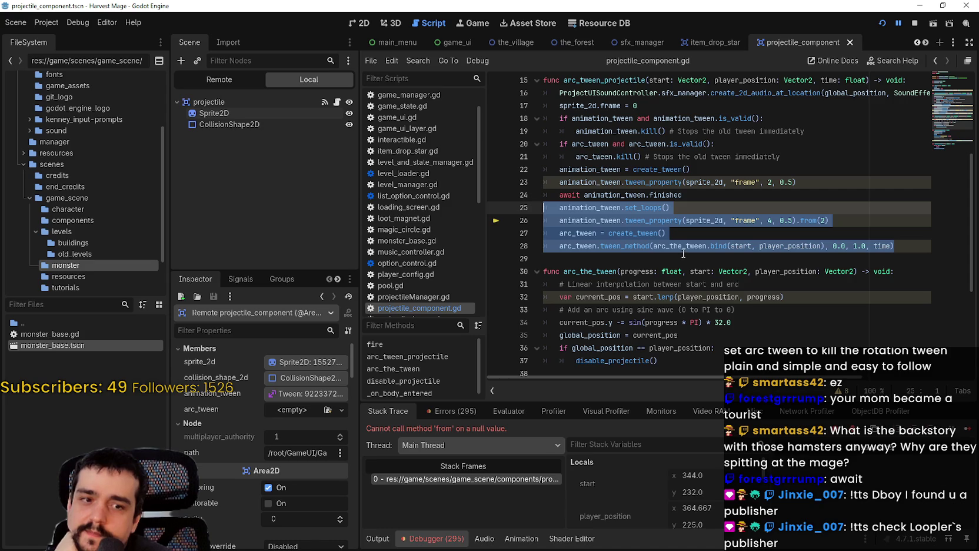
mouse_move(683, 251)
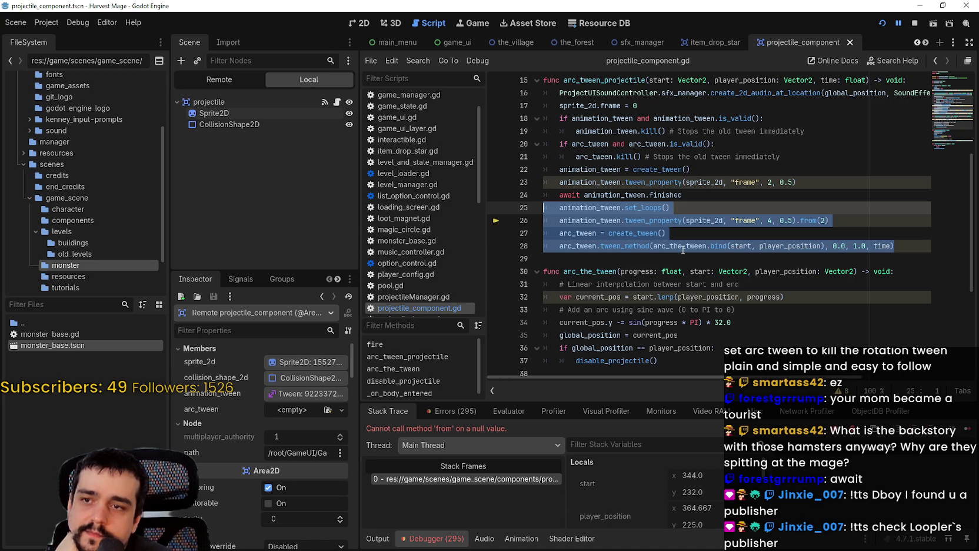
left_click(864, 221)
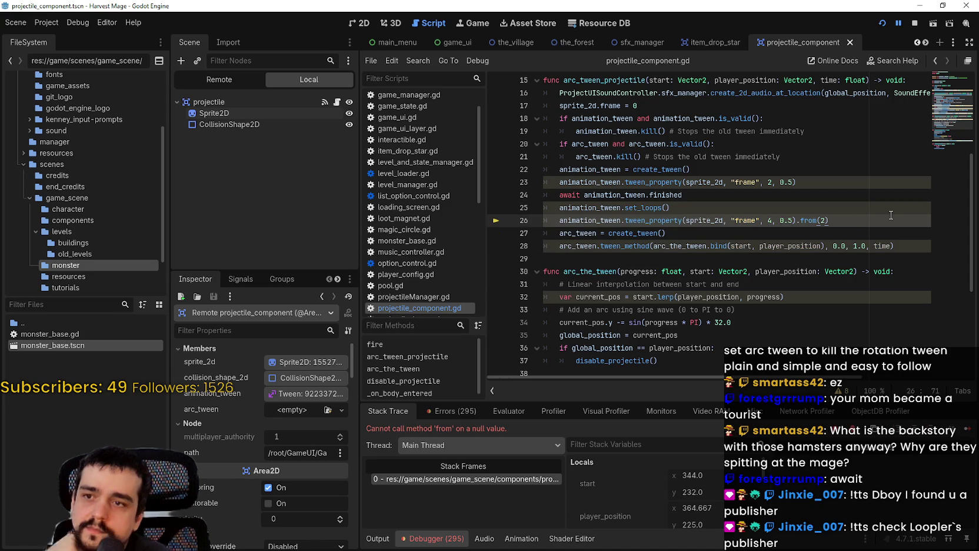
Step: Add an animation_tween.tween_subtween(arc_tween) call on a new line after line 26
key("Return")
type("audio_bus_name'")
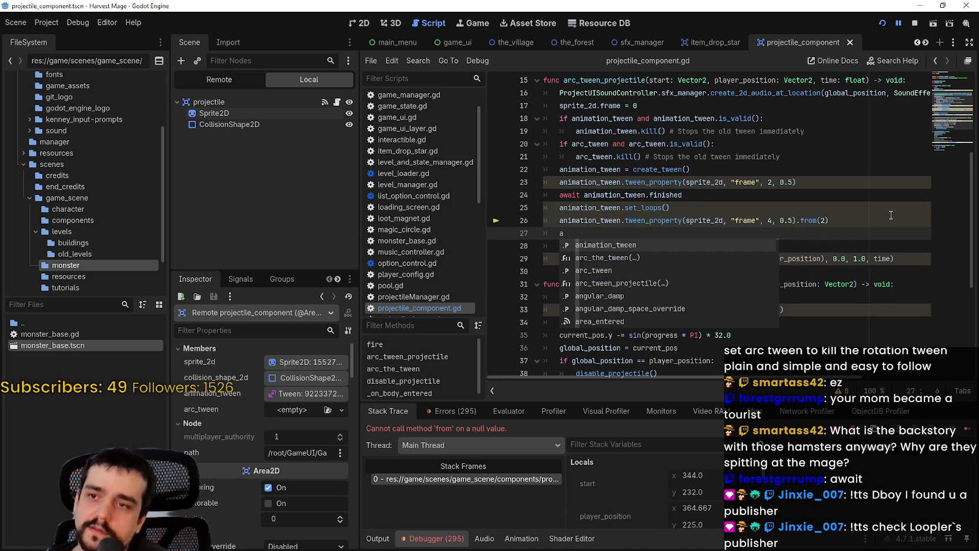
key("BackSpace")
key("BackSpace")
key("BackSpace")
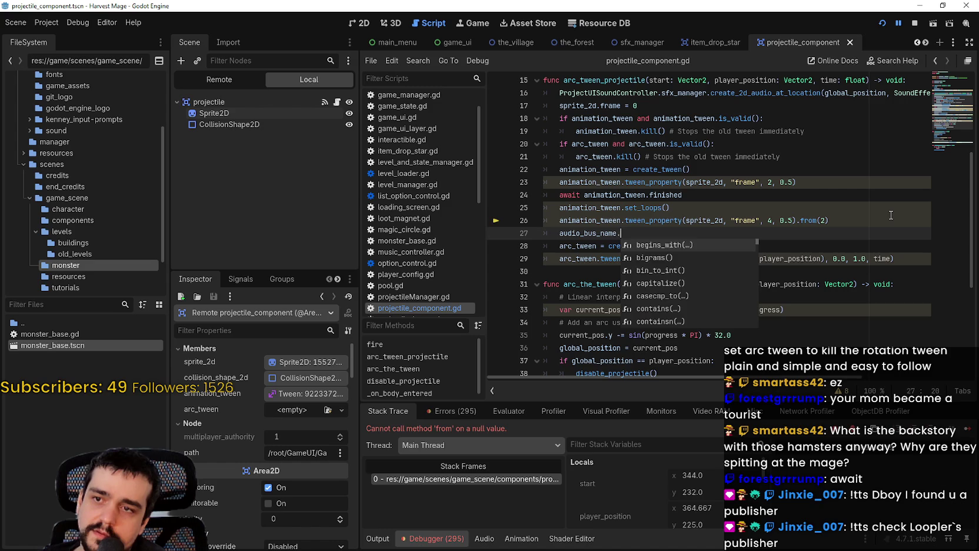
key("BackSpace")
key("BackSpace")
key("BackSpace")
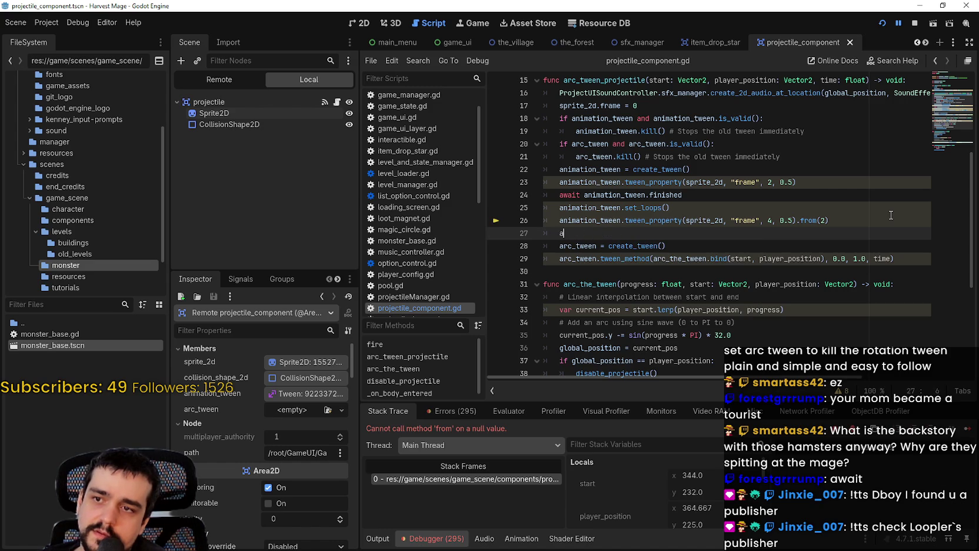
type("nim")
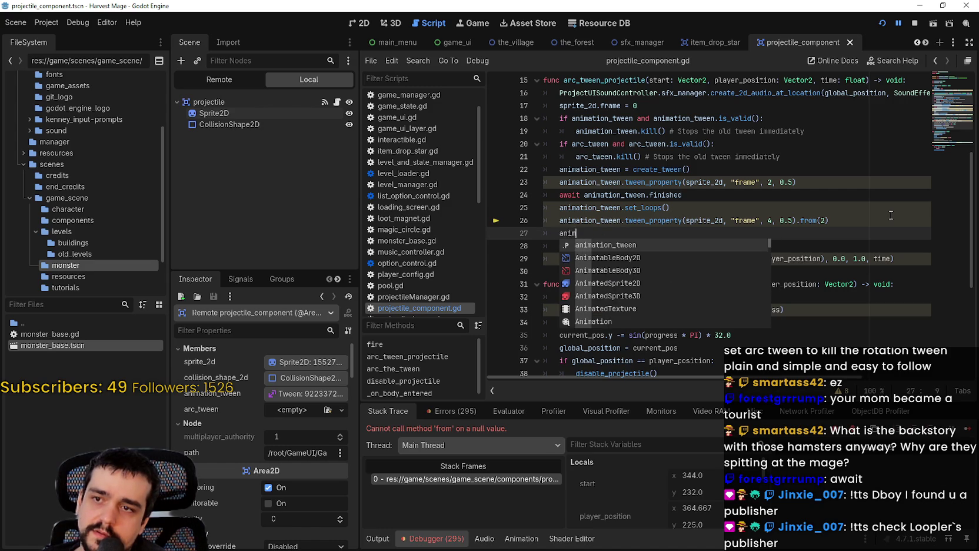
key("Return")
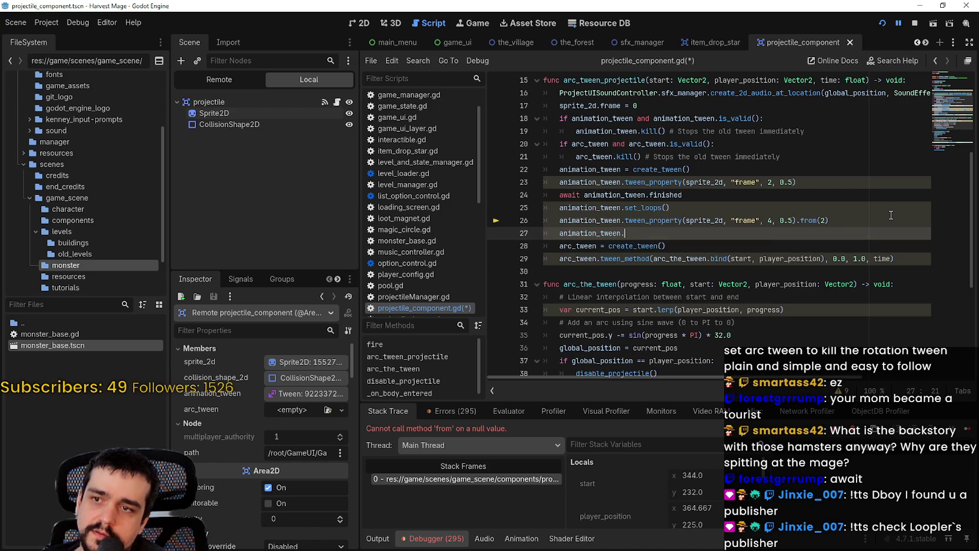
type(".sub")
key("Return")
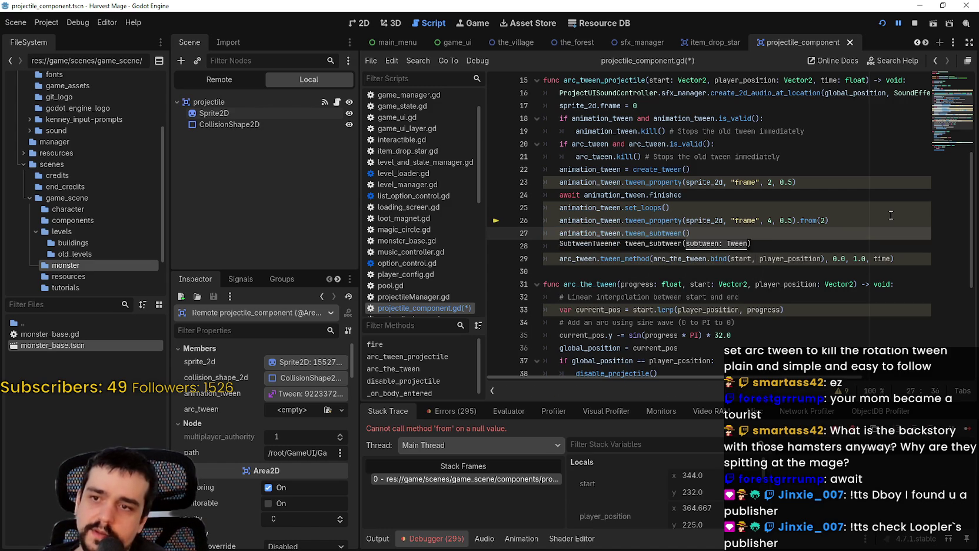
left_click(574, 258)
double_click(595, 246)
key("ctrl+c")
left_click(687, 233)
key("ctrl+v")
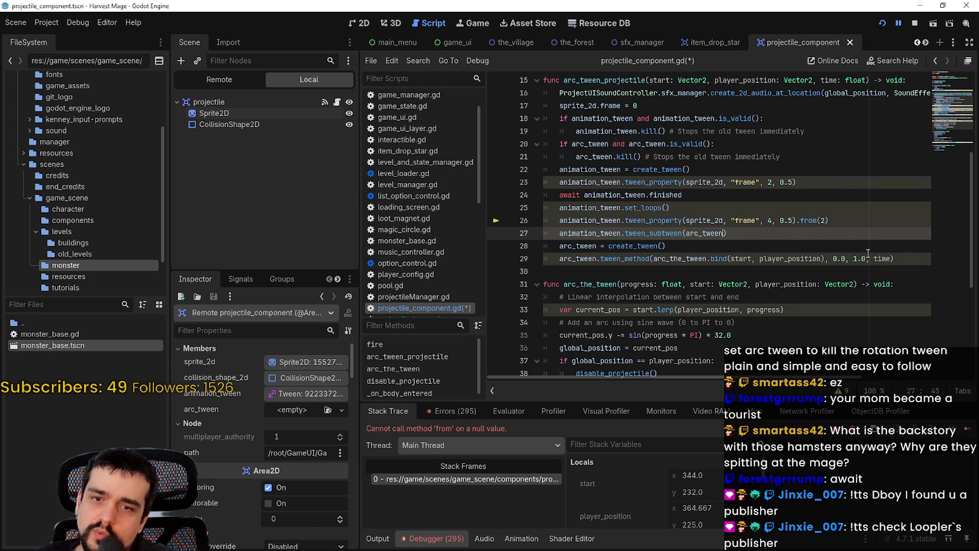
Step: Move the arc_tween = create_tween() line up below the animation_tween creation and save the script
left_click_drag(909, 257, 516, 249)
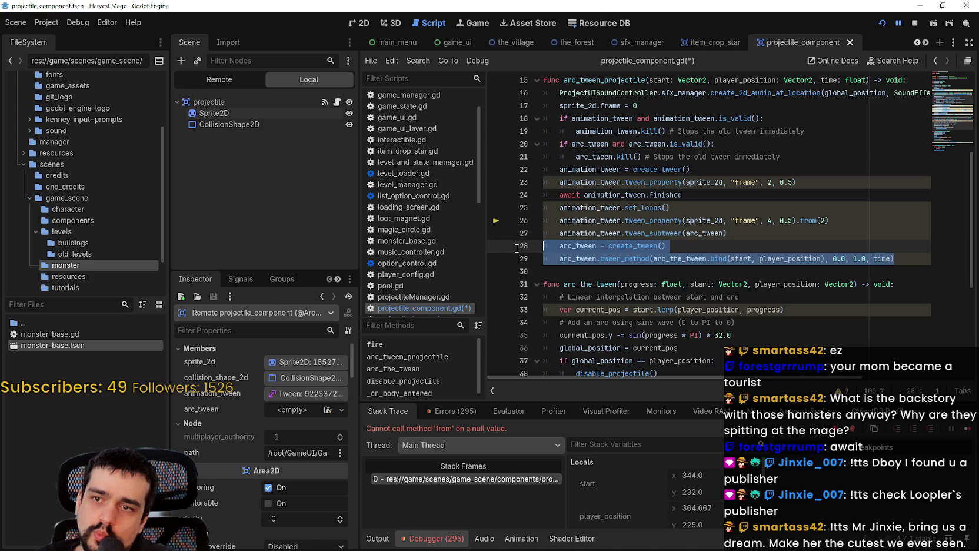
left_click(516, 247)
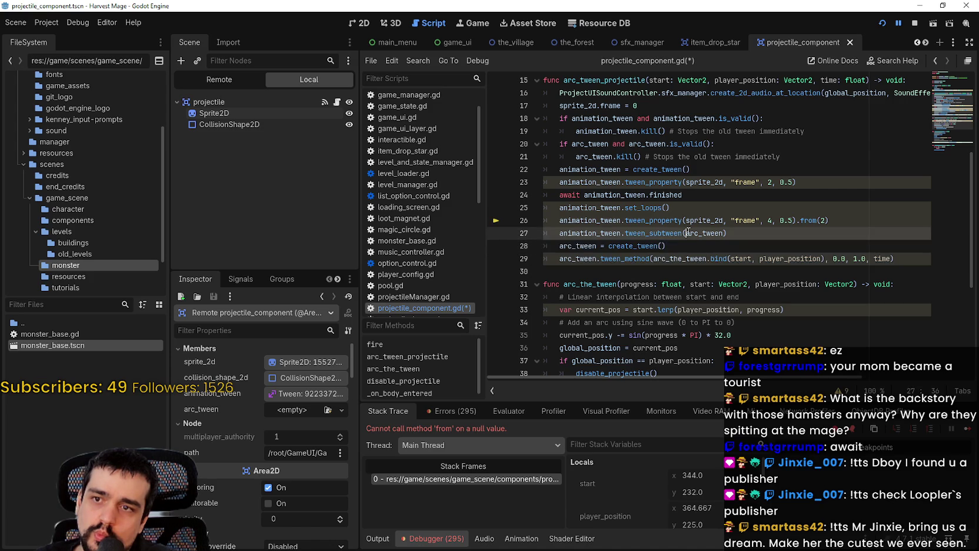
left_click_drag(689, 249, 563, 248)
key("BackSpace")
key("BackSpace")
key("BackSpace")
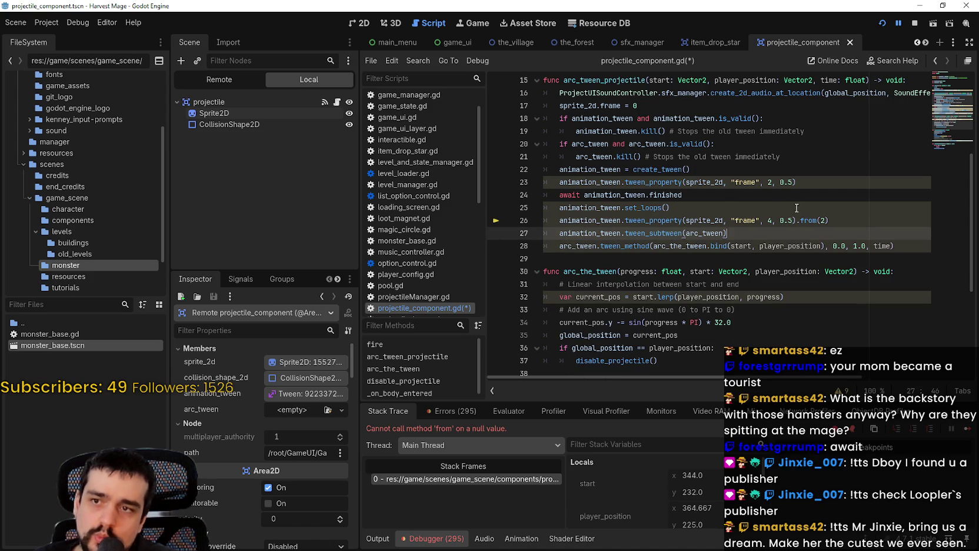
left_click(826, 181)
key("Home")
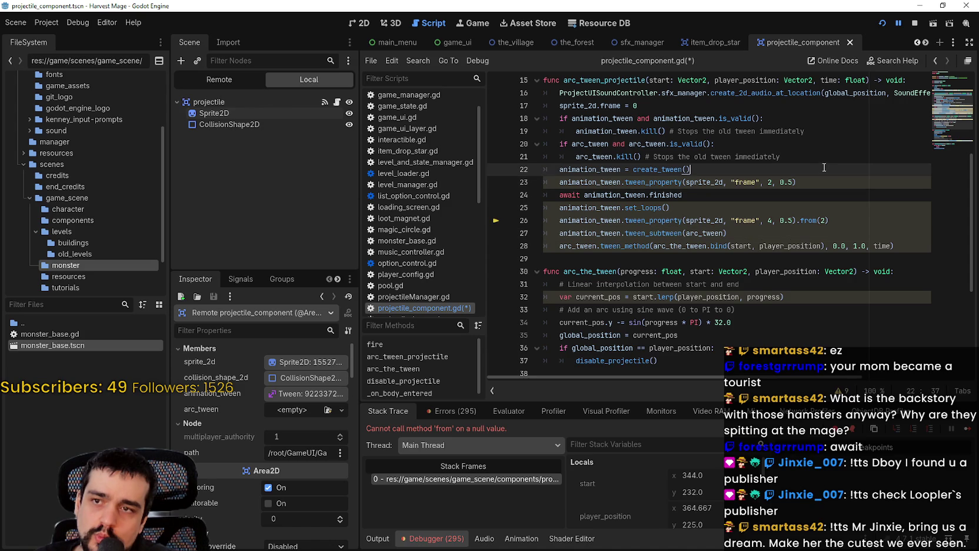
key("Return")
key("Up")
key("ctrl+v")
key("ctrl+s")
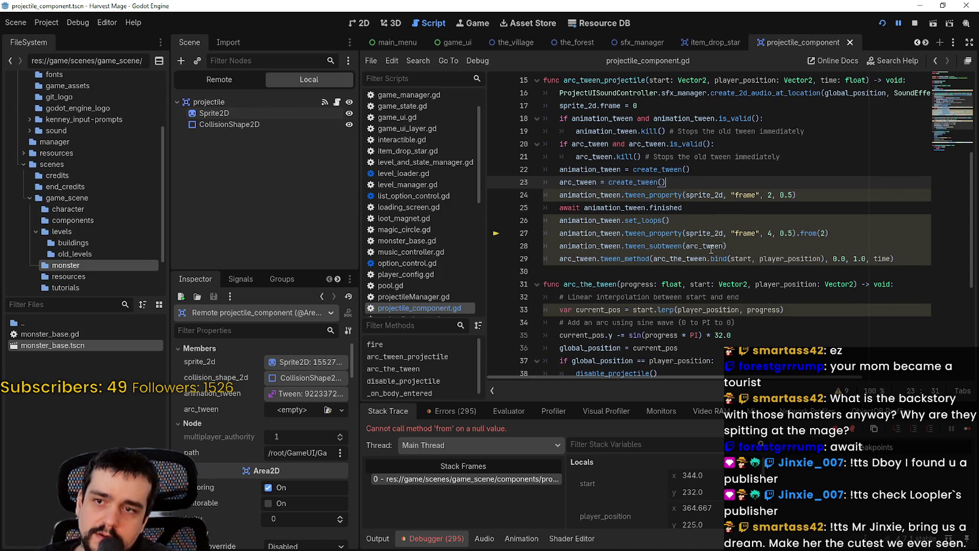
Step: Delete the await animation_tween.finished line and restart the game
left_click(630, 259)
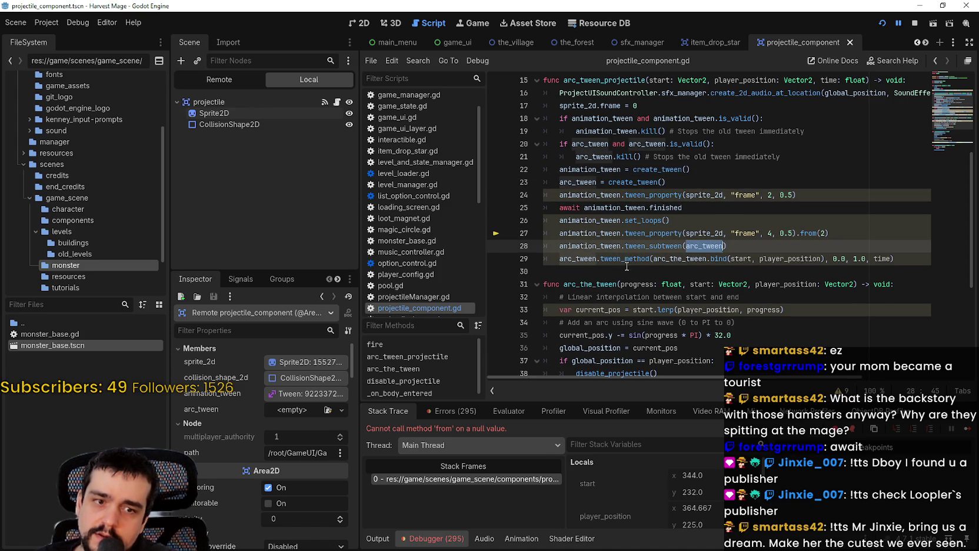
left_click(722, 207)
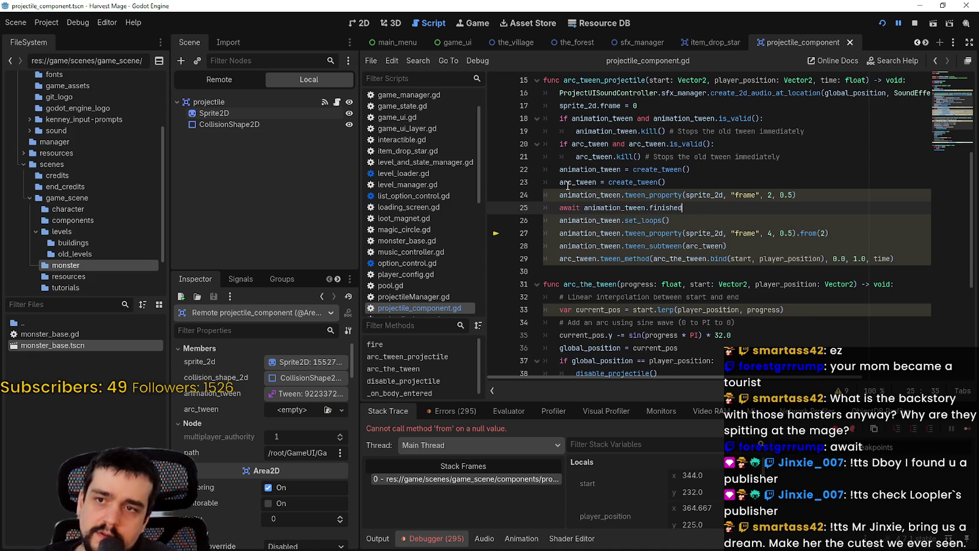
key("BackSpace")
key("BackSpace")
key("BackSpace")
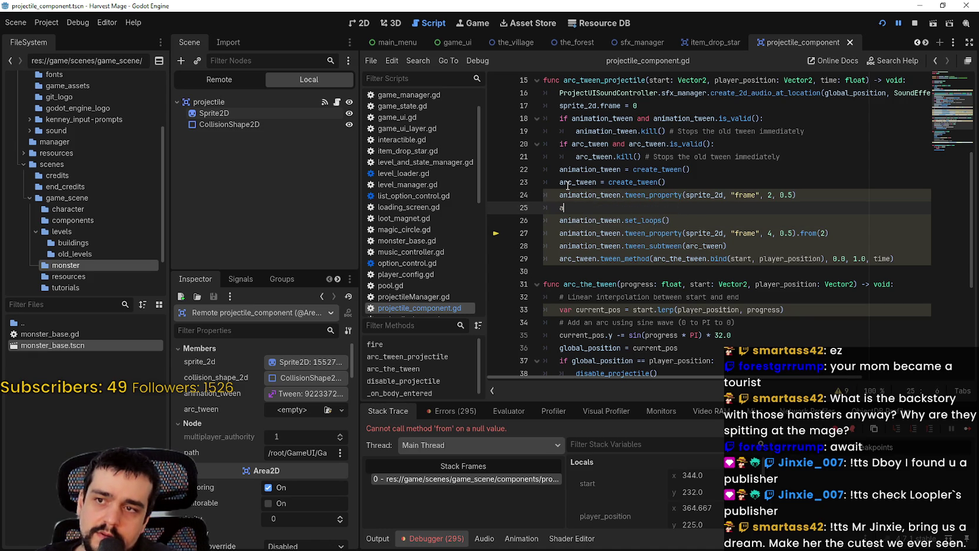
key("BackSpace")
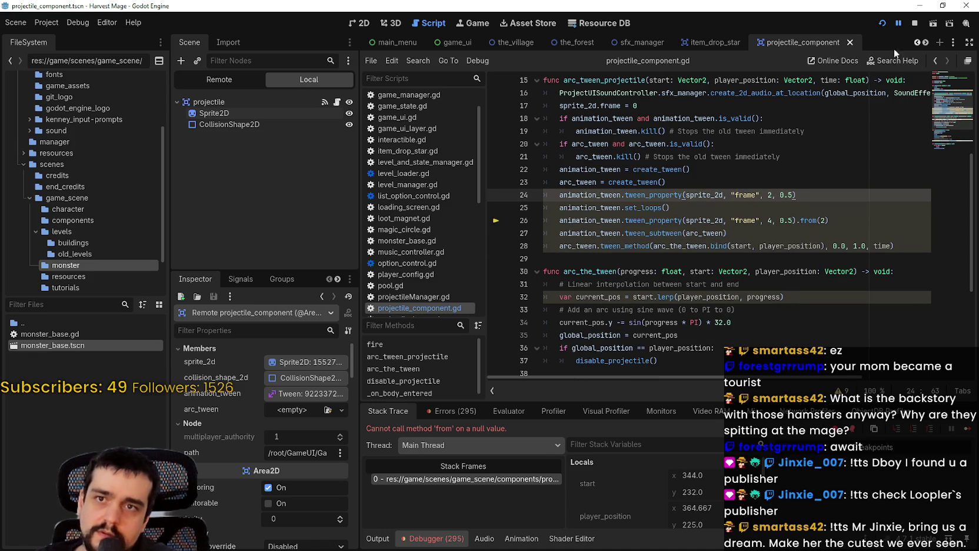
left_click(883, 23)
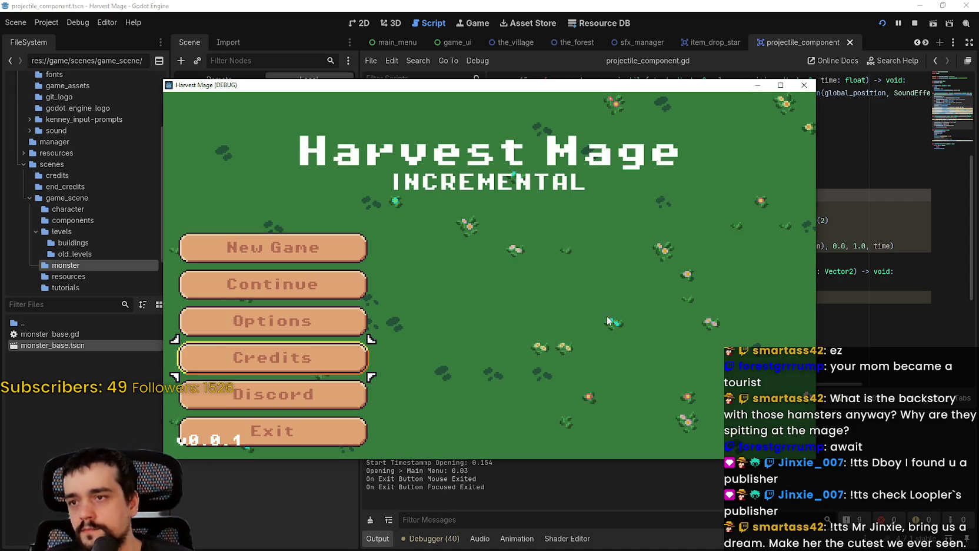
Step: Continue the saved game into the field level, then close it with F8 and return to the script
left_click(352, 284)
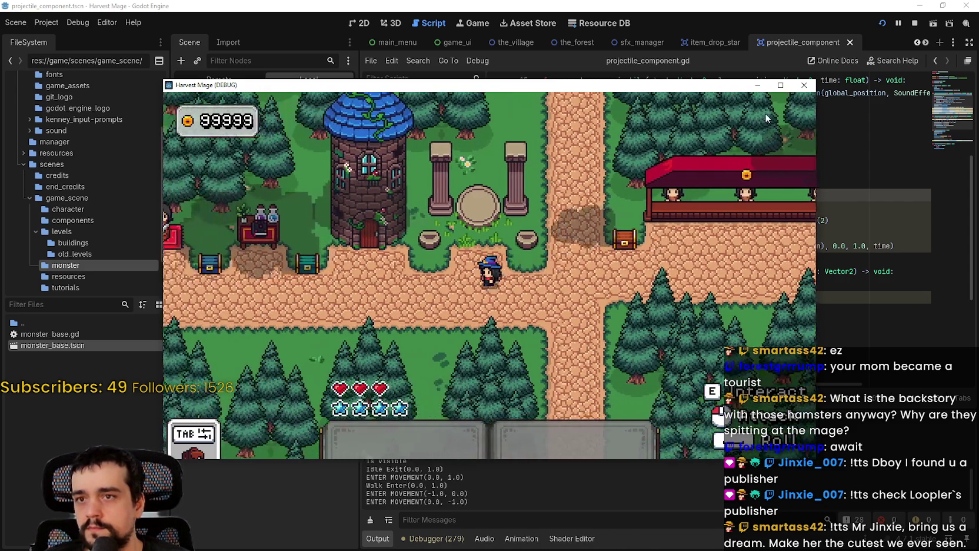
left_click(781, 85)
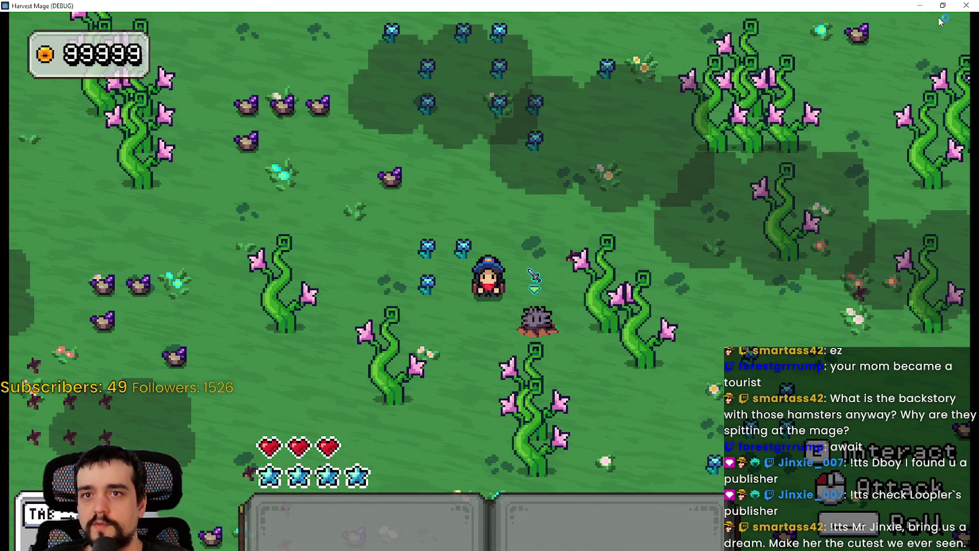
key("F8")
left_click(645, 284)
left_click(662, 263)
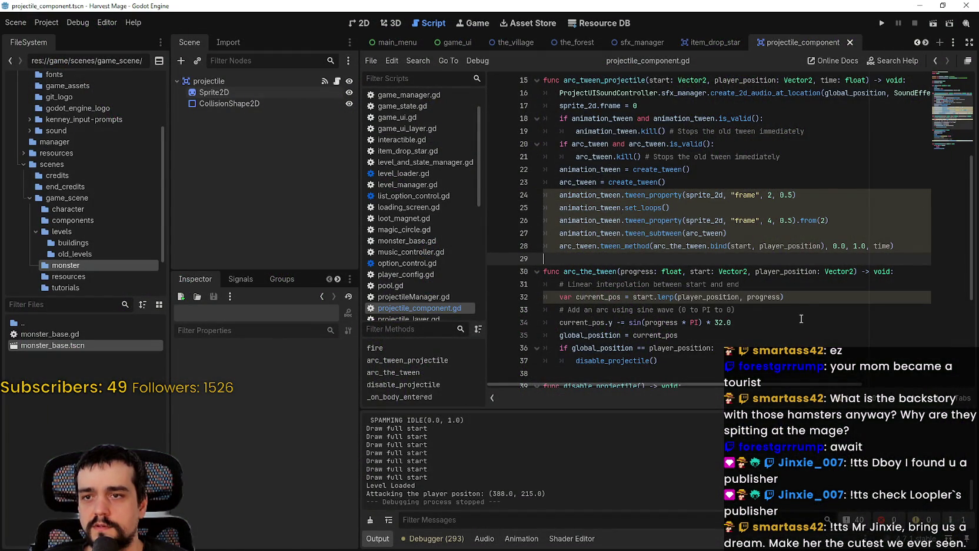
double_click(689, 234)
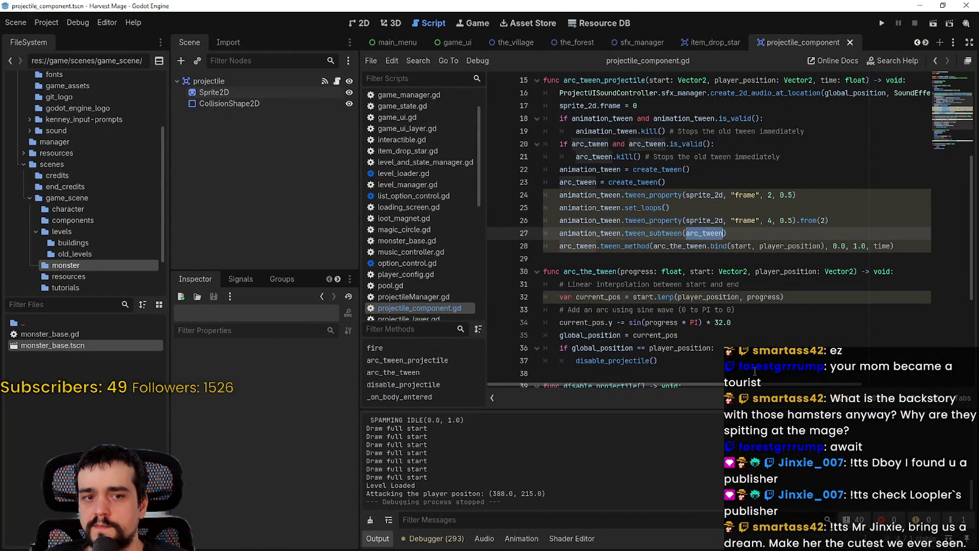
left_click_drag(896, 246, 516, 244)
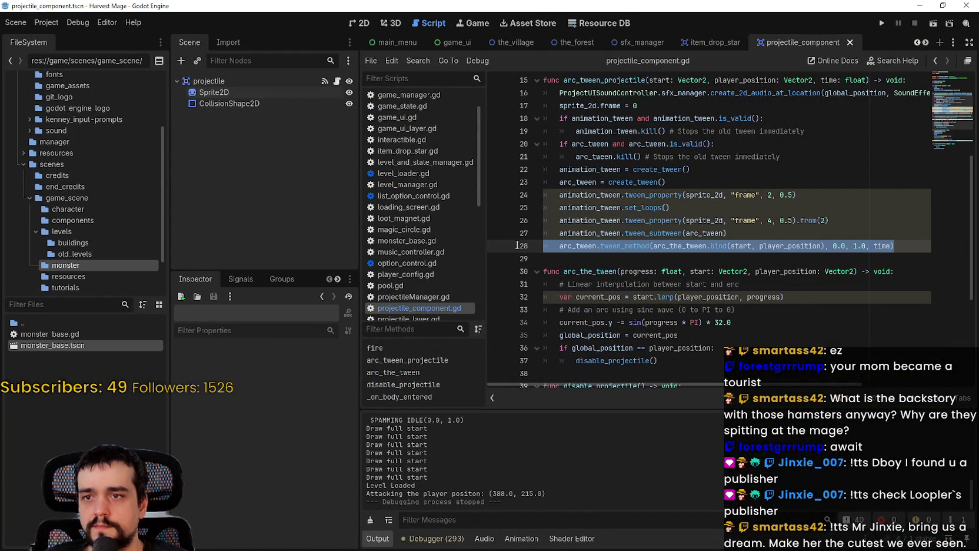
mouse_move(652, 230)
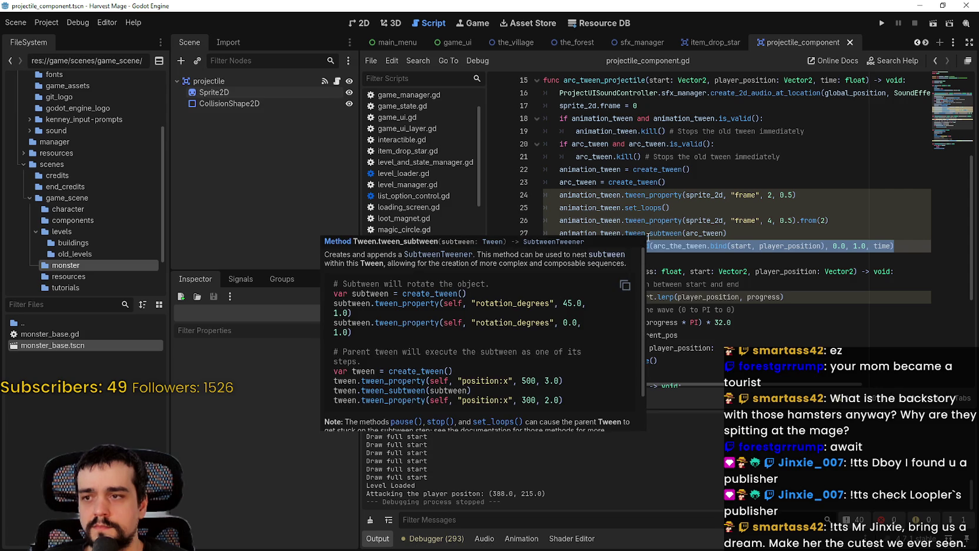
scroll(532, 401, "down", 2)
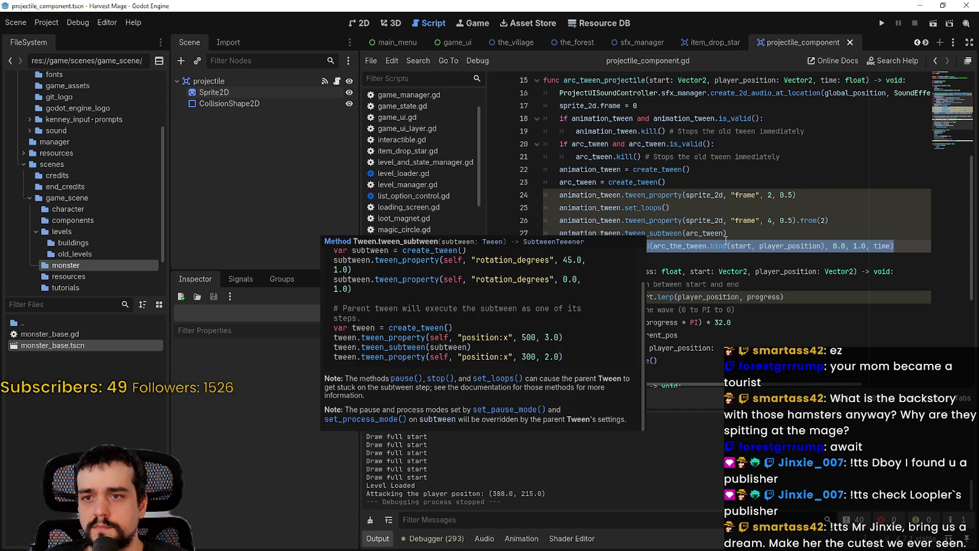
left_click(761, 231)
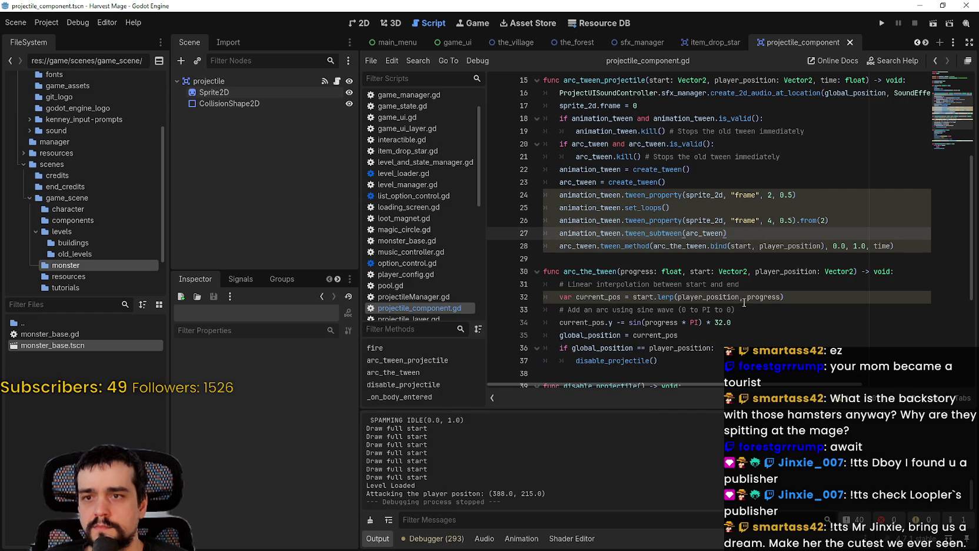
mouse_move(736, 298)
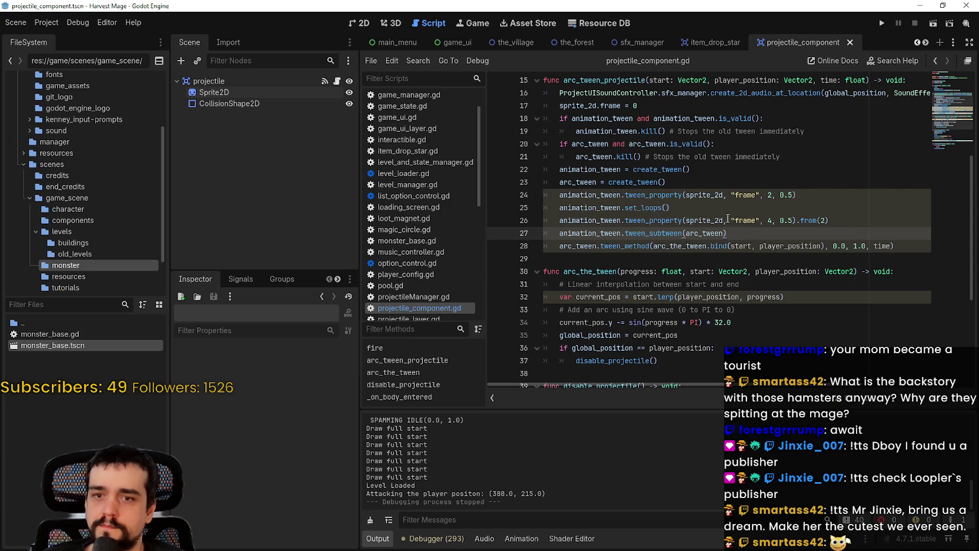
scroll(457, 394, "down", 3)
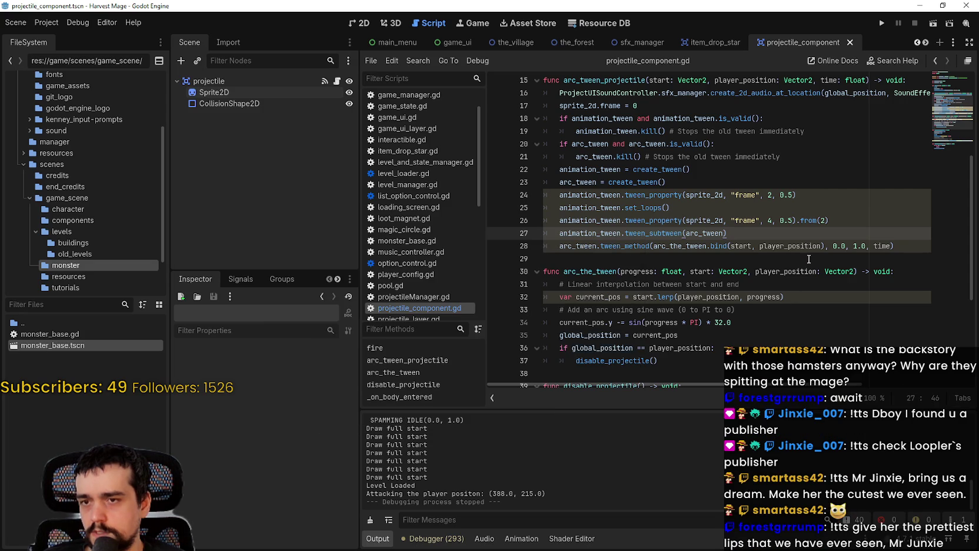
left_click_drag(910, 245, 573, 248)
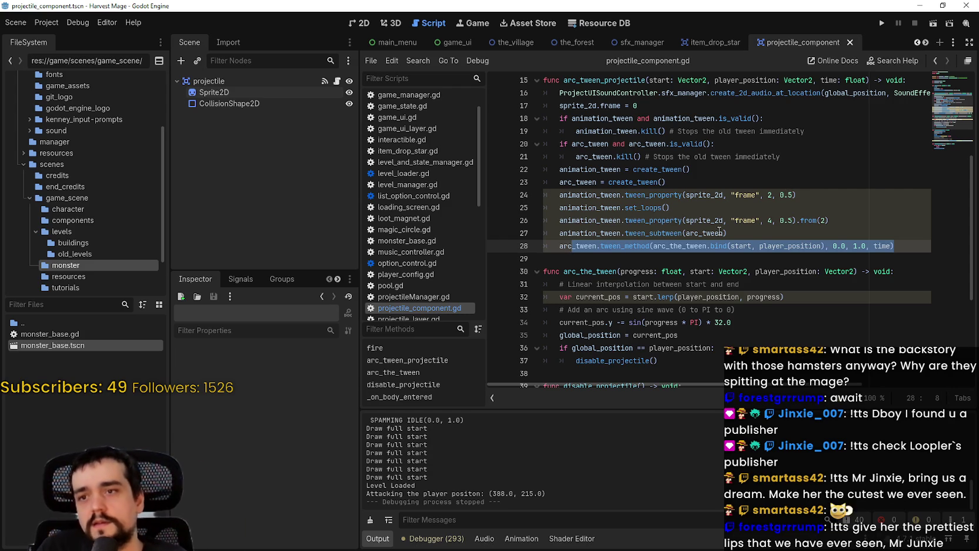
double_click(684, 246)
left_click(940, 244, "shift")
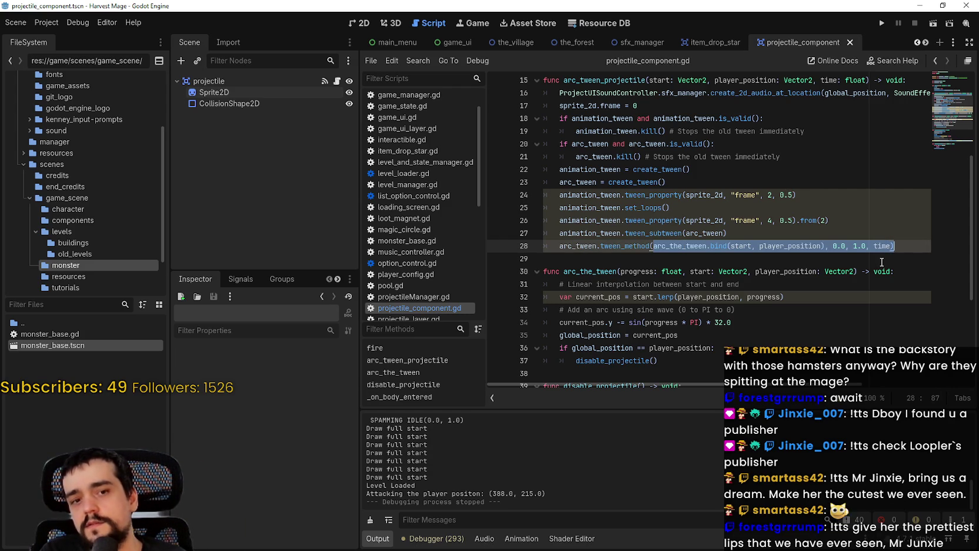
left_click_drag(700, 203, 482, 198)
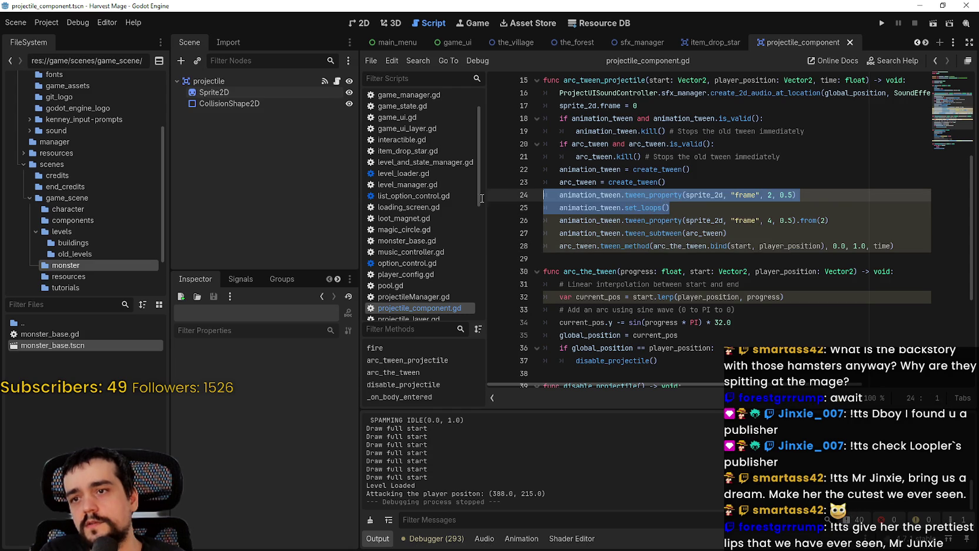
left_click_drag(828, 220, 525, 202)
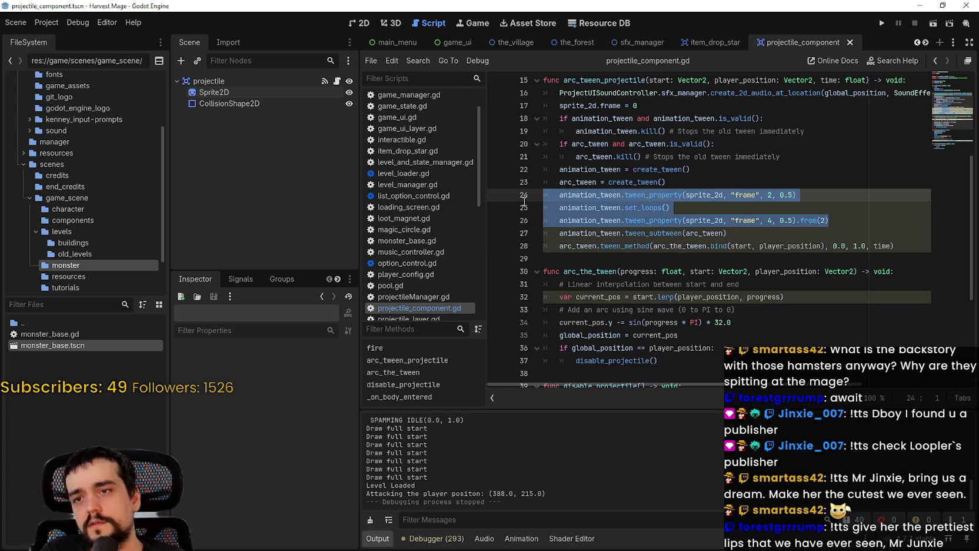
left_click(772, 236)
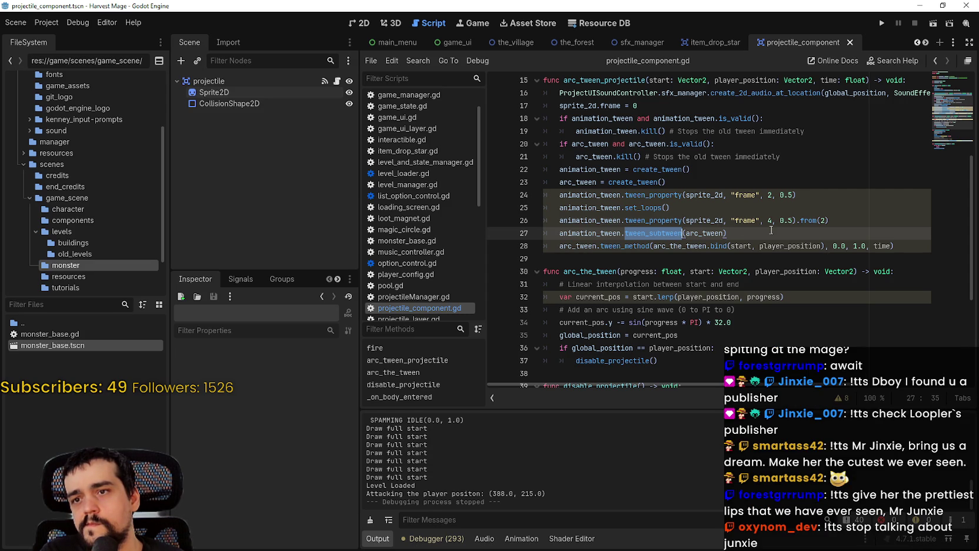
left_click_drag(576, 225, 559, 231)
key("ctrl+c")
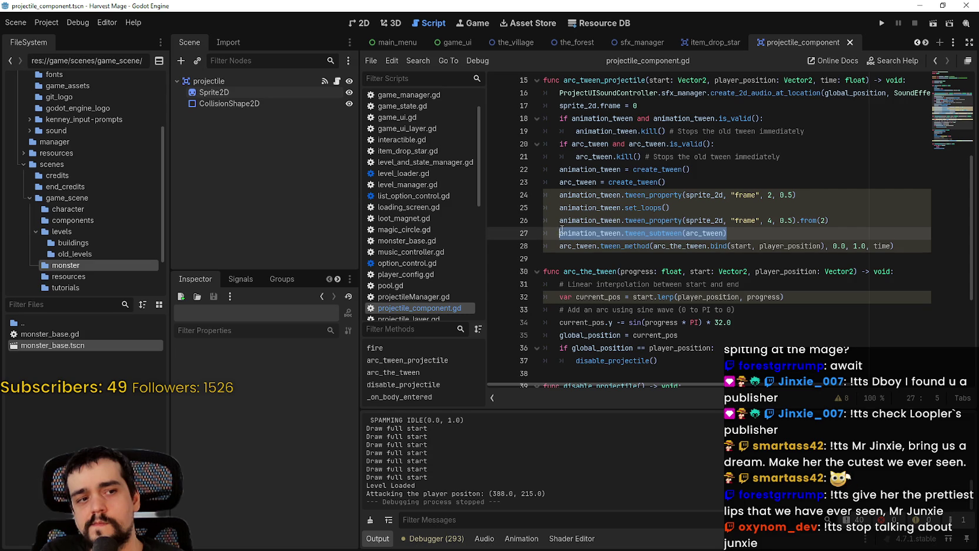
Step: Move the tween_subtween(arc_tween) line to just below the first frame tween on line 24, then run the project
key("BackSpace")
key("BackSpace")
key("BackSpace")
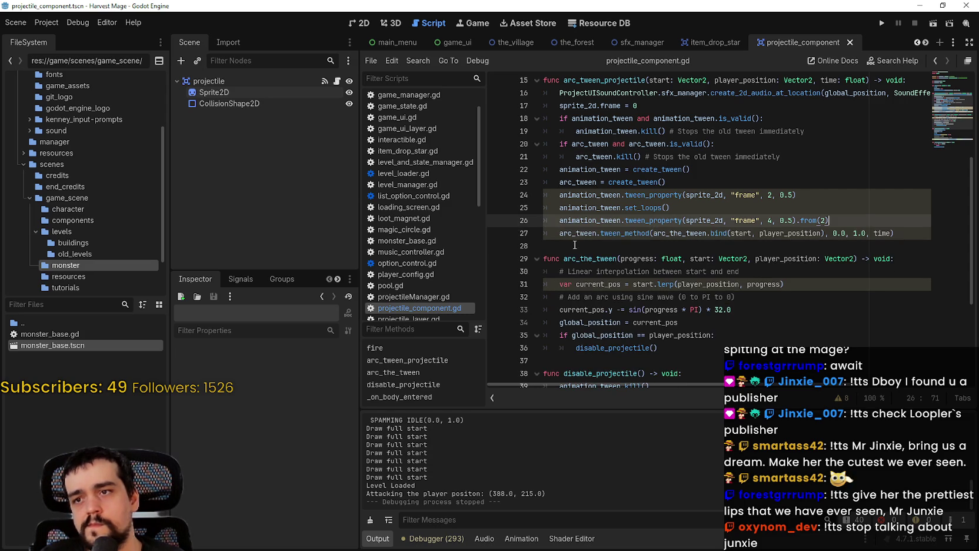
left_click(802, 195)
key("Return")
key("ctrl+v")
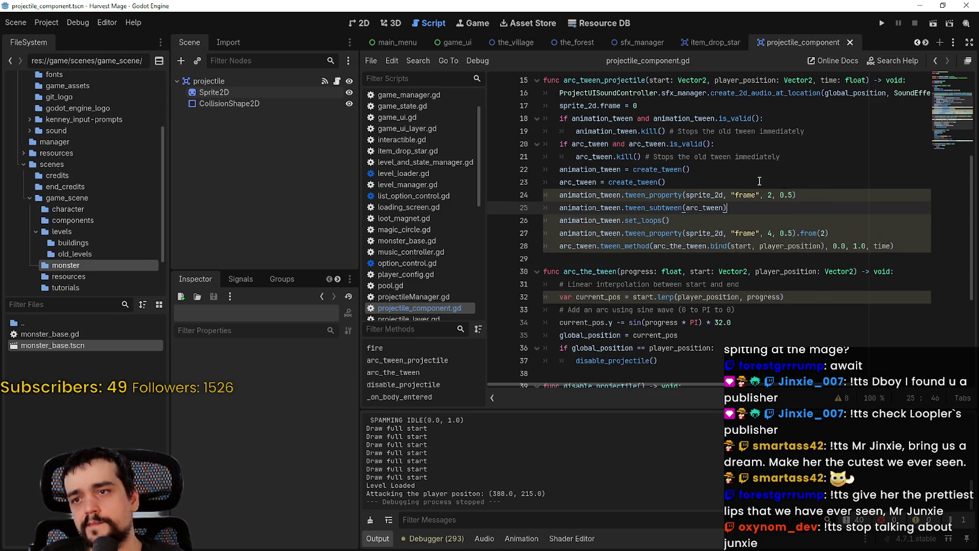
left_click(815, 233)
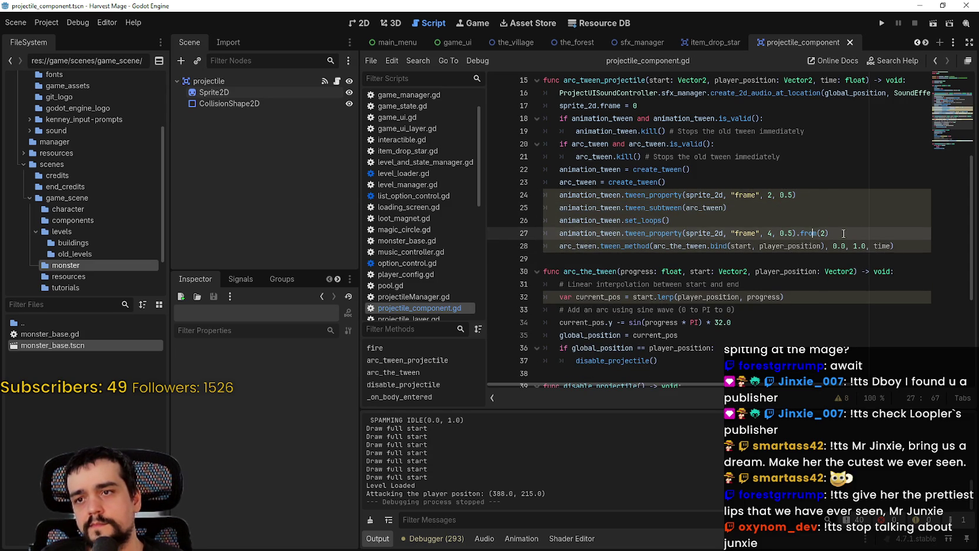
left_click(882, 23)
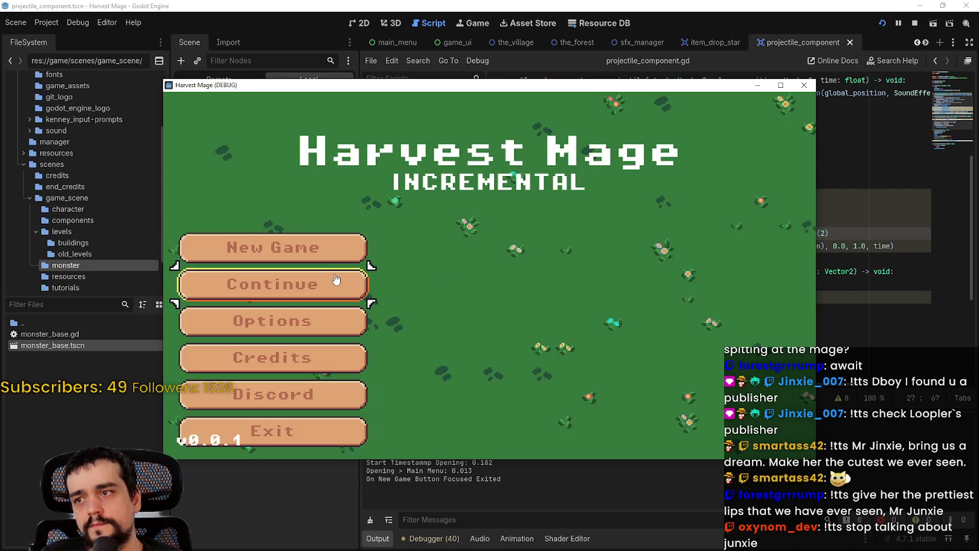
Step: Continue the saved game, walk through the village into the flower field near the monsters, then close the game
left_click(333, 284)
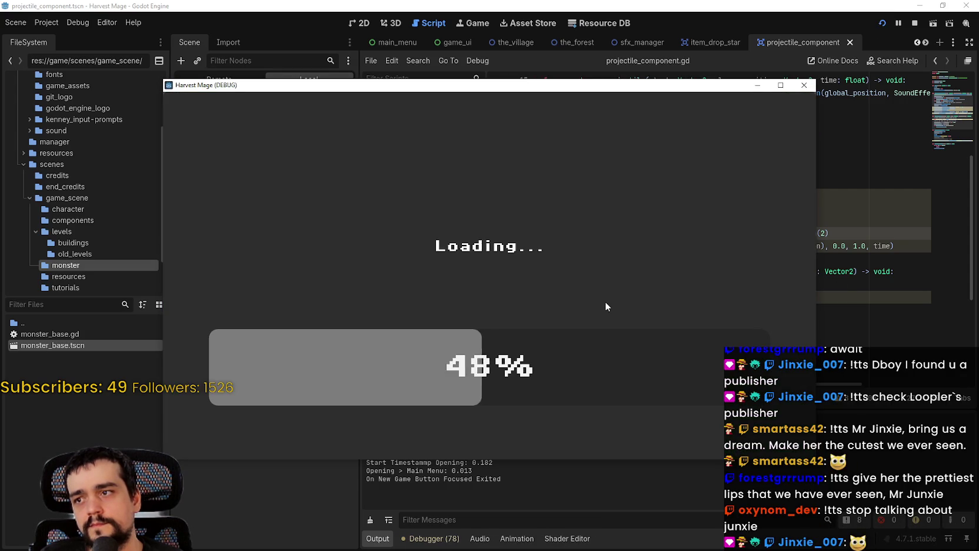
key("a")
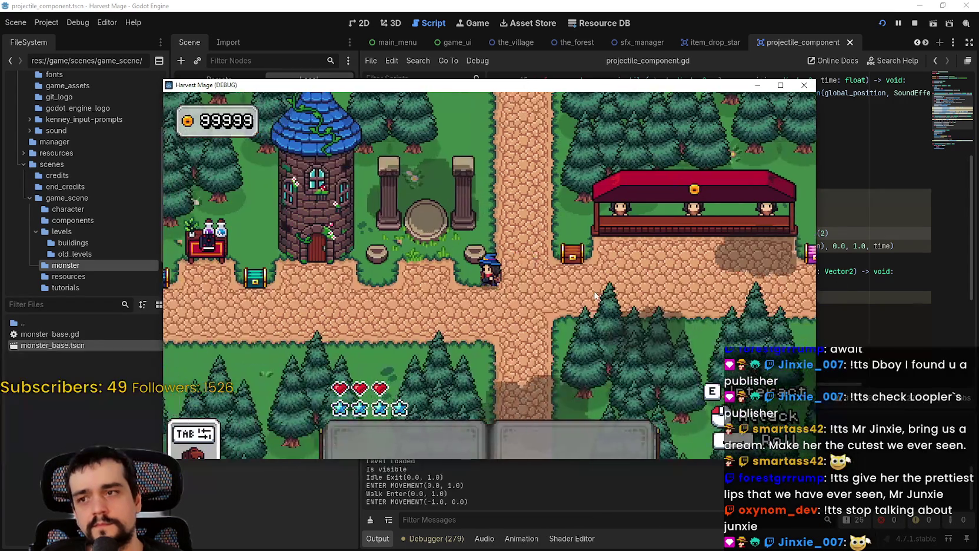
key("d")
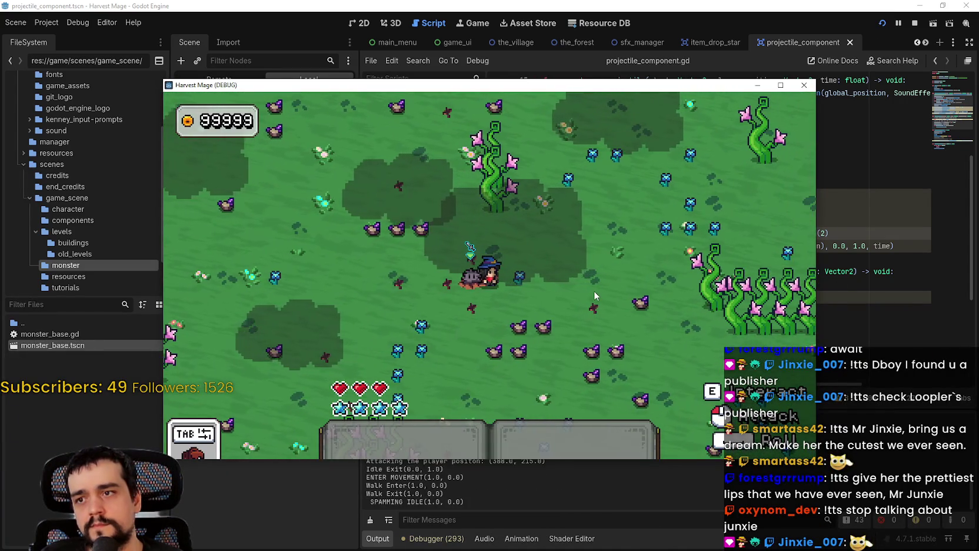
key("d")
left_click(788, 86)
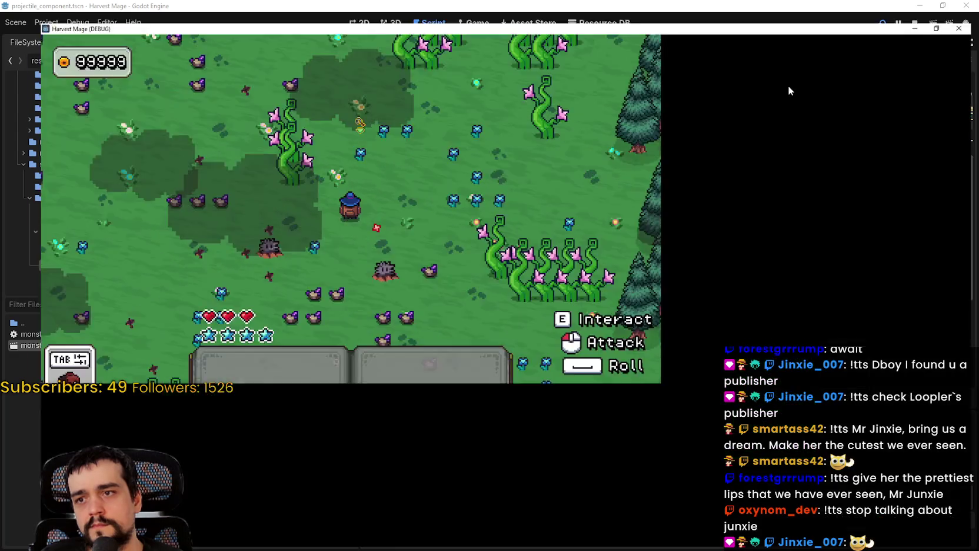
key("d")
key("s")
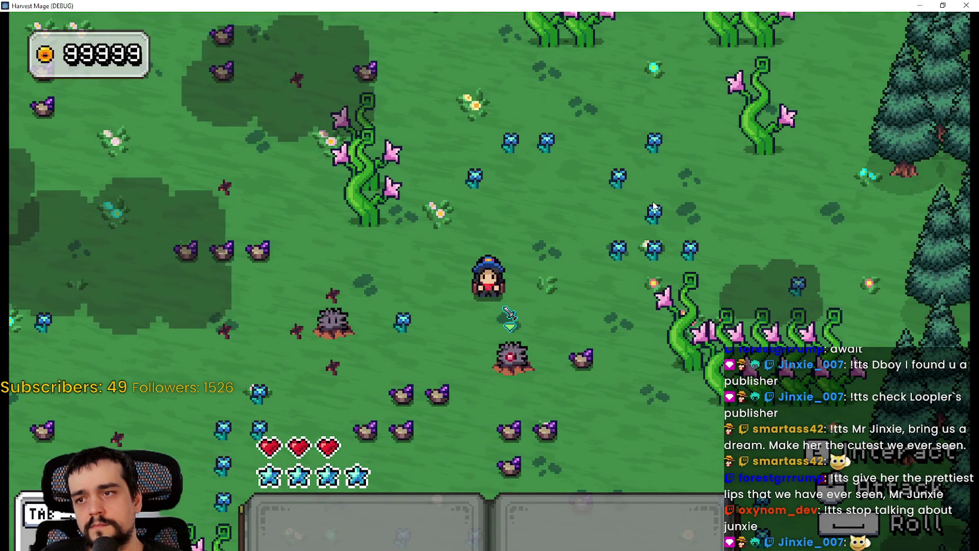
left_click(965, 6)
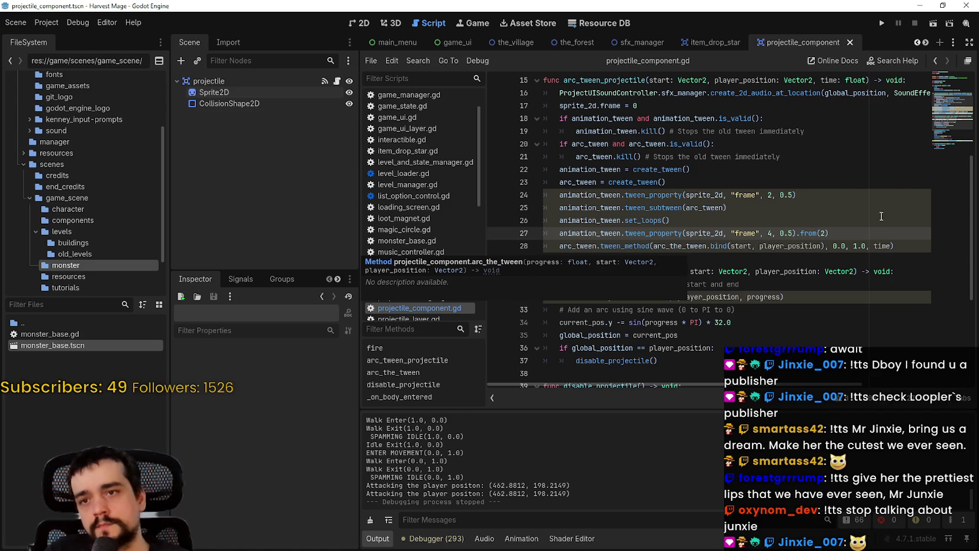
Step: Make line 24 await the first frame tween's finished signal
left_click(857, 192)
type(".")
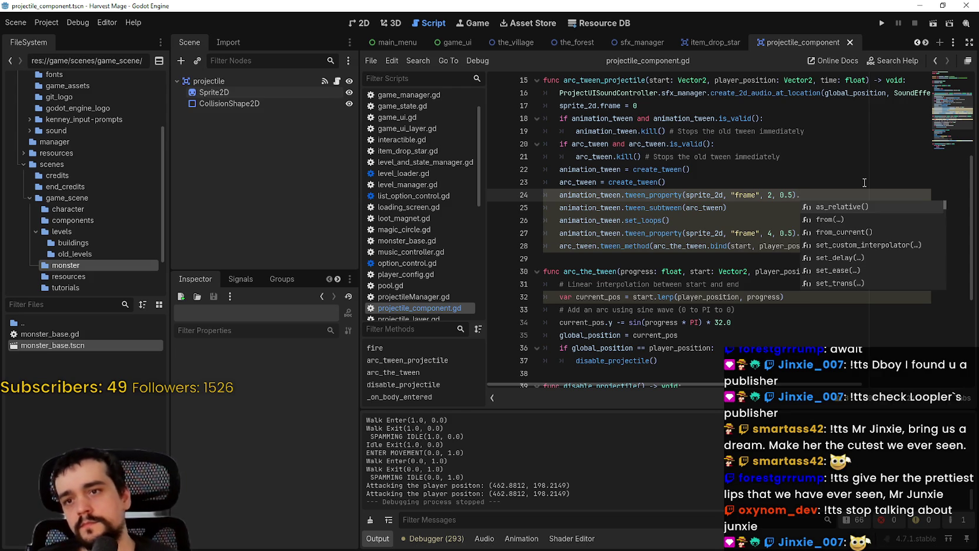
key("Down")
key("Down")
key("Down")
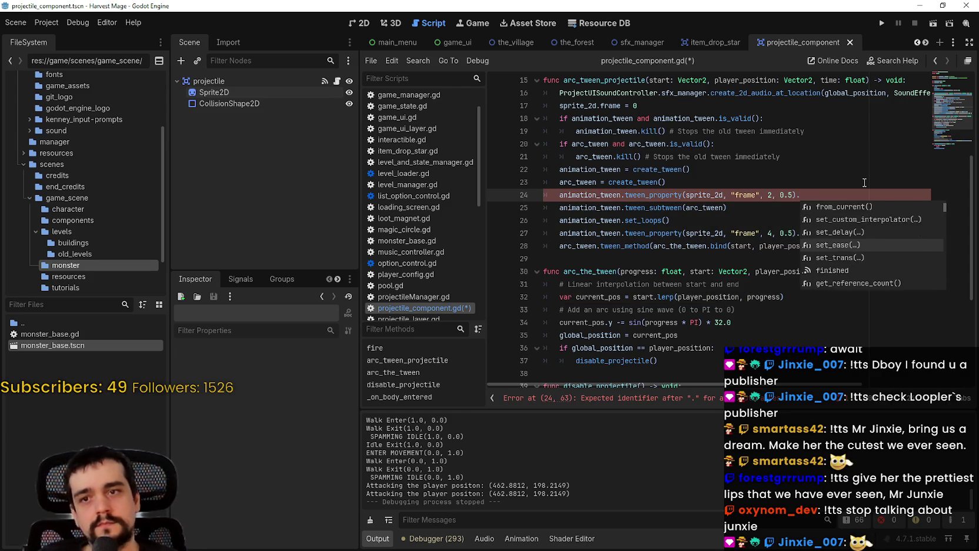
key("Down")
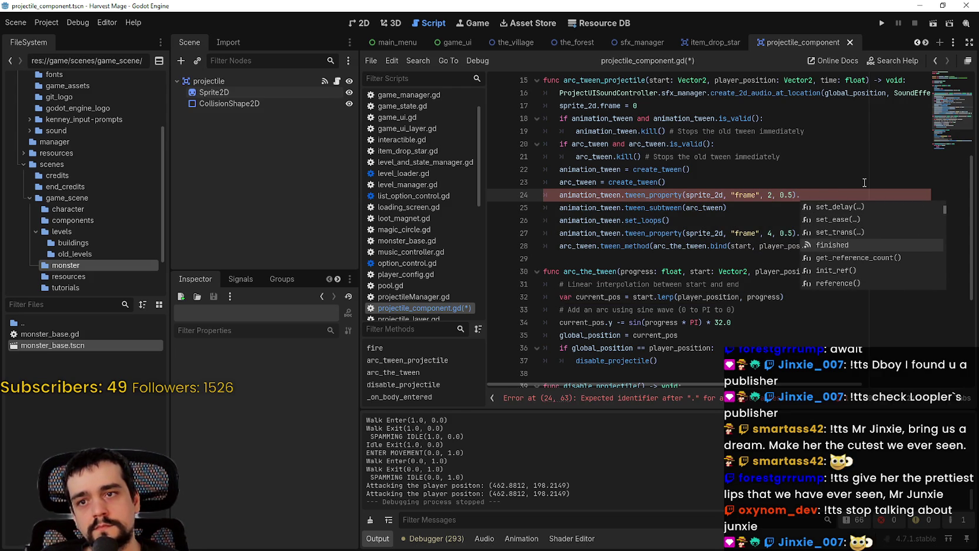
key("Return")
left_click(554, 190)
type("it")
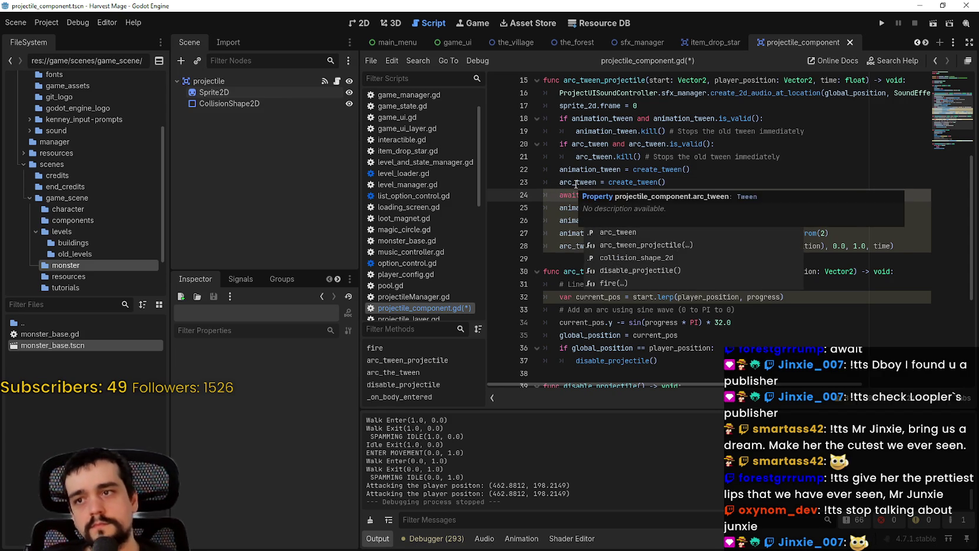
key("Up")
key("Up")
Step: Delete the tween_subtween line, move 'arc_tween = create_tween()' just above tween_method, and save
left_click(597, 221)
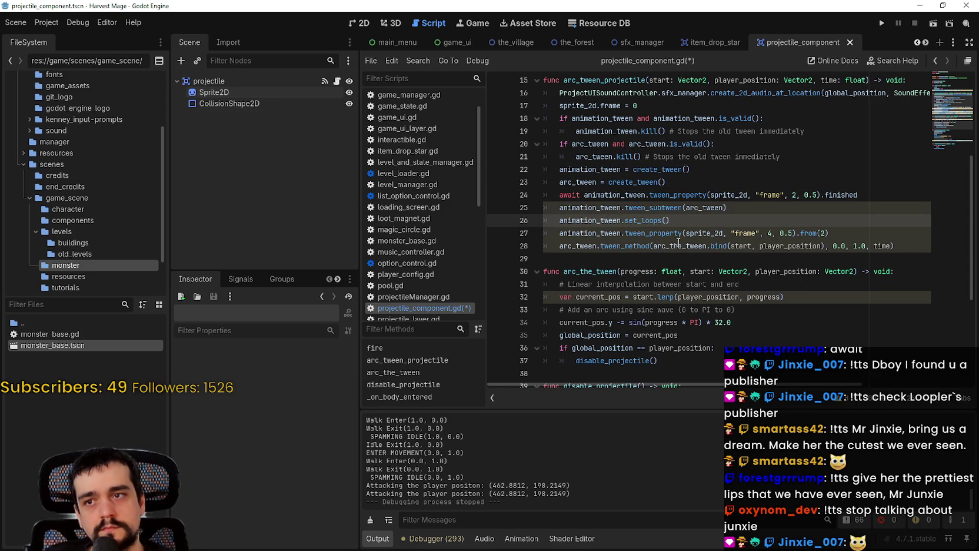
left_click_drag(728, 208, 539, 203)
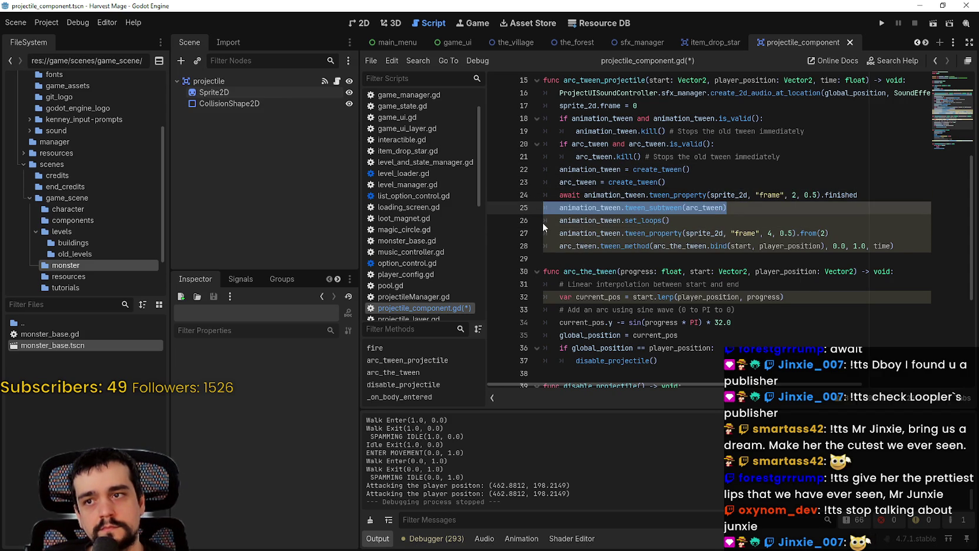
key("BackSpace")
key("BackSpace")
left_click_drag(677, 182, 562, 183)
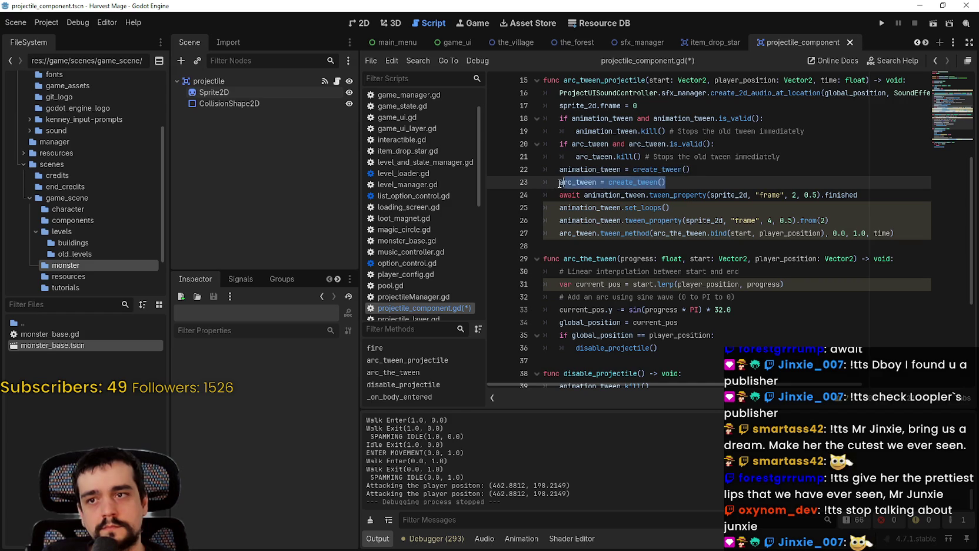
key("BackSpace")
key("BackSpace")
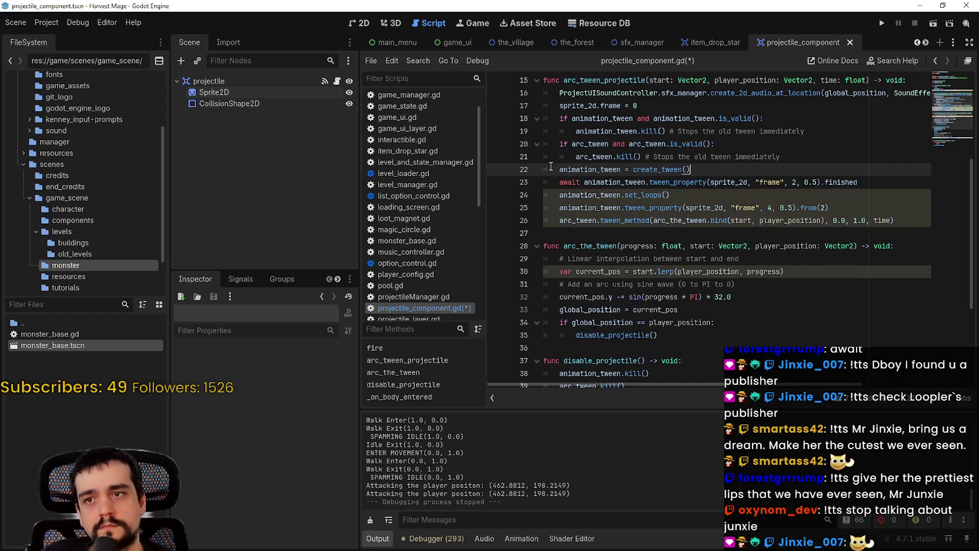
left_click(870, 206)
key("Return")
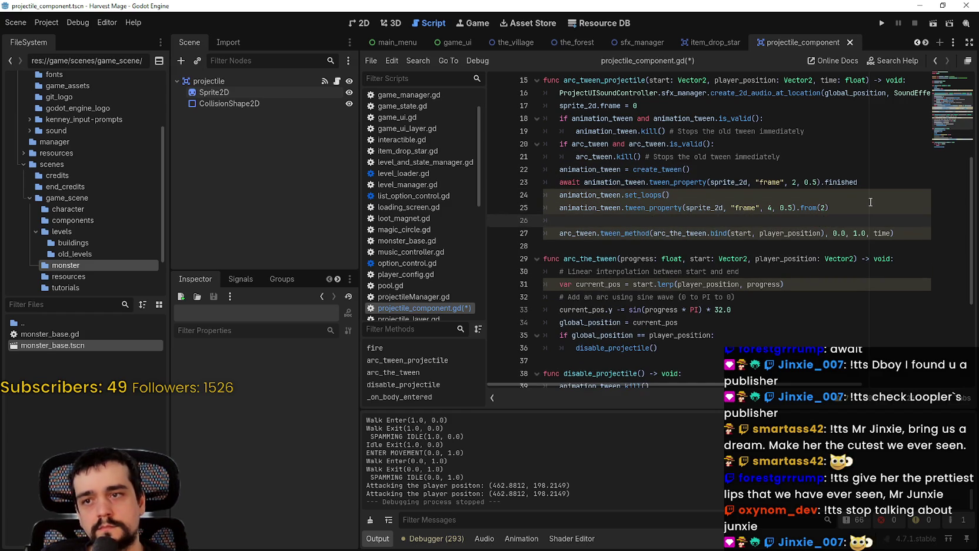
type("arc_tween = create_tween()")
key("ctrl+s")
key("Down")
key("Down")
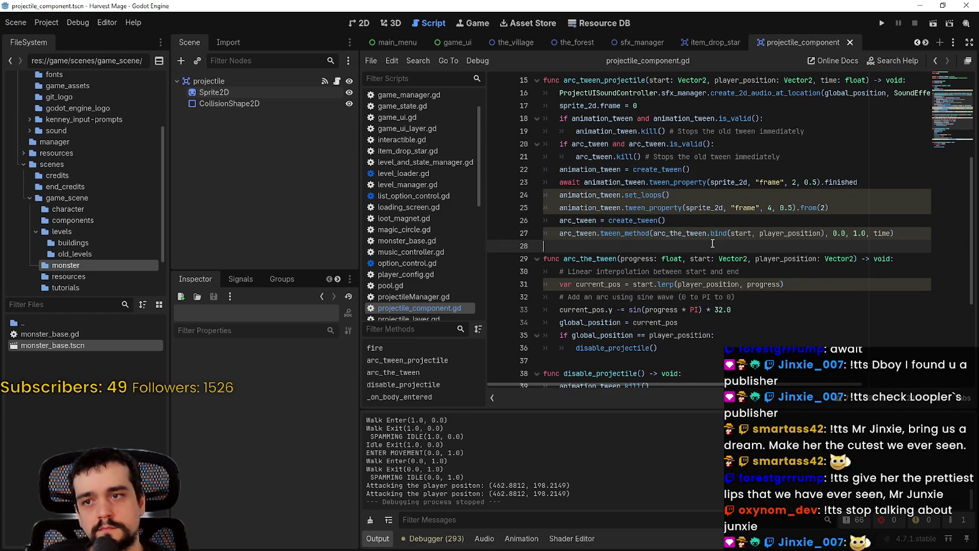
Step: Relaunch the game, continue the saved game and walk the character through the level
left_click(861, 181)
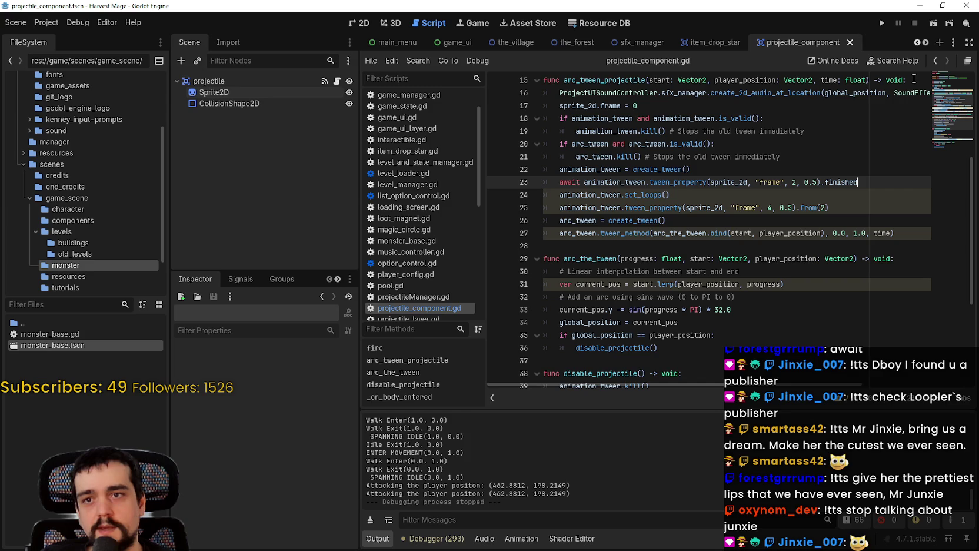
left_click(882, 24)
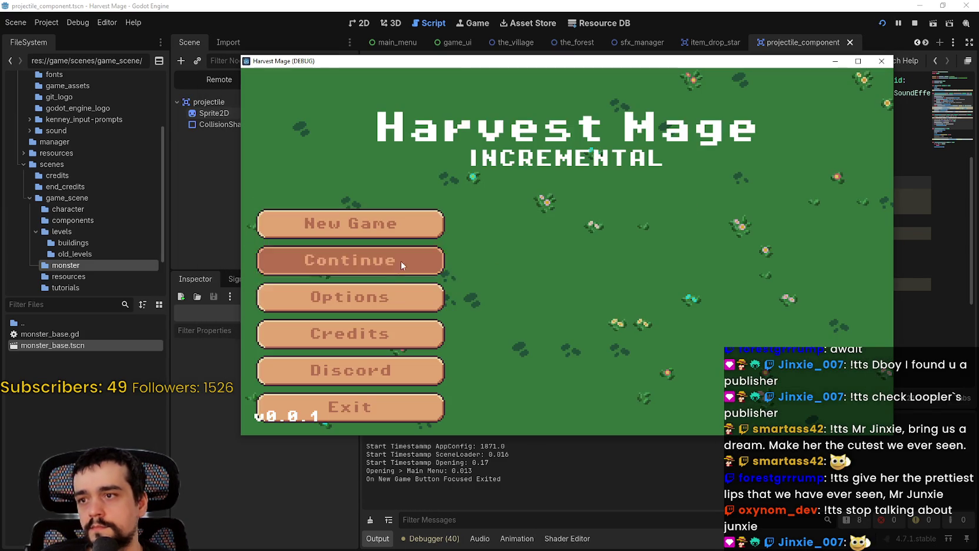
left_click(402, 264)
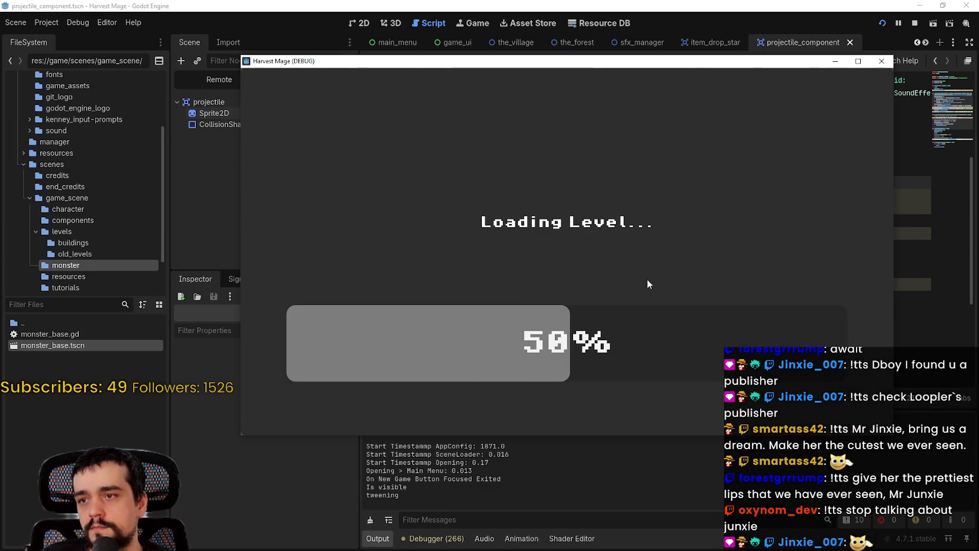
key("s")
key("a")
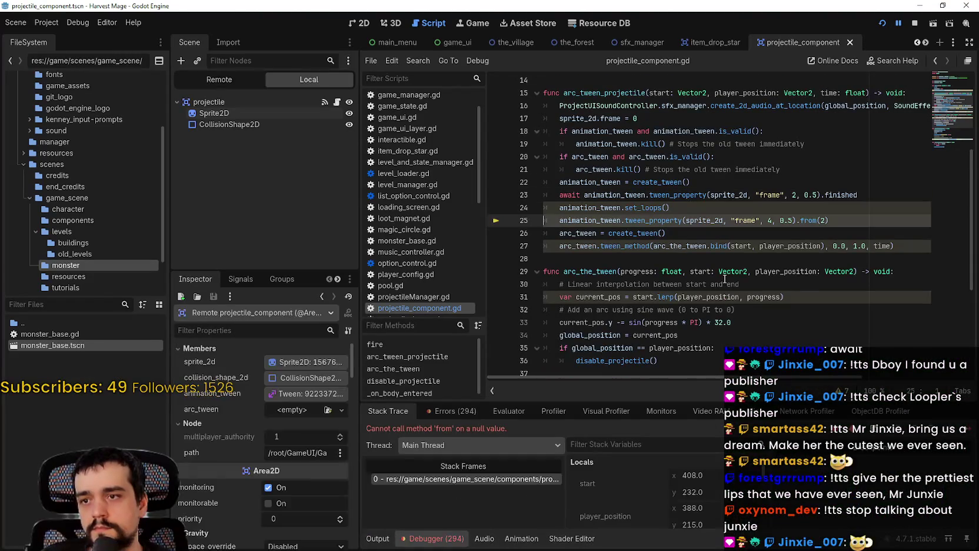
Step: Stop the game and drop '.finished' so line 23 awaits the frame tween_property call itself
left_click(915, 23)
left_click(728, 235)
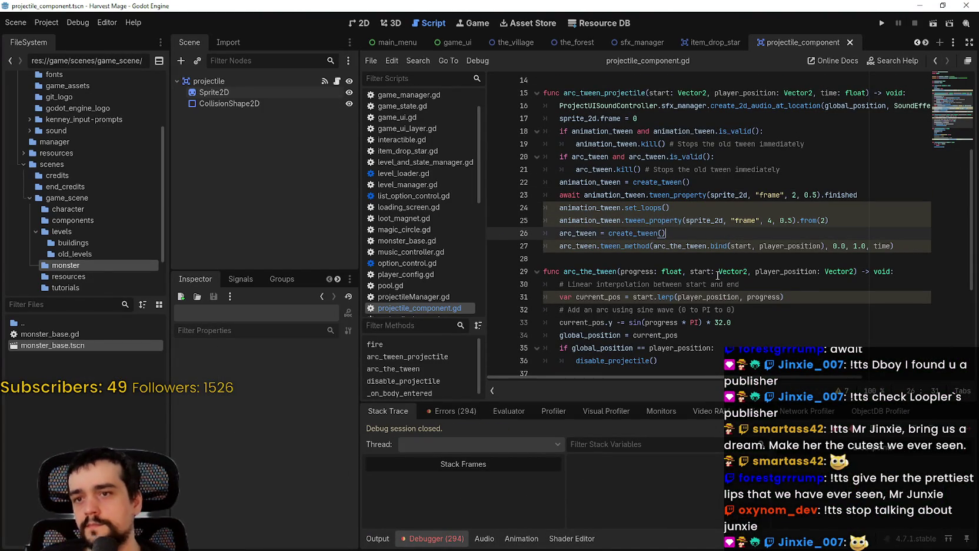
left_click(831, 195)
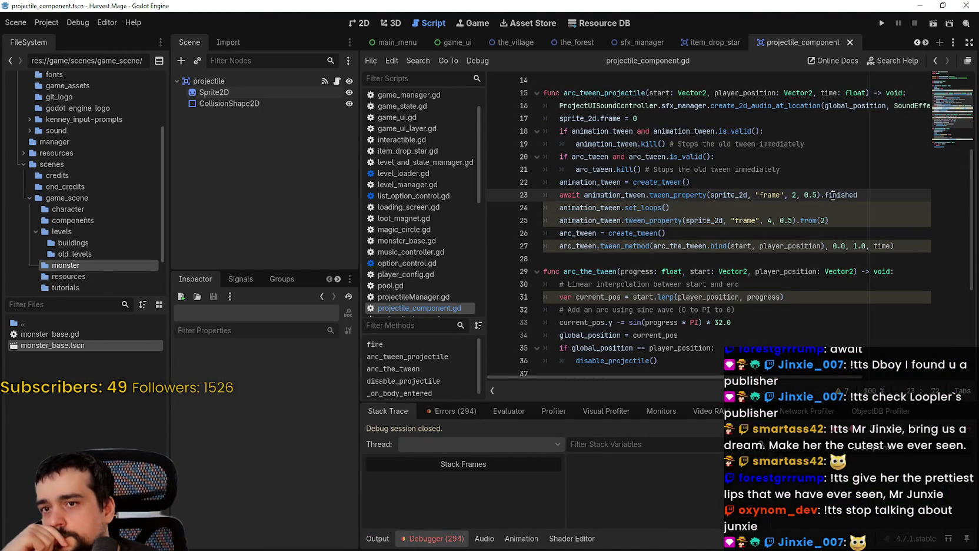
key("shift+Home")
double_click(833, 194)
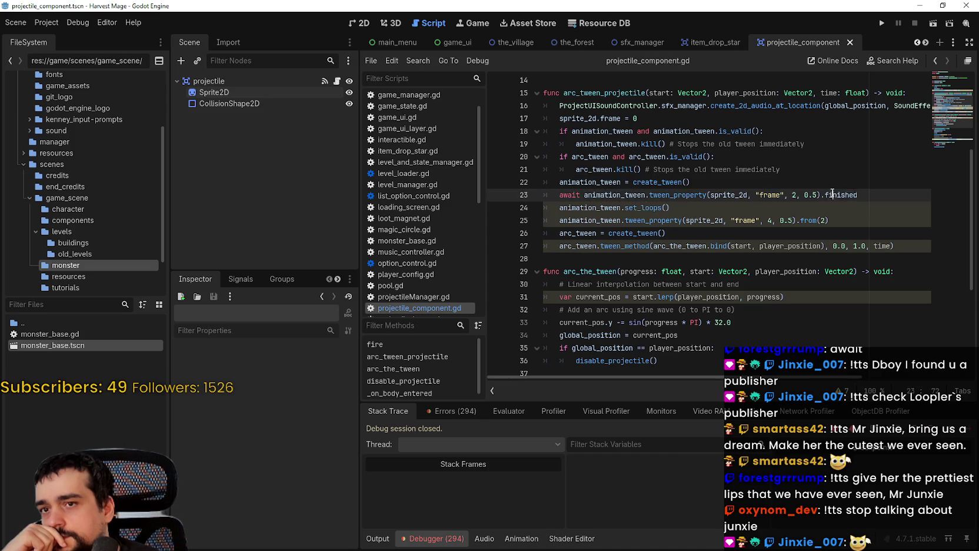
key("BackSpace")
key("BackSpace")
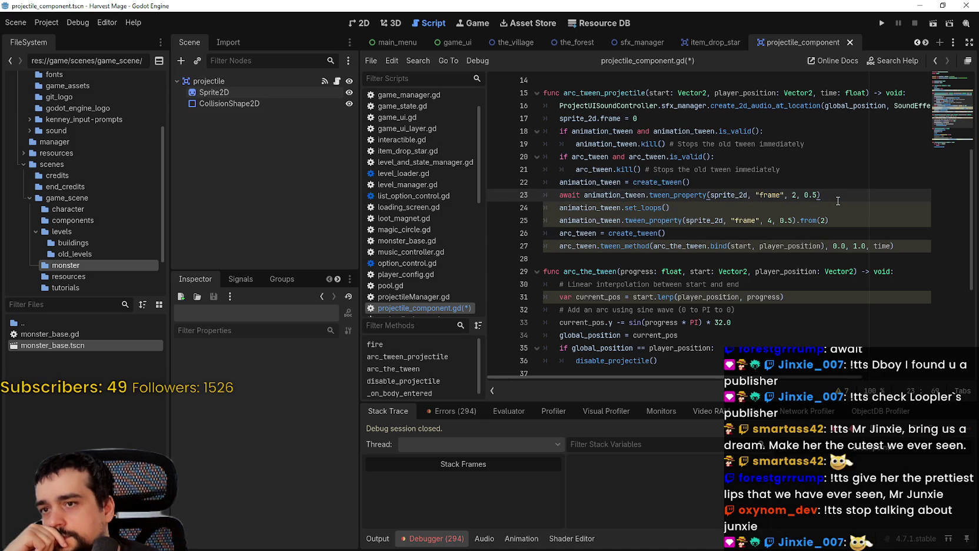
key("Down")
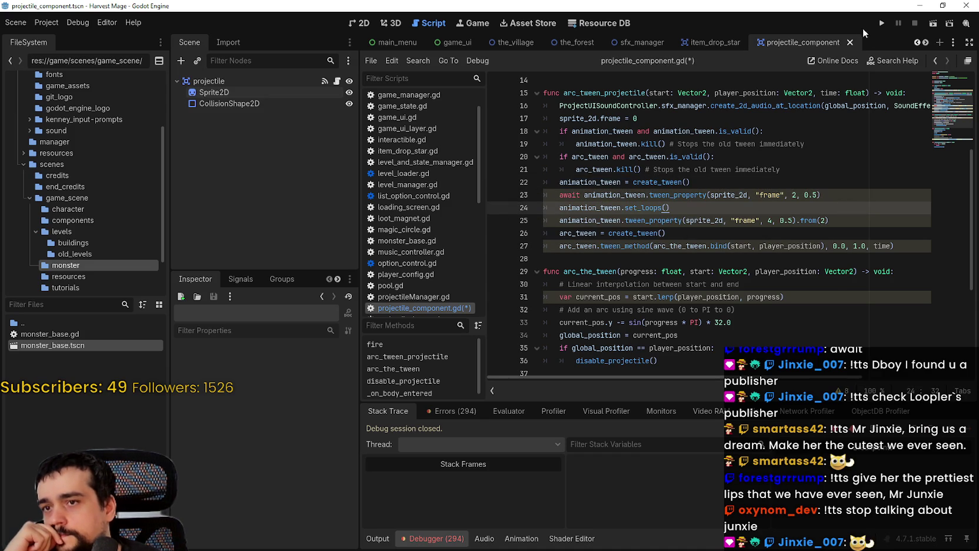
Step: Run the project, continue the saved game, and walk into the flower field in a maximized window
left_click(884, 21)
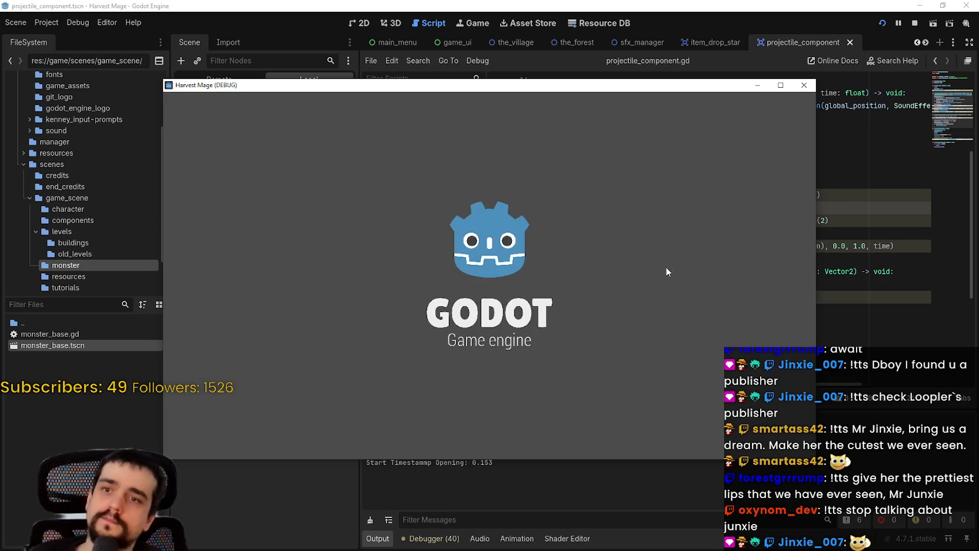
key("Down")
key("Return")
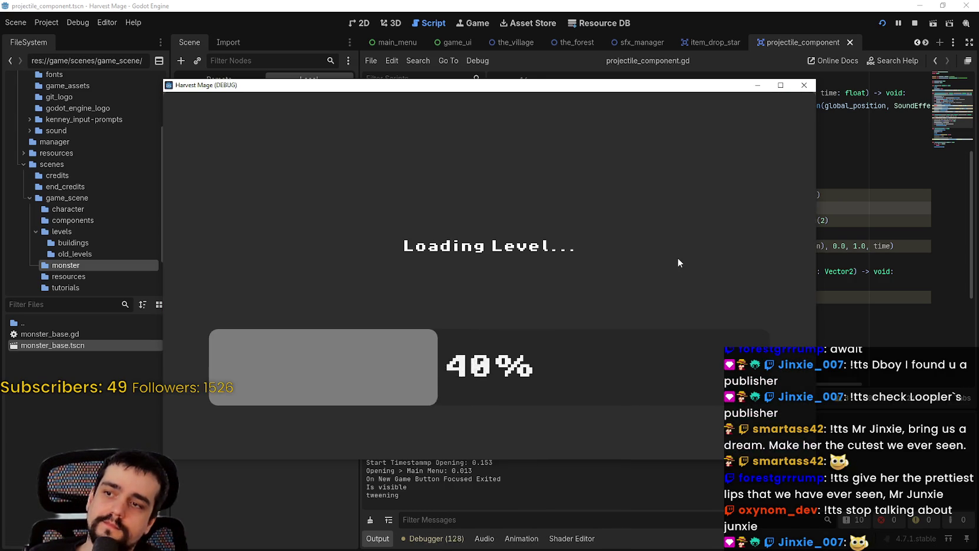
key("Down")
key("Left")
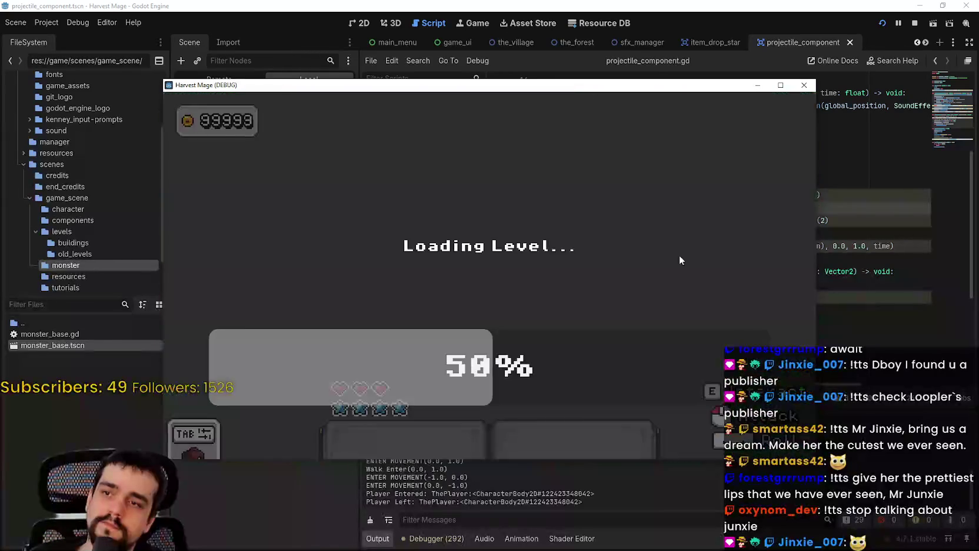
key("Down")
key("Left")
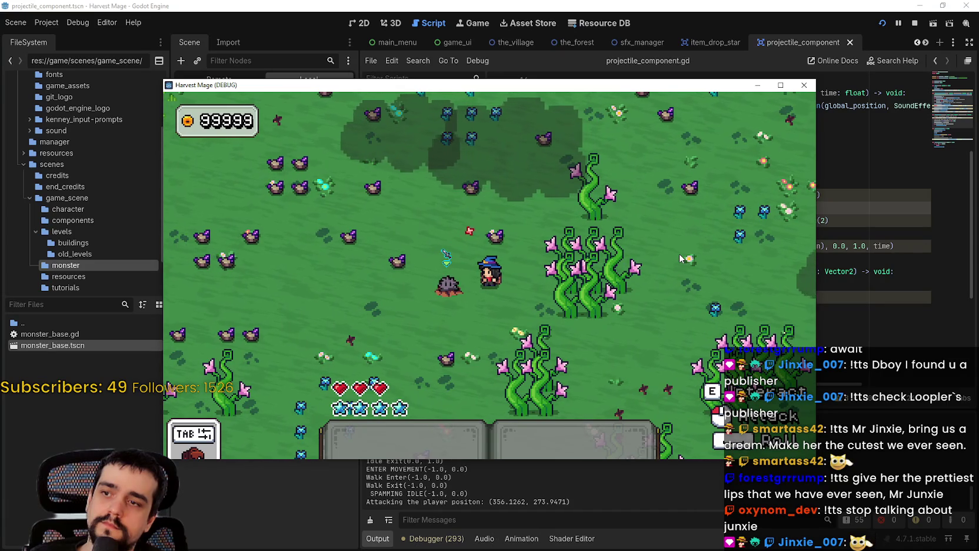
left_click(780, 86)
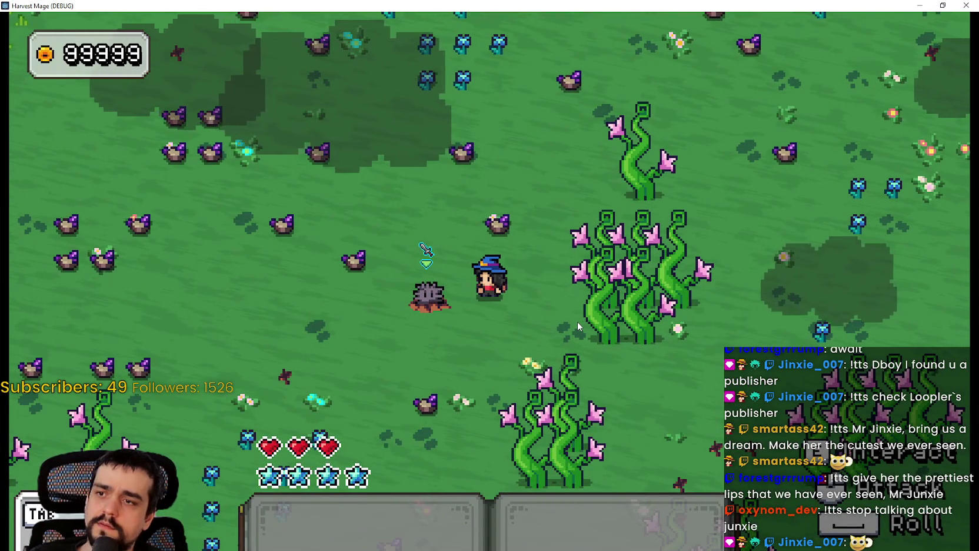
key("d")
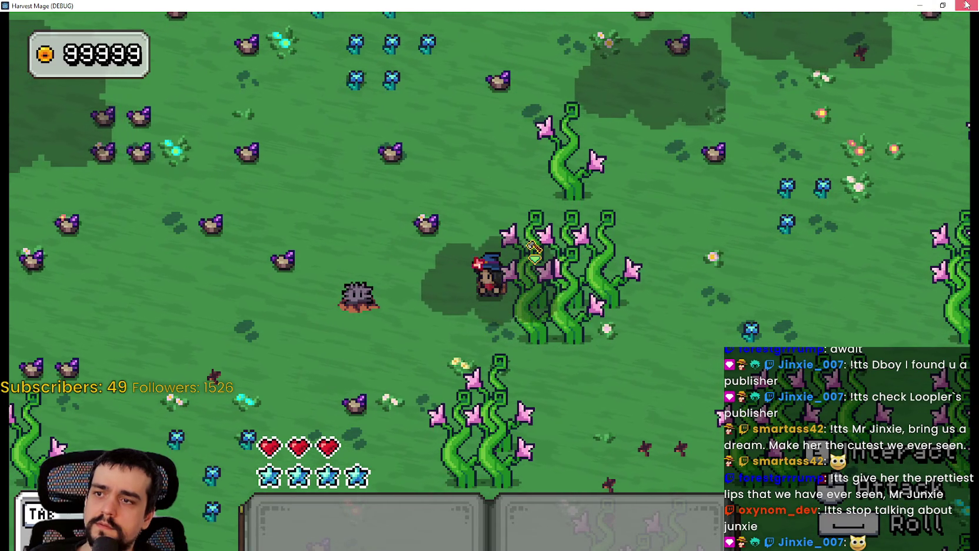
Step: Close the game and return to the arc_tween_projectile call in fire
left_click(968, 5)
scroll(777, 216, "down", 2)
scroll(777, 217, "up", 4)
left_click(770, 228)
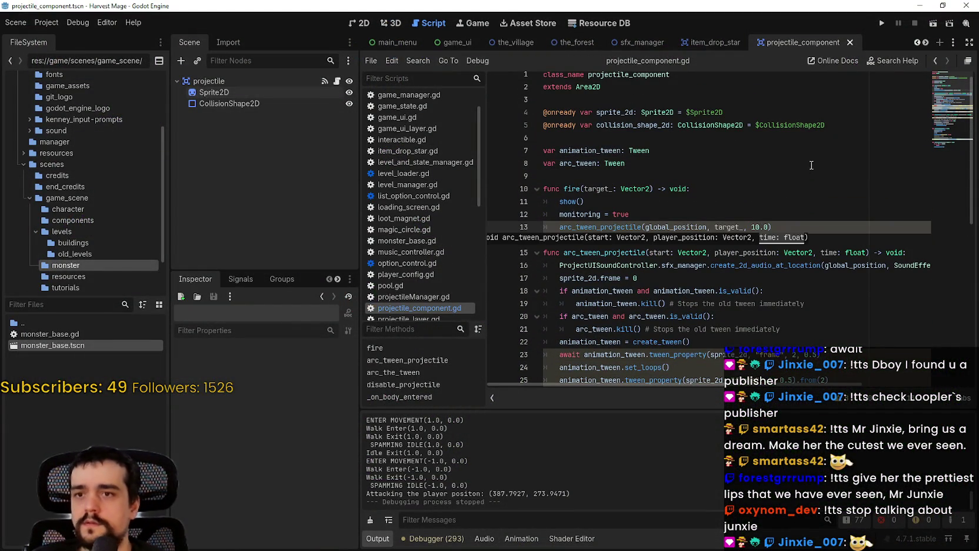
Step: Run with F5, maximize the Harvest Mage window, start a New Game and walk around the field
key("F5")
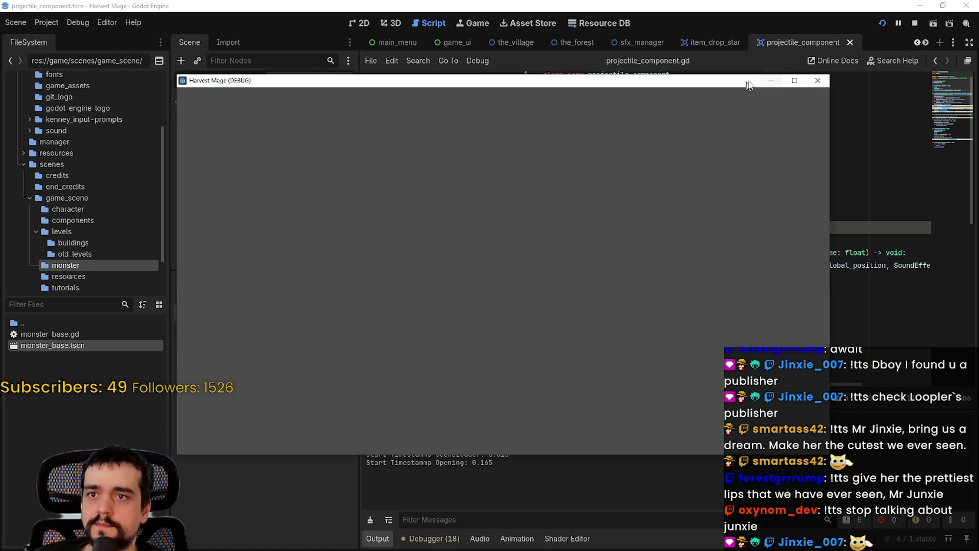
left_click_drag(752, 89, 800, 77)
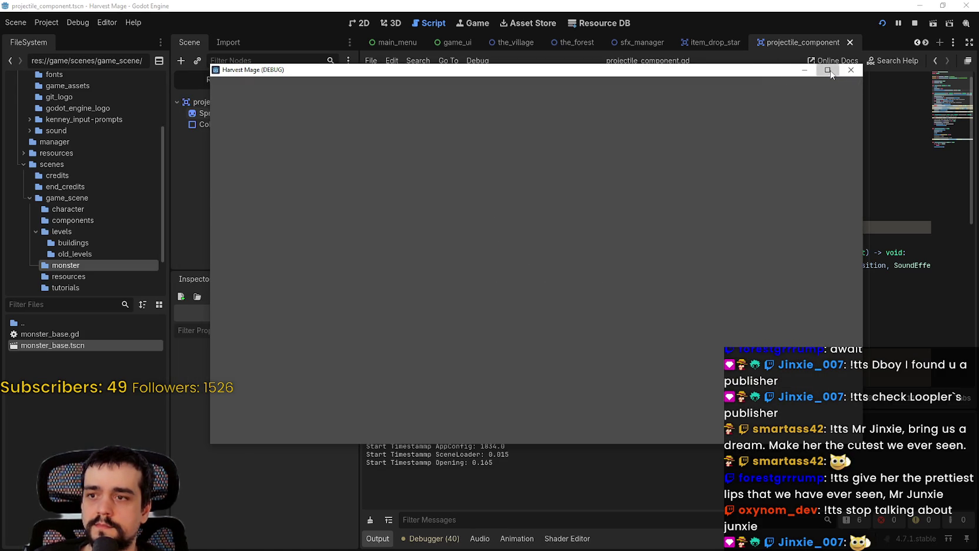
left_click(829, 71)
key("Return")
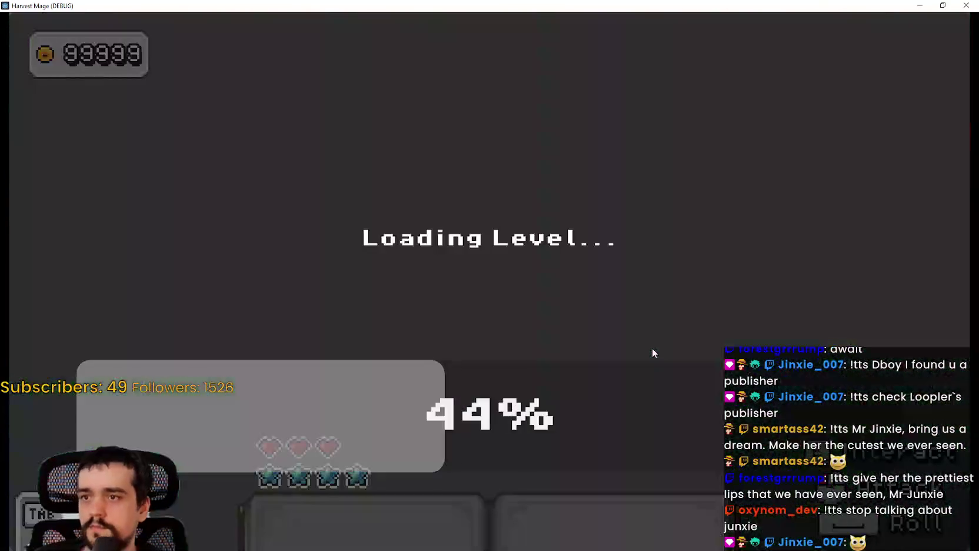
key("d")
key("w")
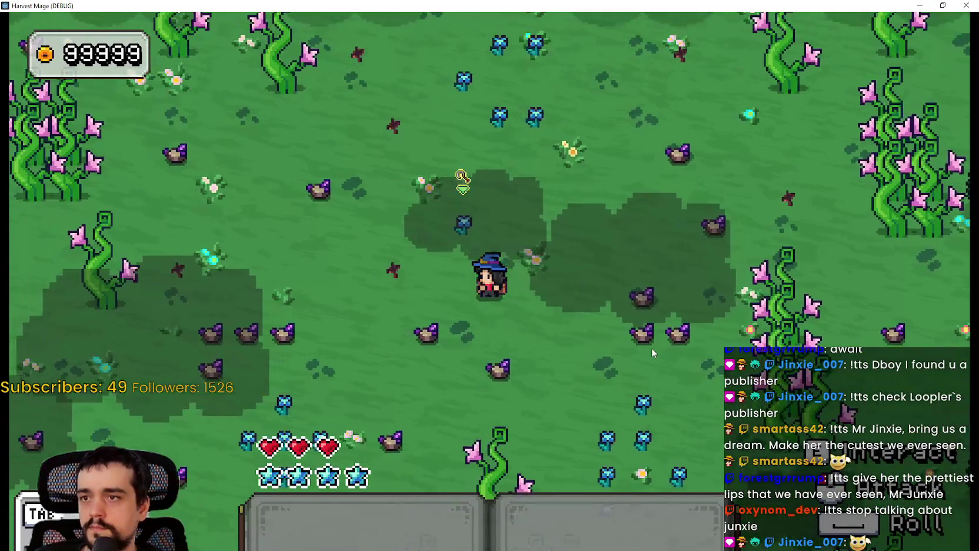
key("a")
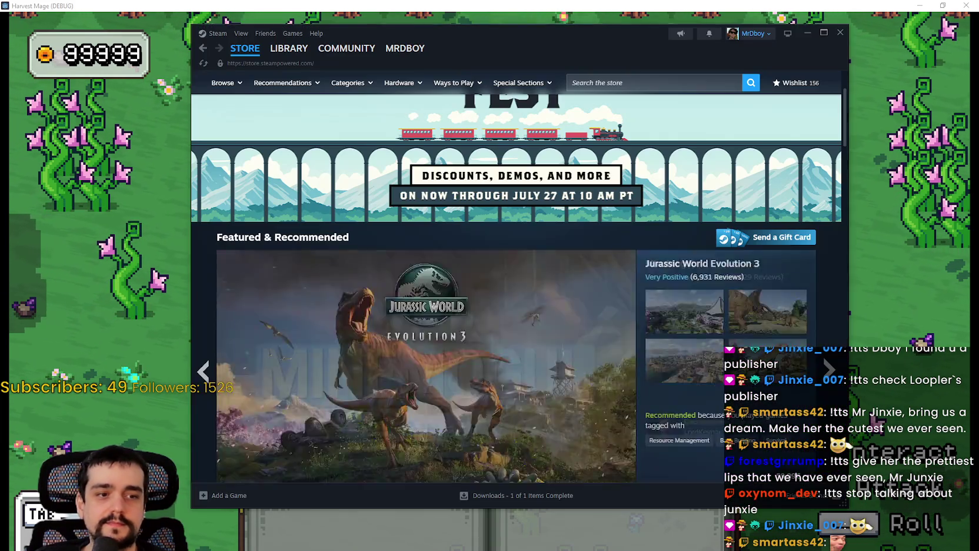
Step: Search the Steam store for MR FARMBOY, open its page, then minimize Steam
key("alt+Tab")
left_click(635, 83)
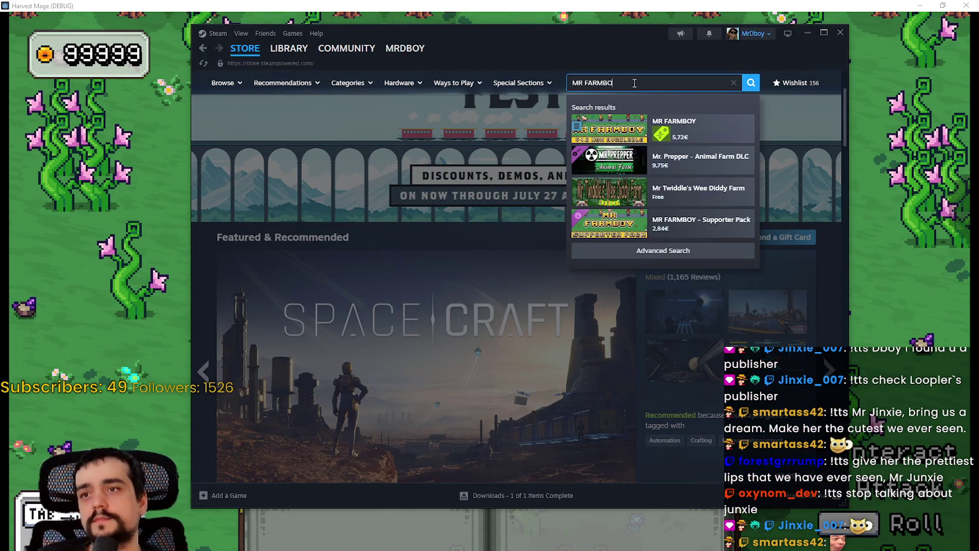
type("O")
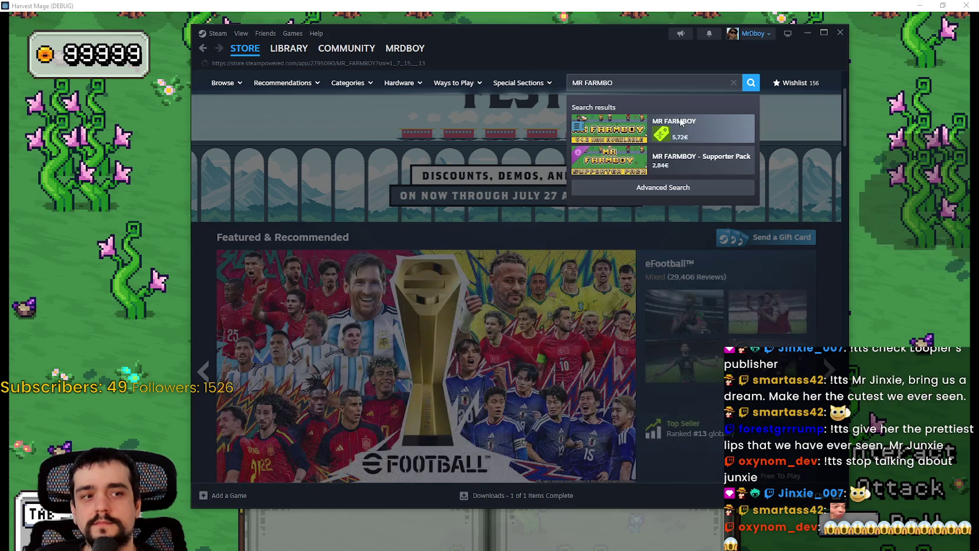
left_click(686, 125)
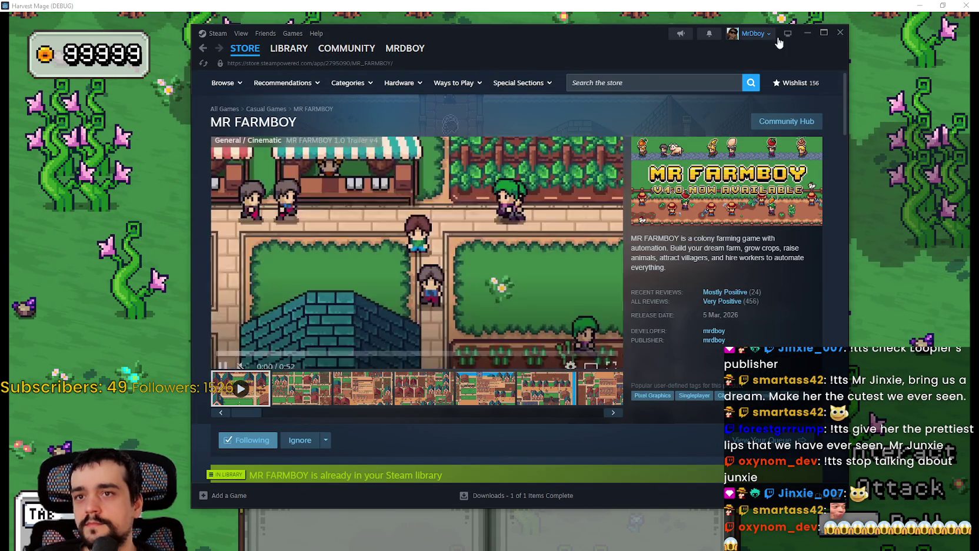
left_click(808, 33)
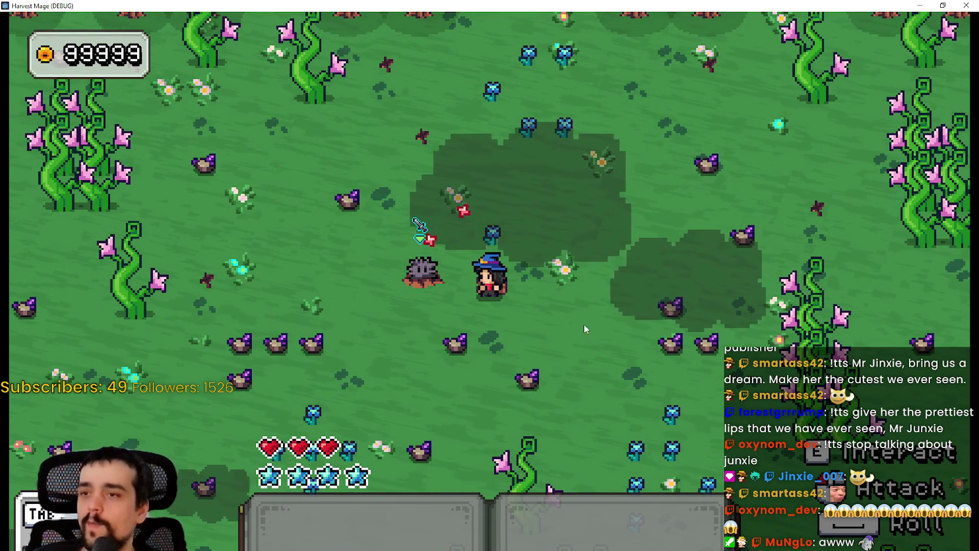
Step: Return to the editor, check the looping frame tween's duration on line 25, and rerun with F5
key("alt+Tab")
left_click(625, 303)
scroll(623, 300, "down", 4)
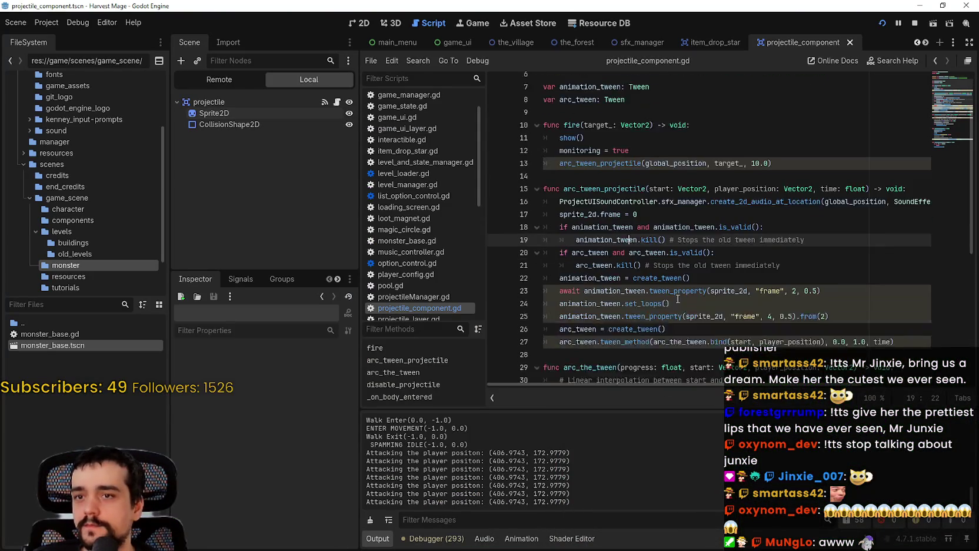
scroll(824, 199, "down", 1)
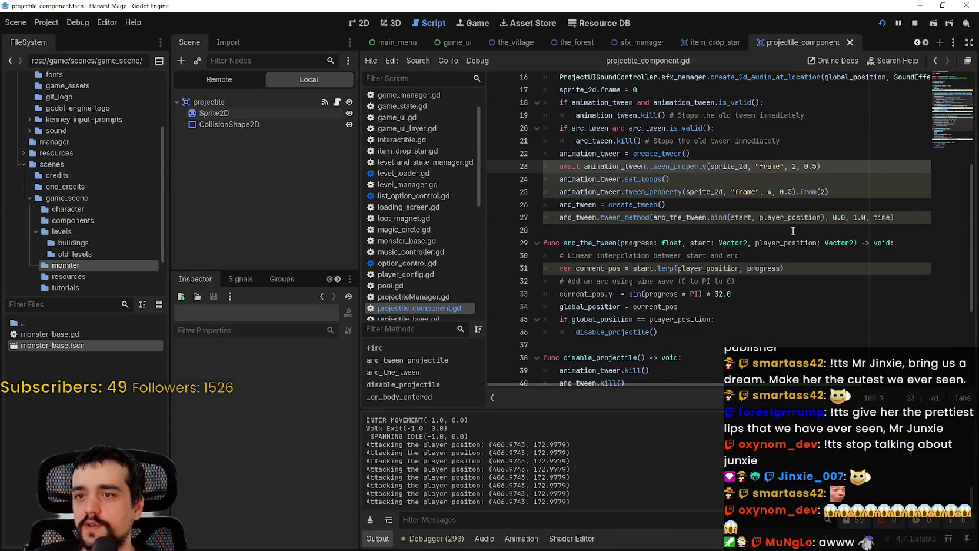
left_click(815, 190)
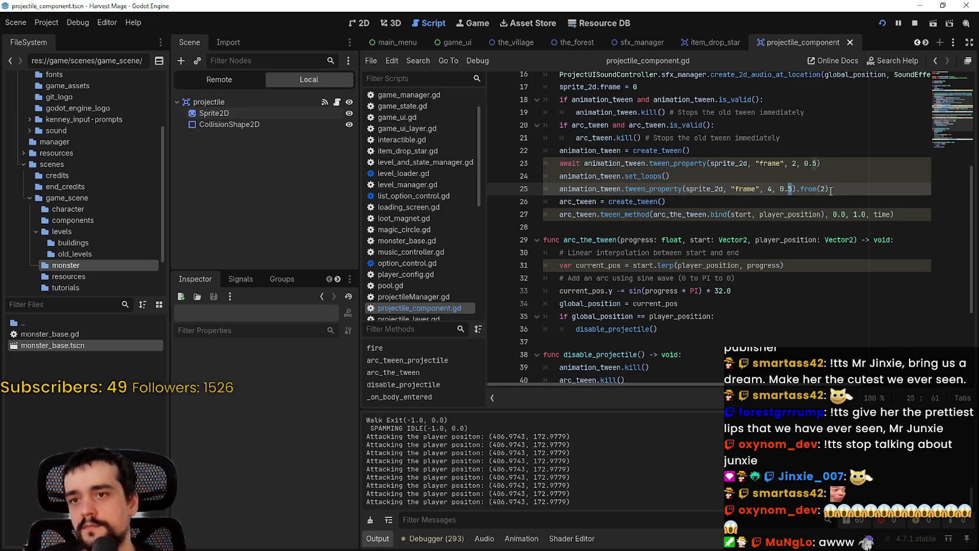
type("2")
key("F5")
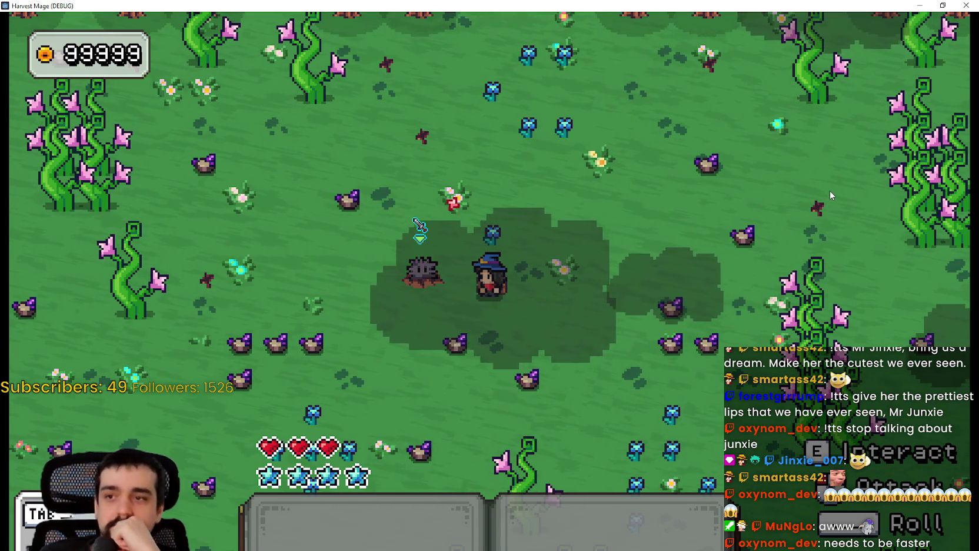
Step: Walk the wizard up, down and right through the meadow
key("w")
key("s")
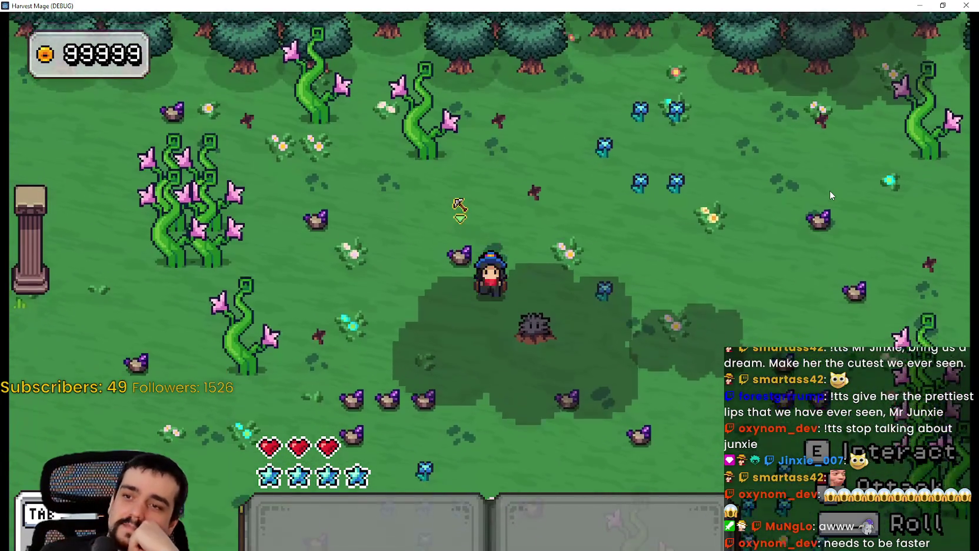
key("d")
key("w")
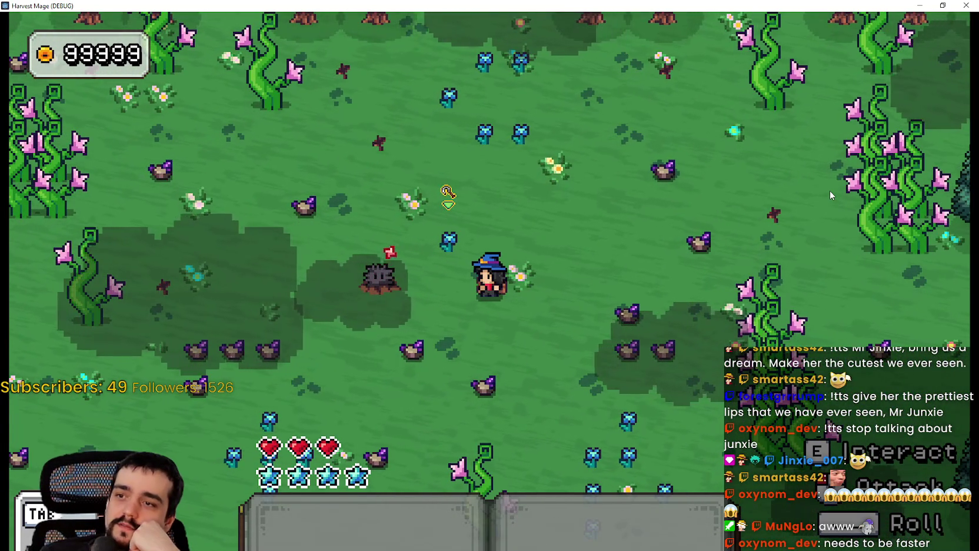
Step: Shorten the projectile travel time in fire from 10.0 to 1.0
key("alt+Tab")
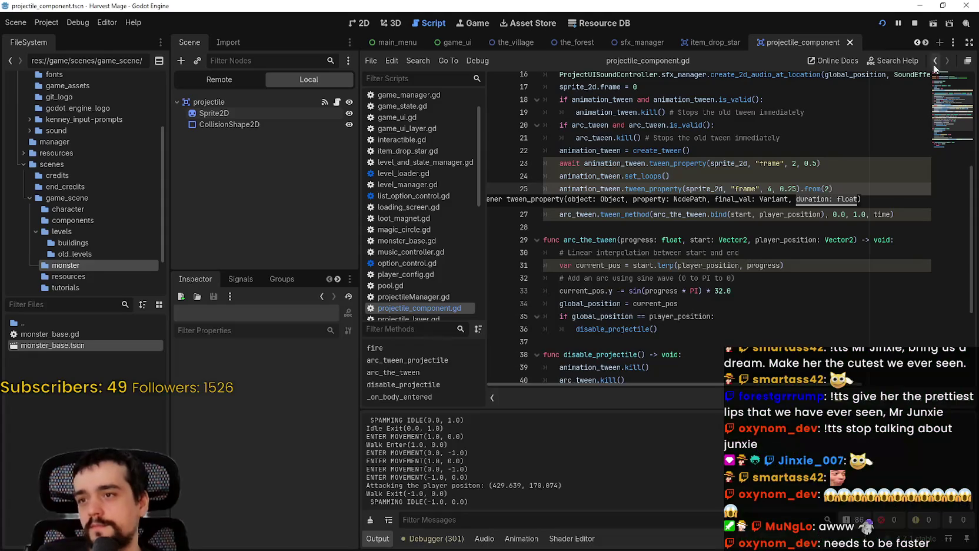
scroll(807, 233, "up", 5)
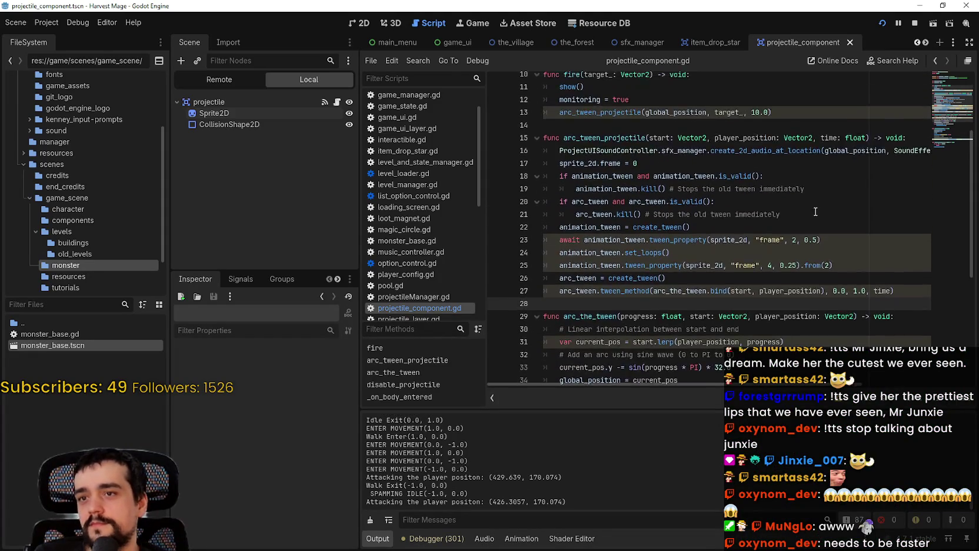
left_click(759, 169)
key("BackSpace")
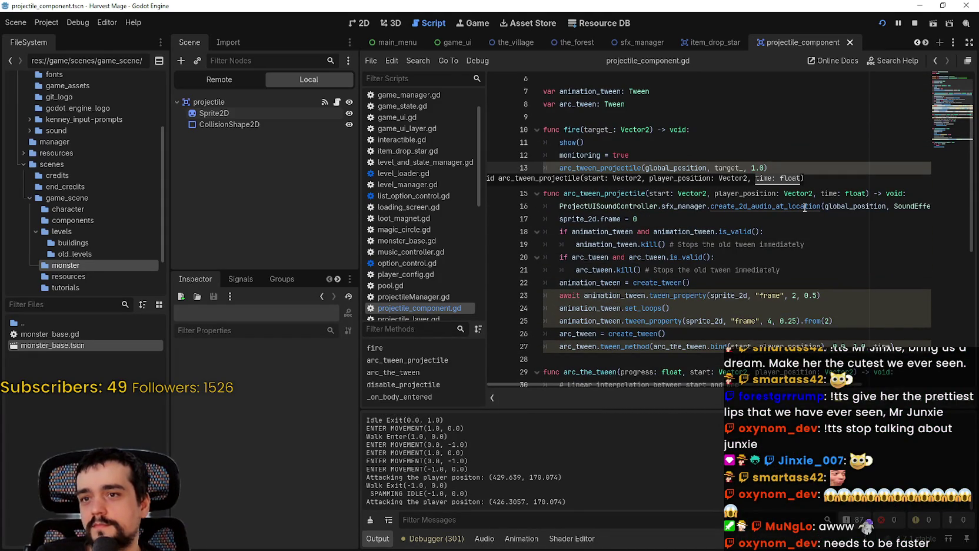
Step: Back in the game, walk the wizard around the meadow while a projectile approaches
key("alt+Tab")
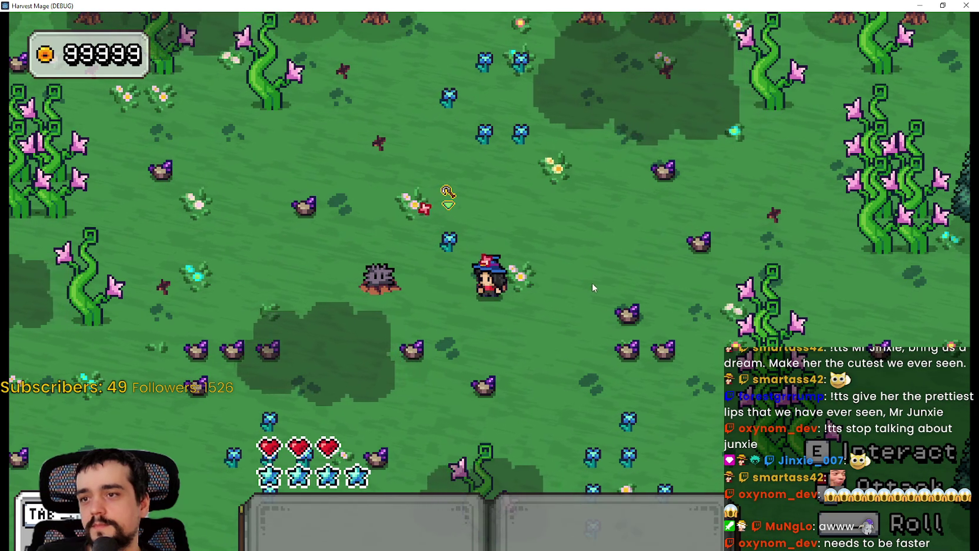
key("d")
key("w")
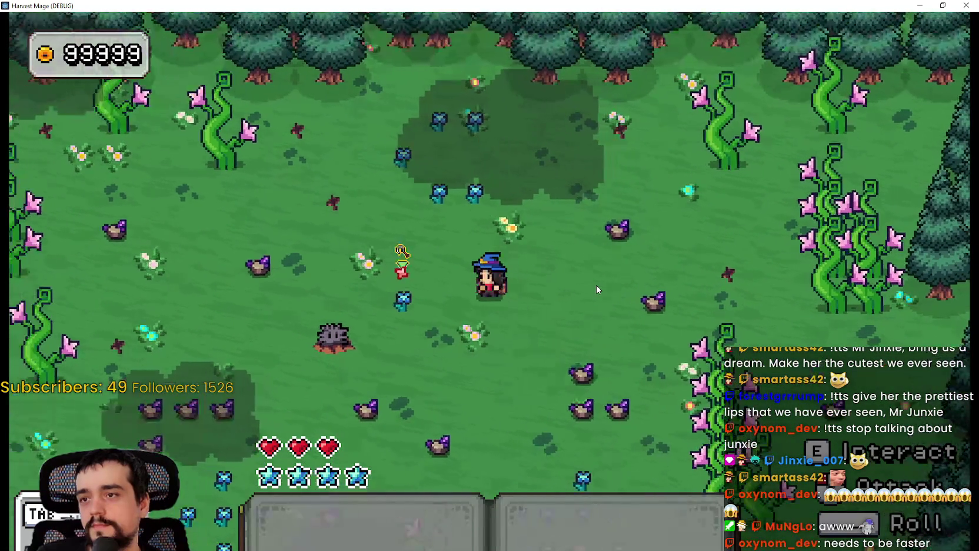
key("a")
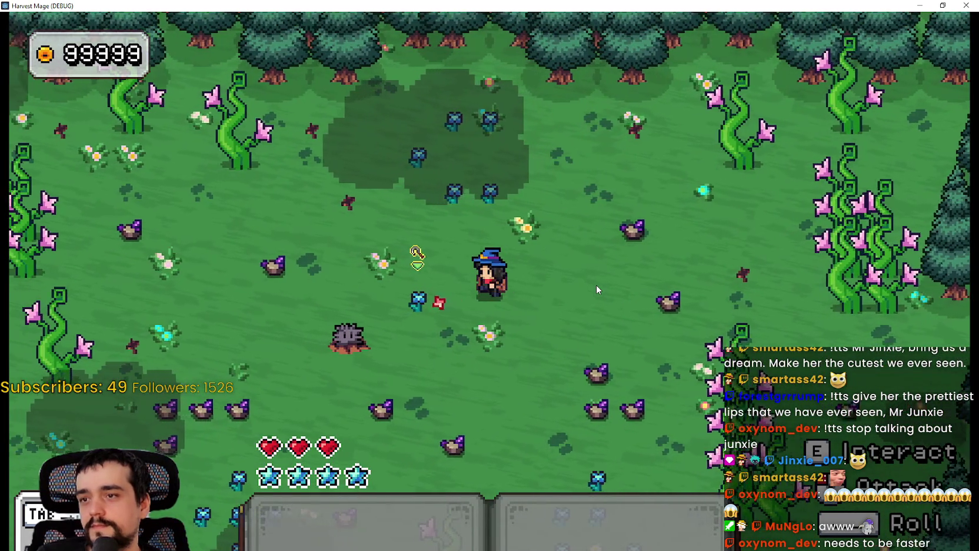
key("s")
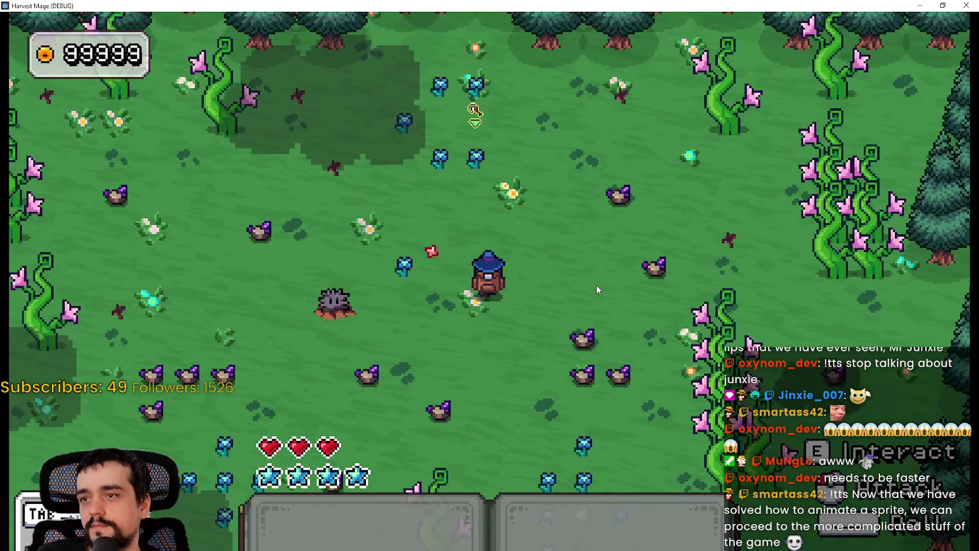
key("w")
key("a")
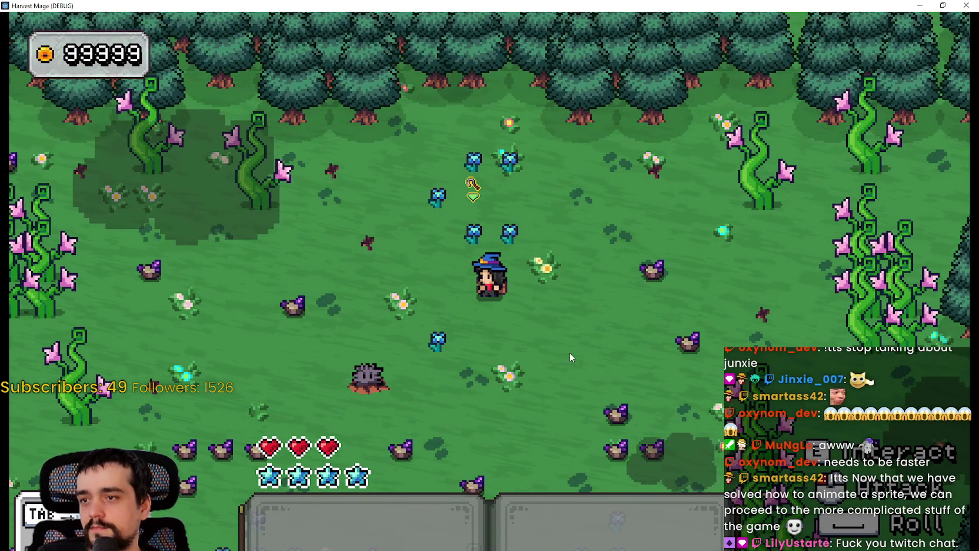
key("s")
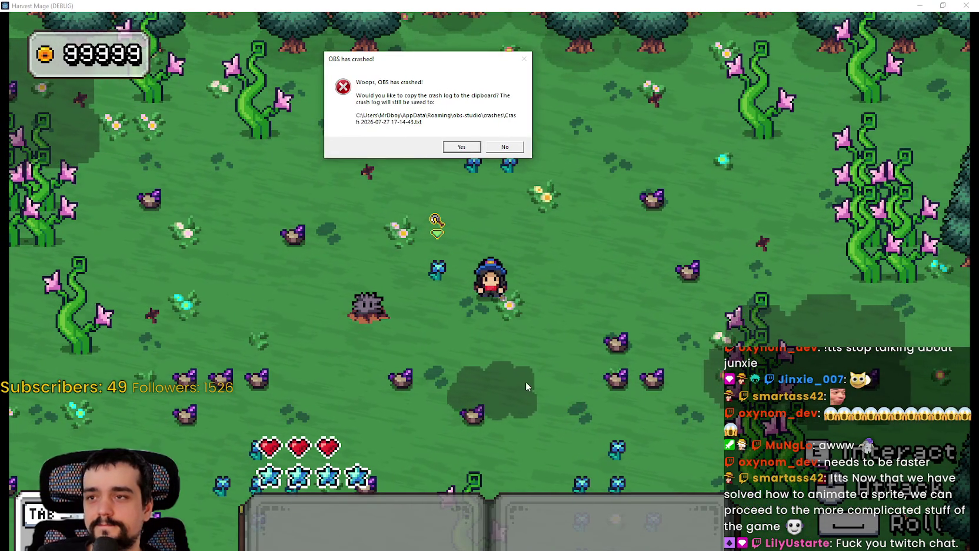
Step: Refocus the game window and answer No on the OBS crash dialog
key("Return")
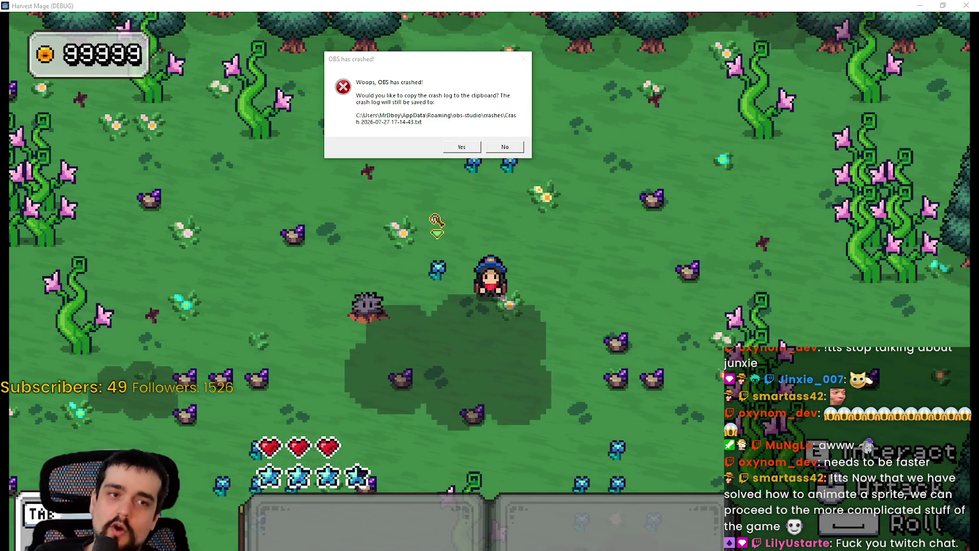
left_click(436, 221)
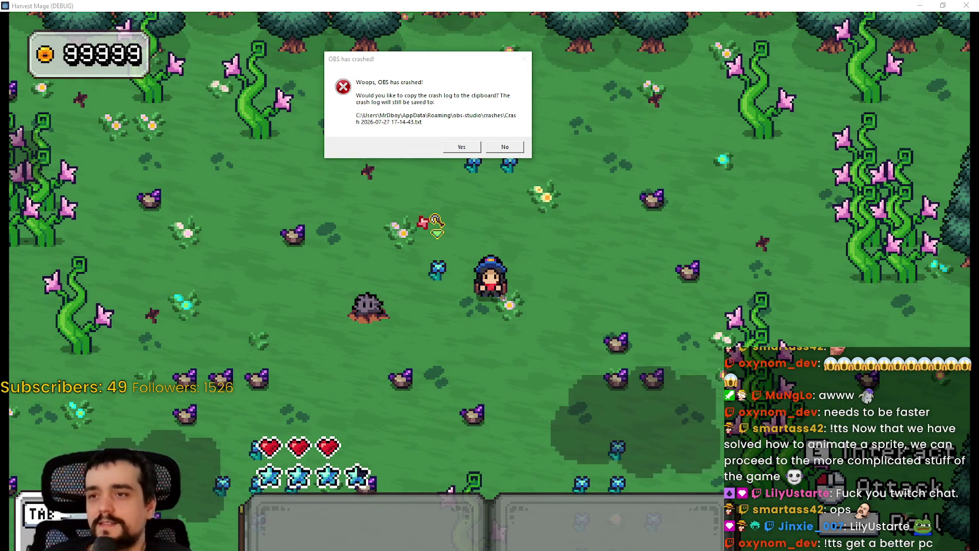
left_click(510, 16)
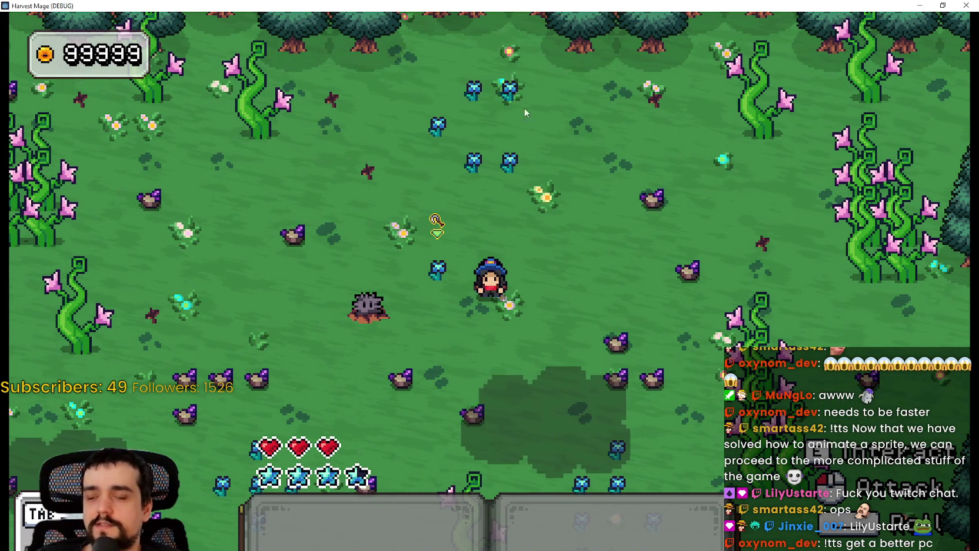
Step: Walk the wizard south, north and toward the stone pillar among the rock monsters
key("s")
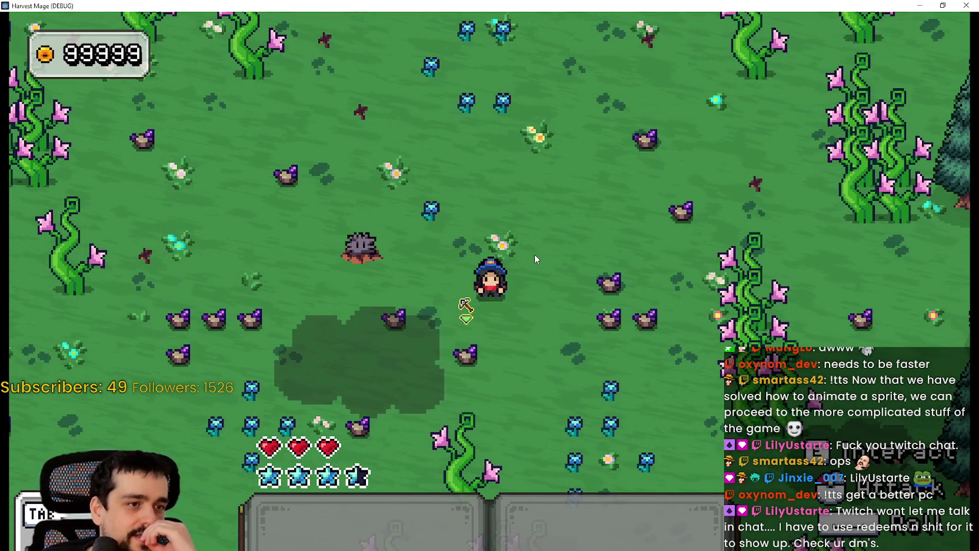
key("w")
key("d")
key("s")
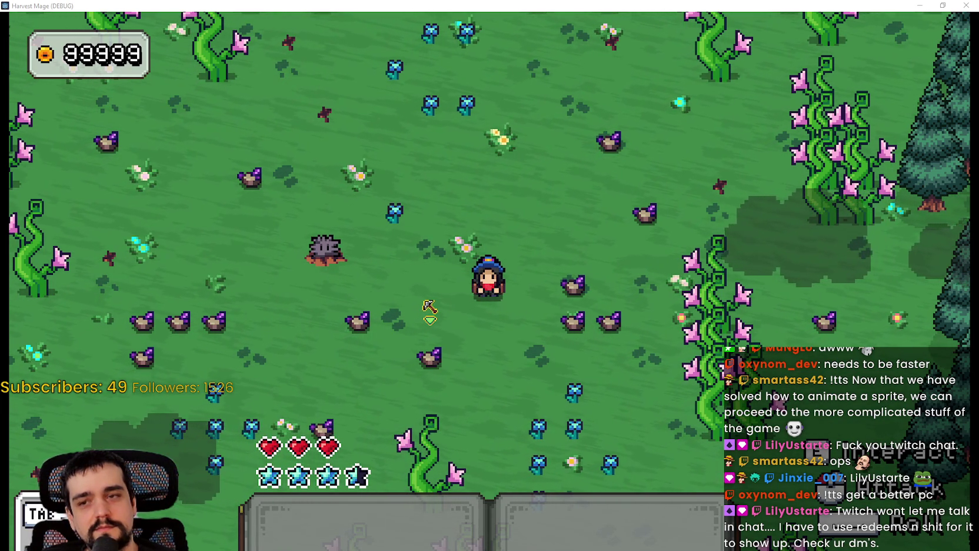
key("s")
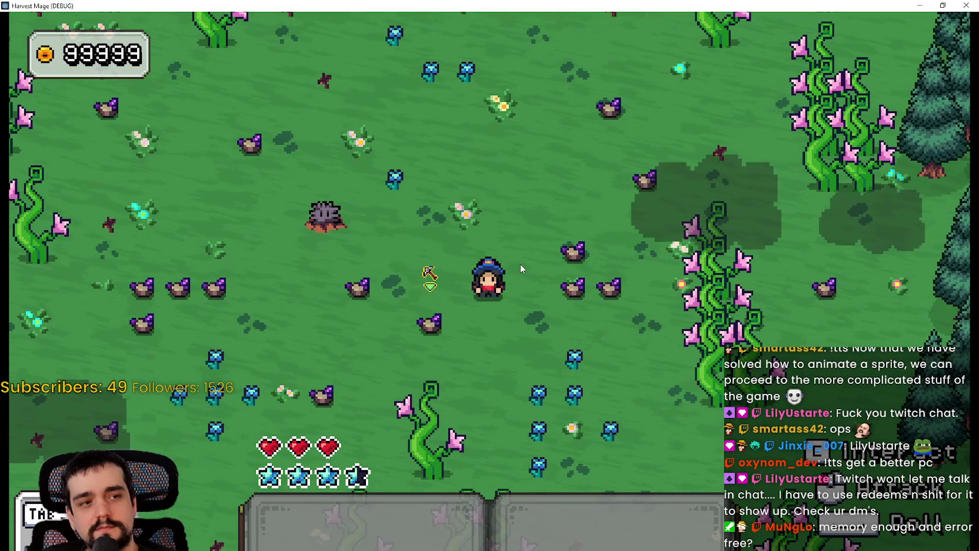
key("a")
key("w")
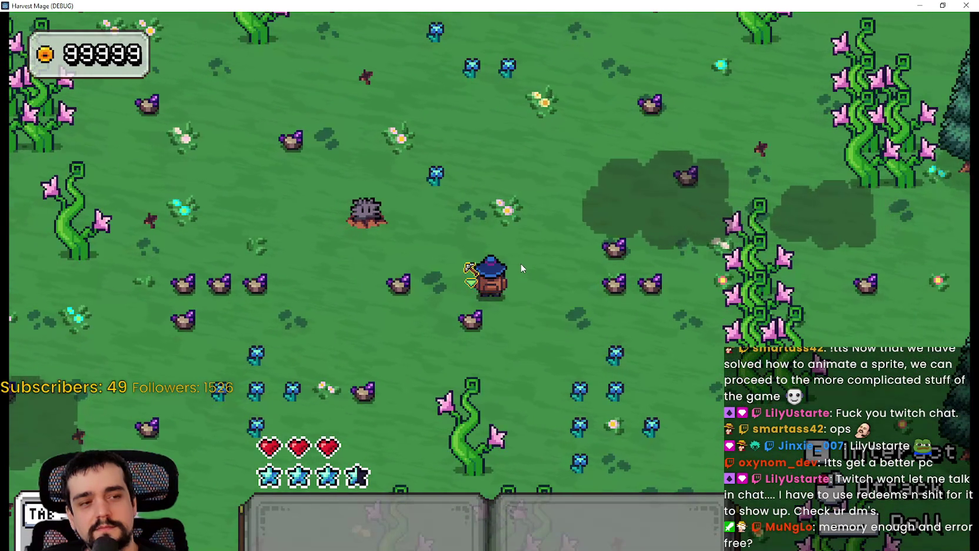
key("w")
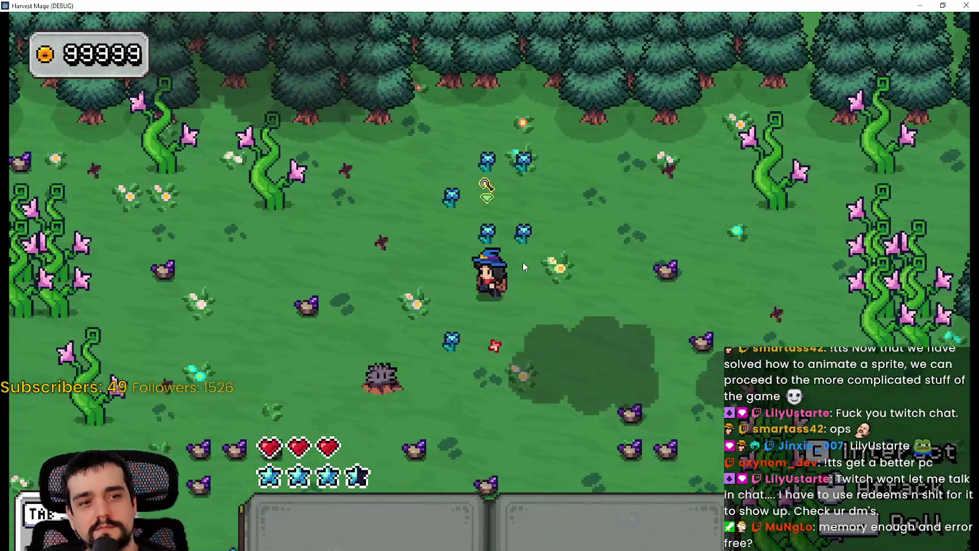
key("a")
key("a")
key("s")
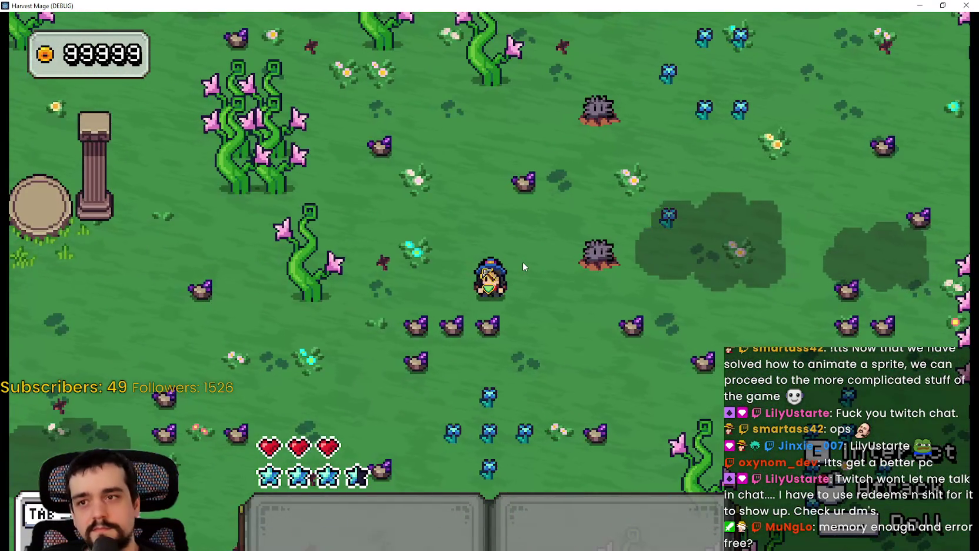
key("d")
key("w")
key("a")
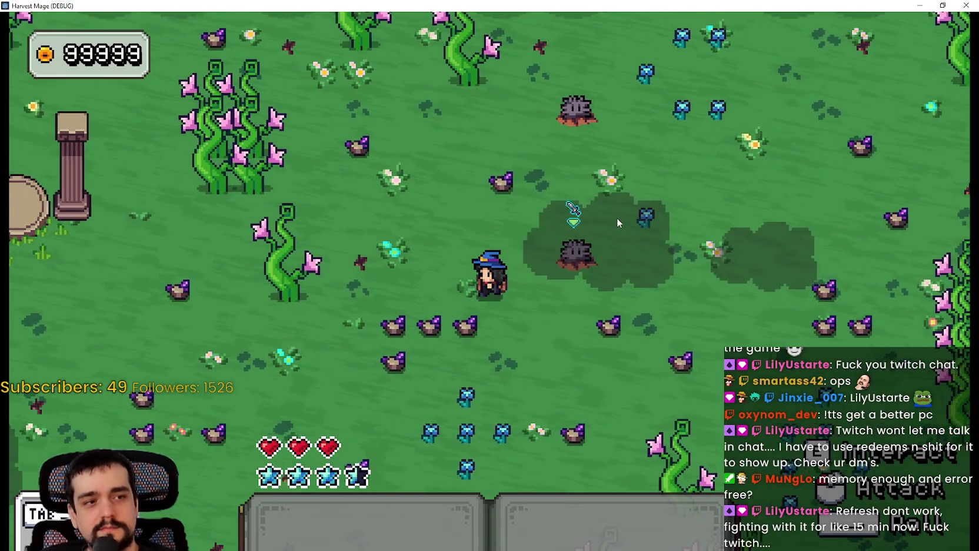
key("d")
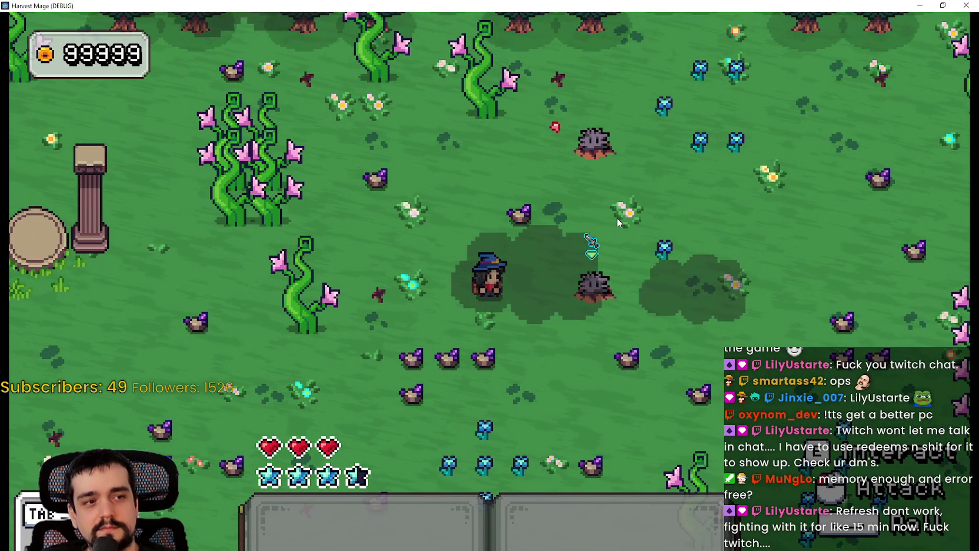
key("s")
key("d")
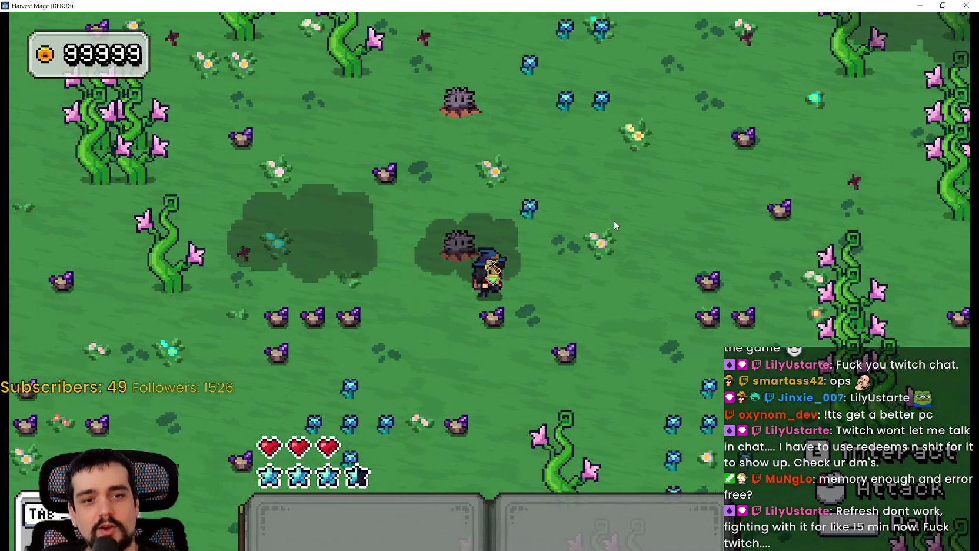
key("w")
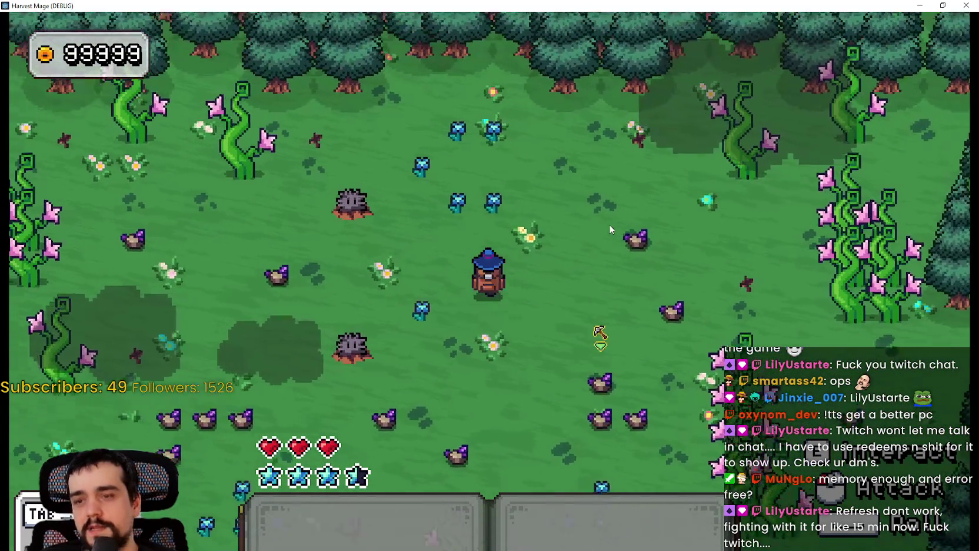
key("a")
key("a")
key("s")
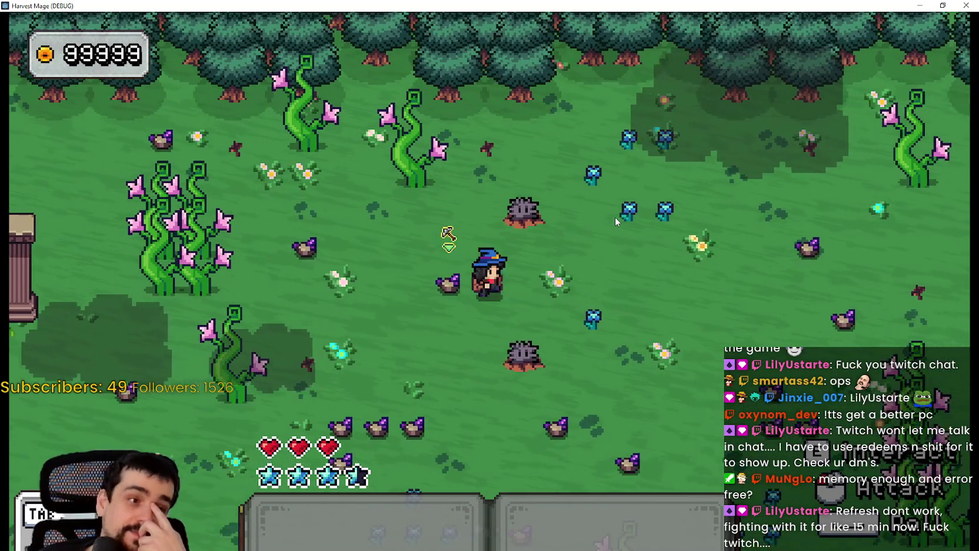
Step: Keep roaming the meadow out to the pink vines and back, drawing the red projectiles
key("d")
key("s")
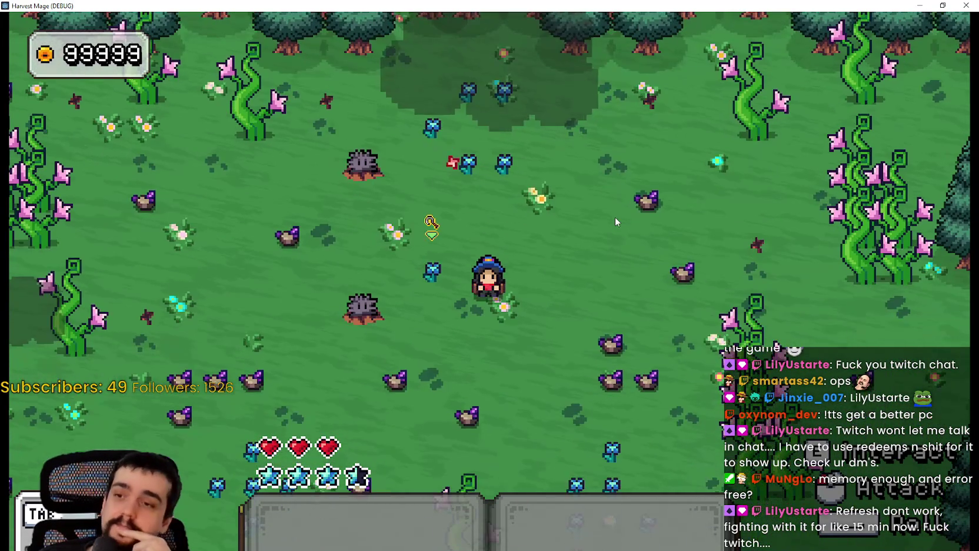
key("w")
key("d")
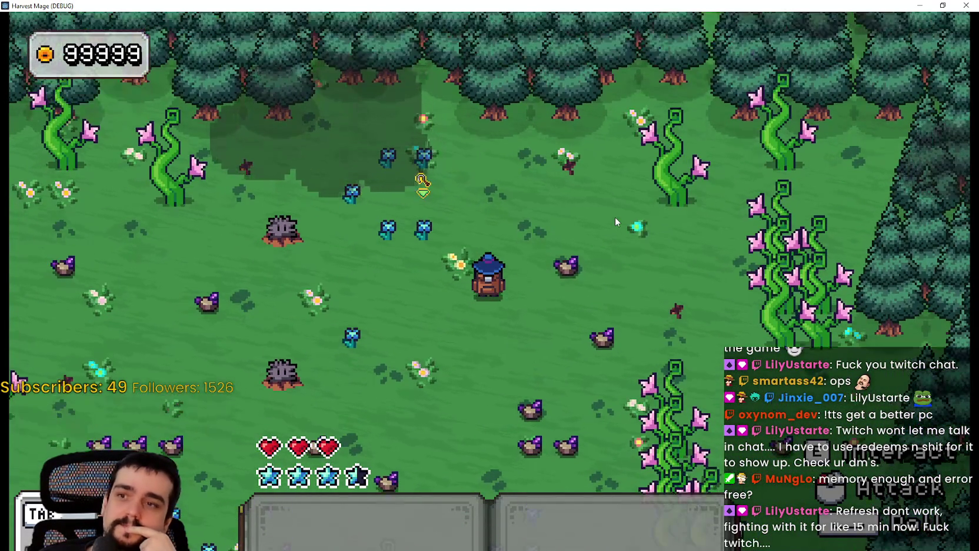
key("s")
key("a")
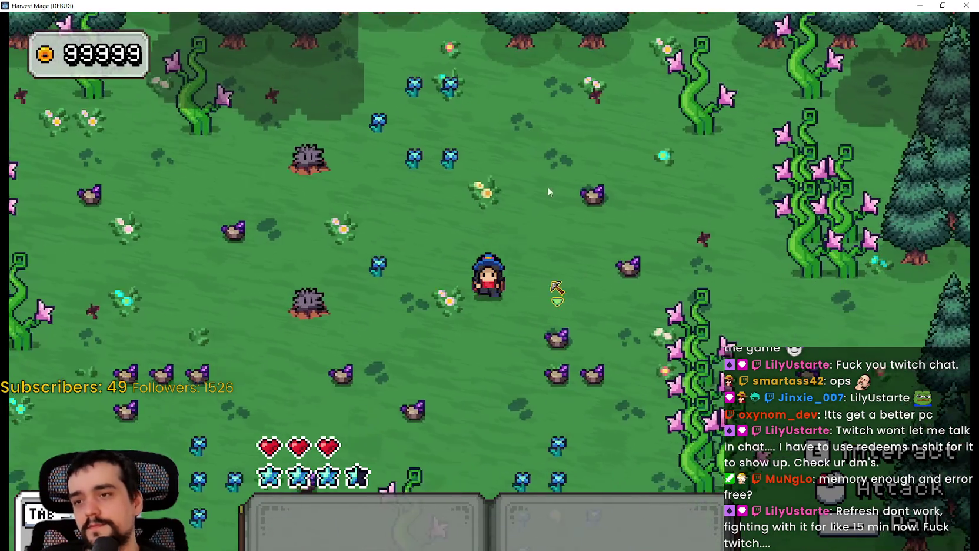
key("s")
key("w")
key("d")
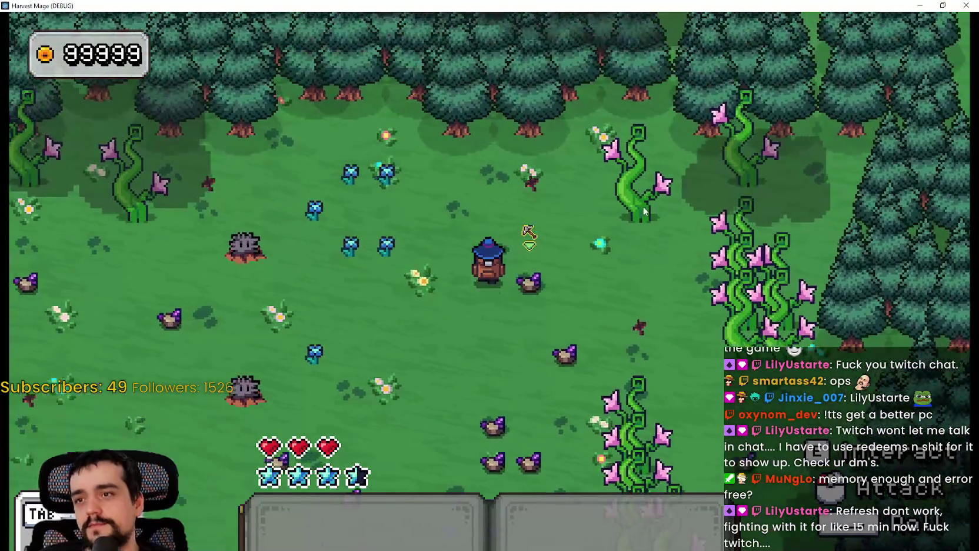
key("w")
key("a")
key("d")
key("s")
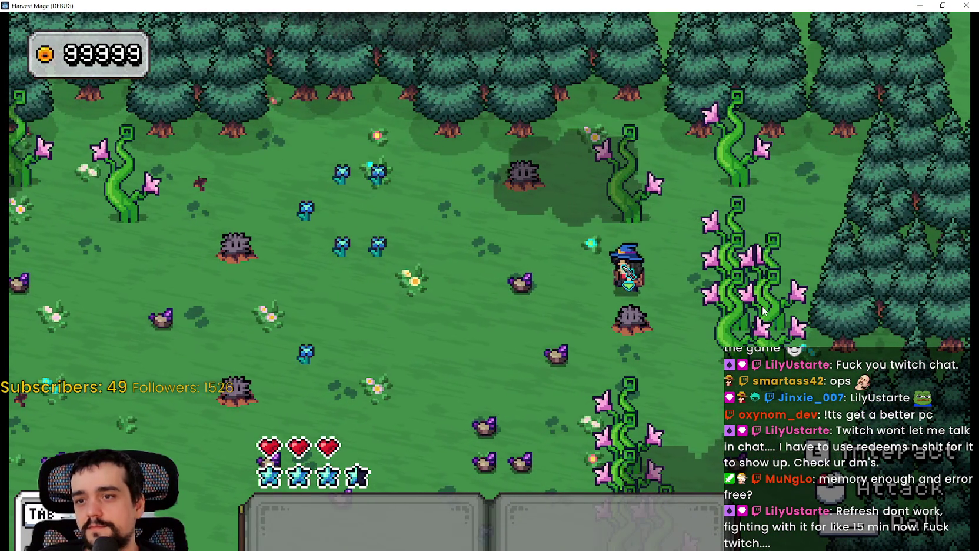
key("s")
key("a")
key("w")
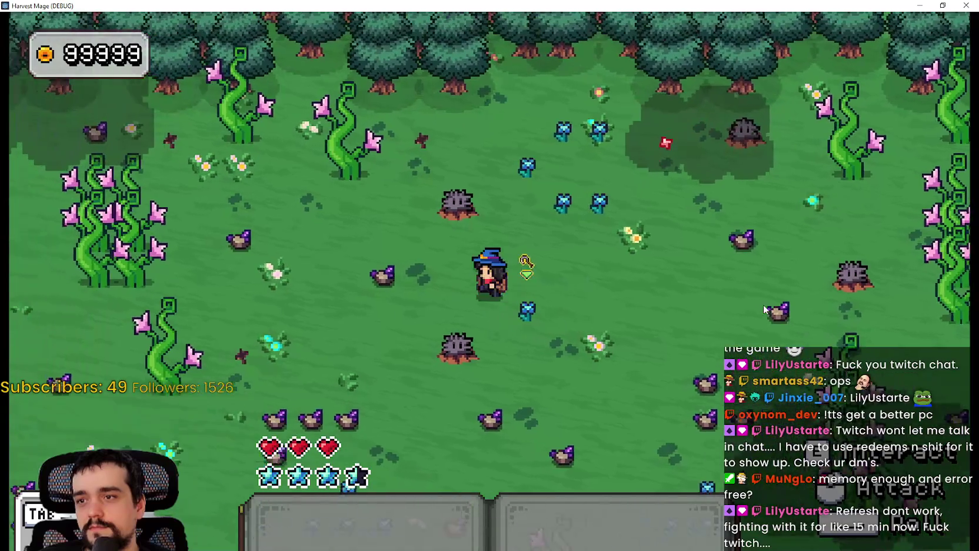
key("d")
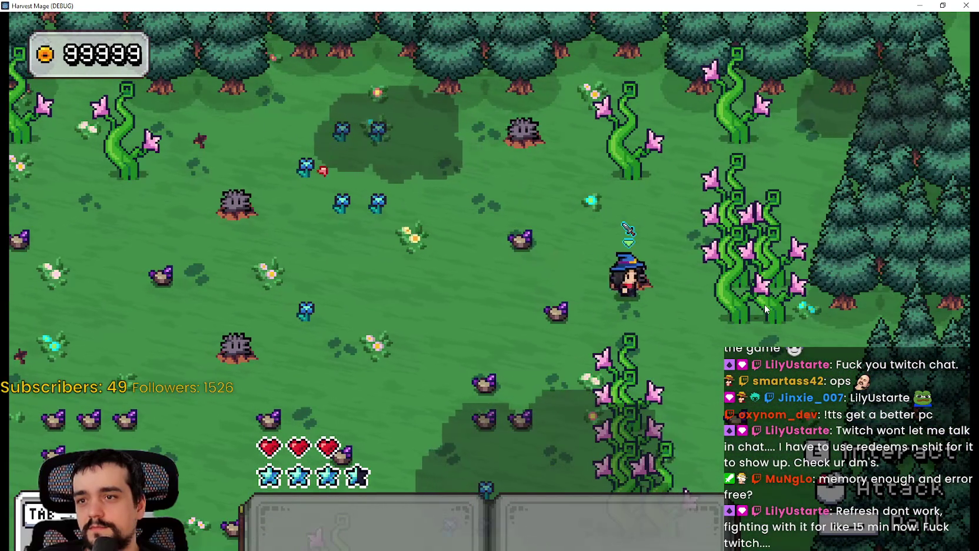
key("a")
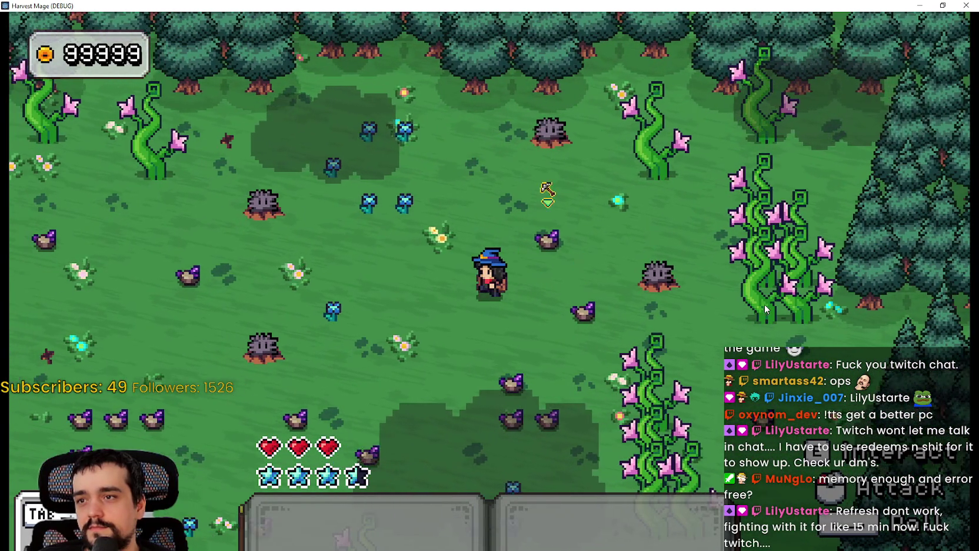
key("s")
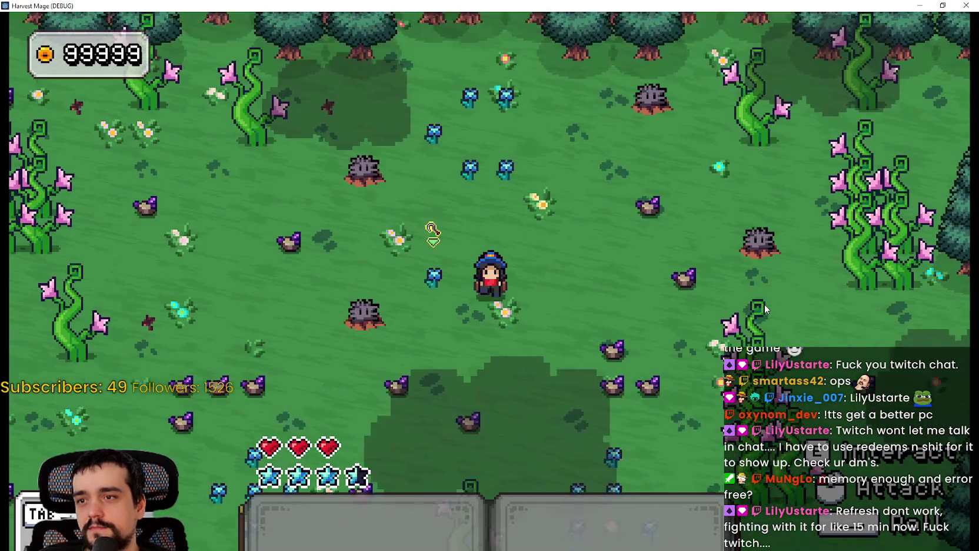
key("a")
key("a")
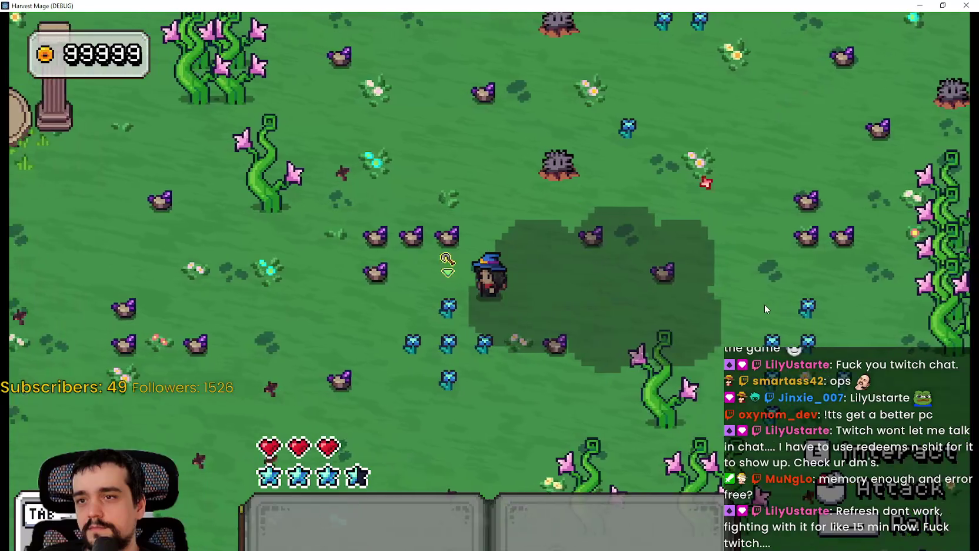
Step: Zigzag the mage around the middle of the meadow while projectiles arc toward him
key("d")
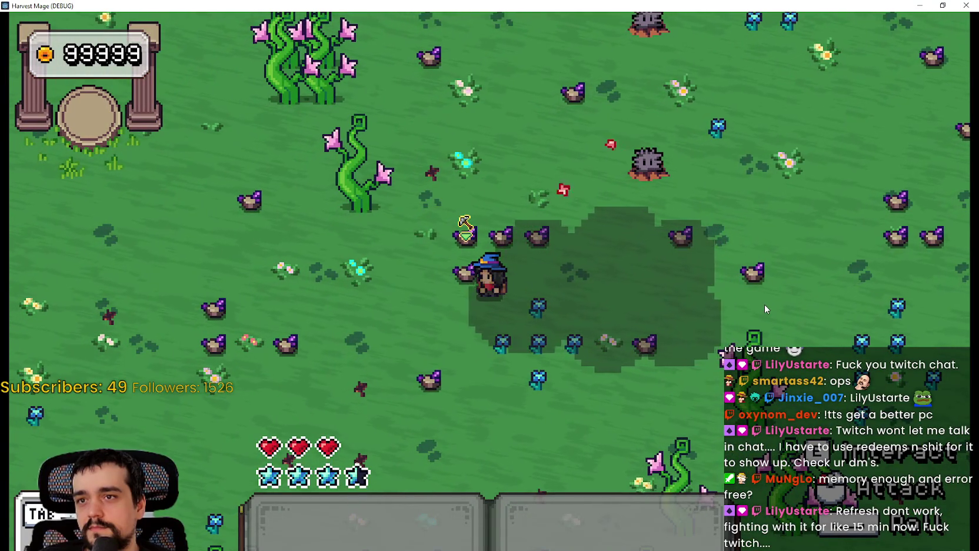
key("s")
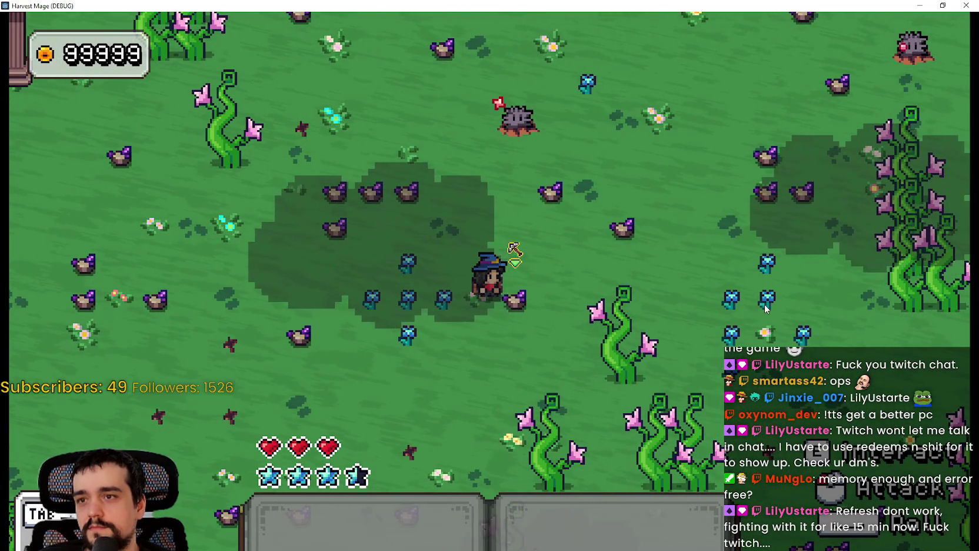
key("d")
key("w")
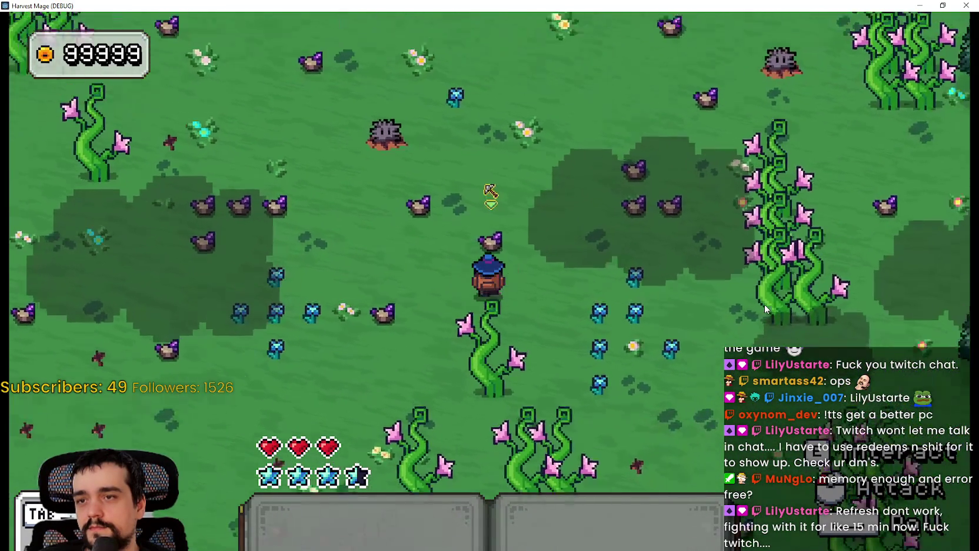
key("a")
key("s")
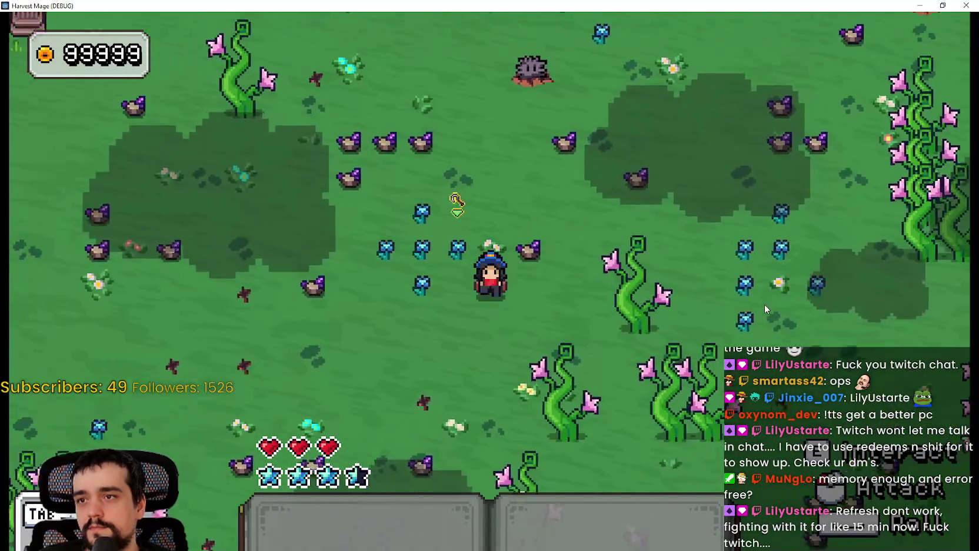
key("s")
key("d")
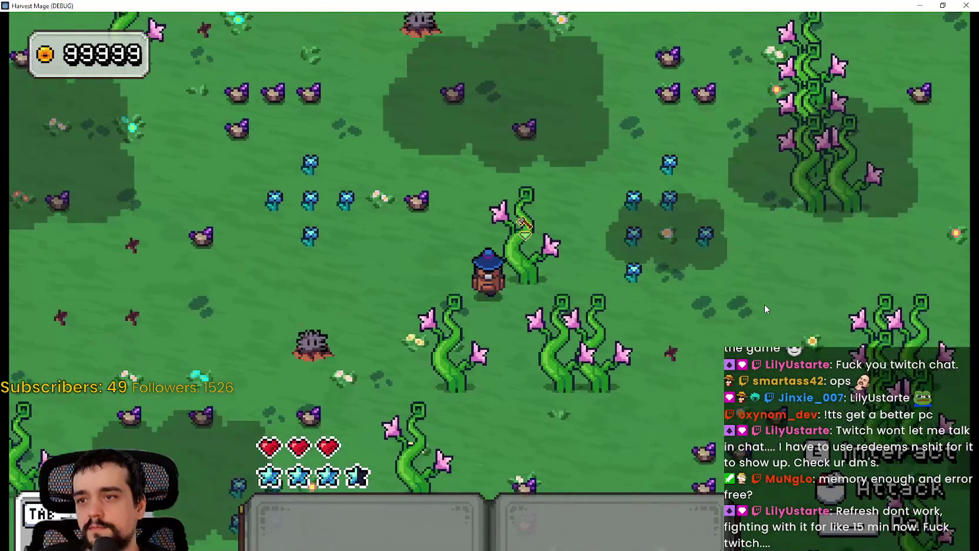
key("w")
key("s")
key("d")
key("a")
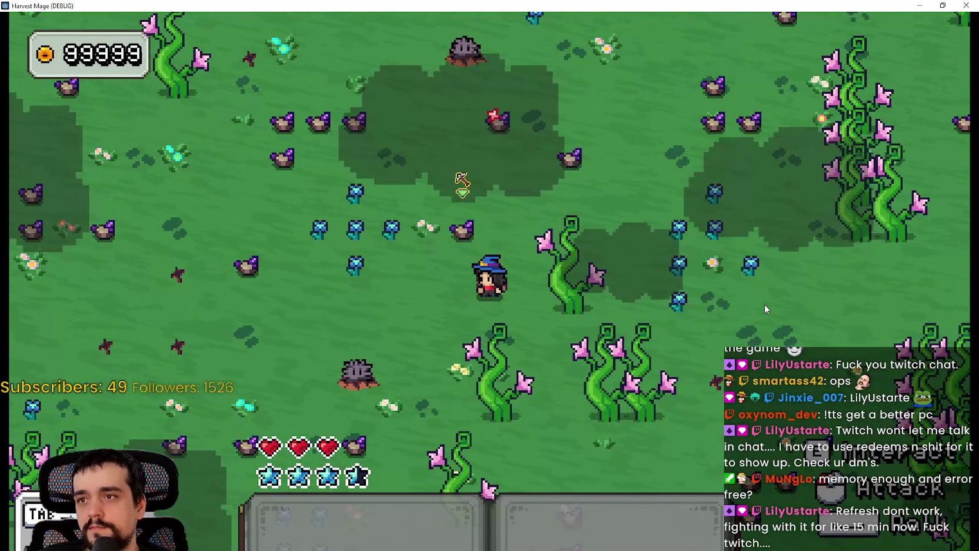
key("d")
key("w")
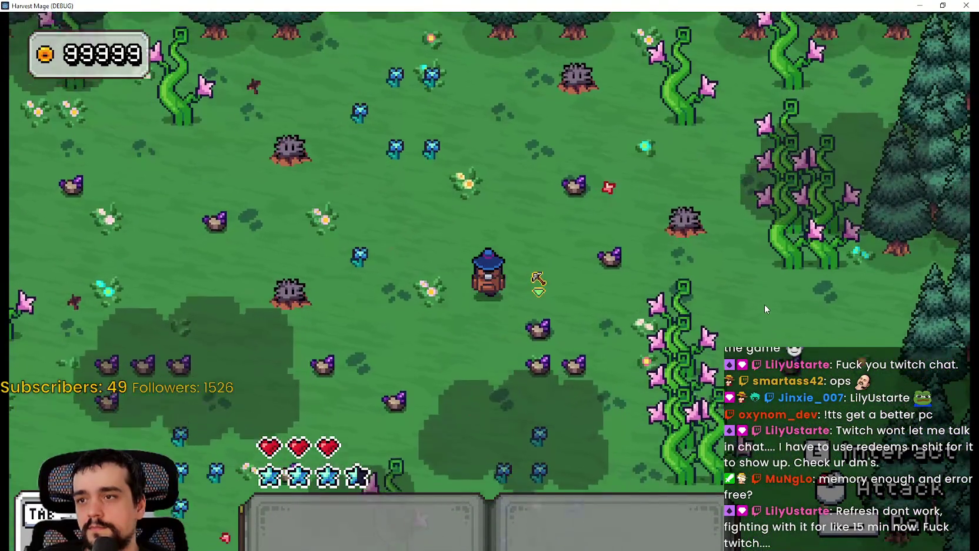
Step: Walk the mage up to the forest edge, then back down and across the meadow
key("w")
key("s")
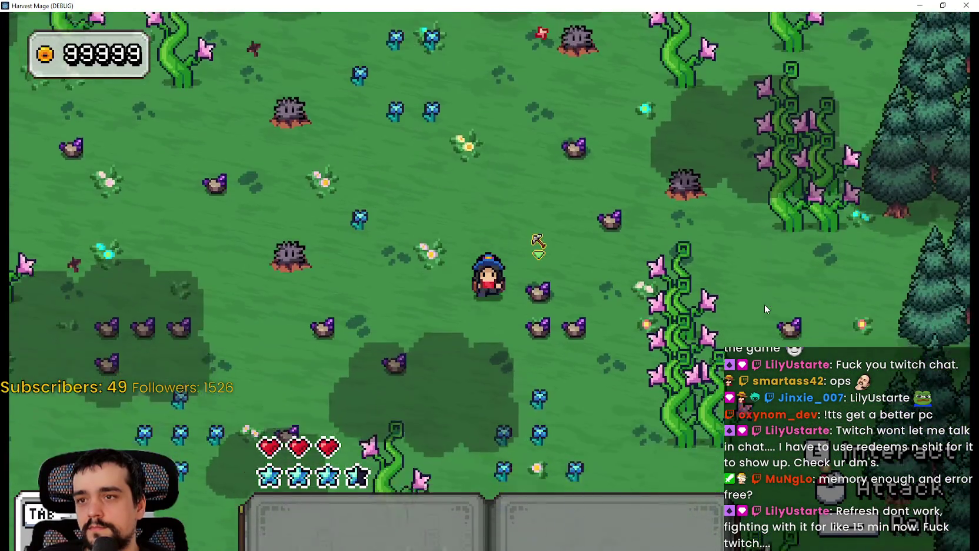
key("s")
key("a")
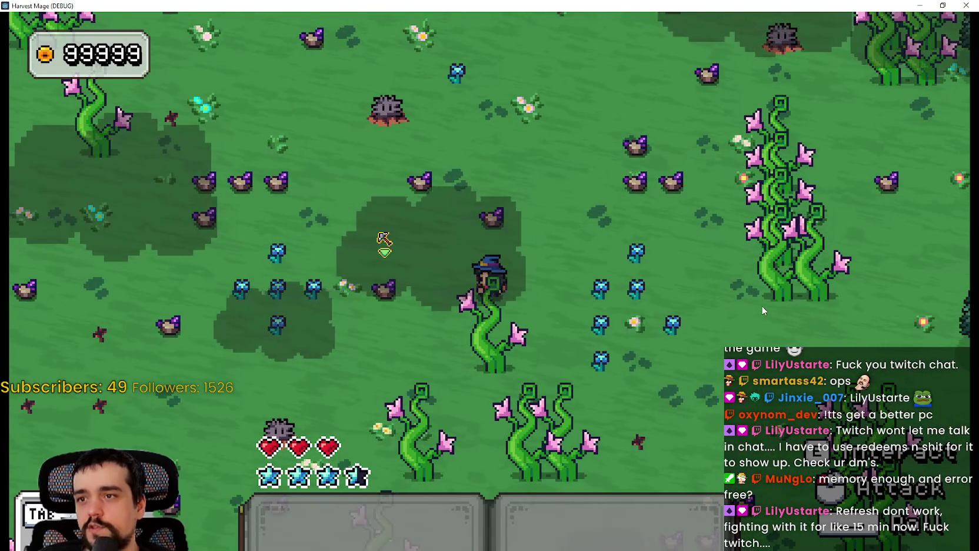
key("a")
key("w")
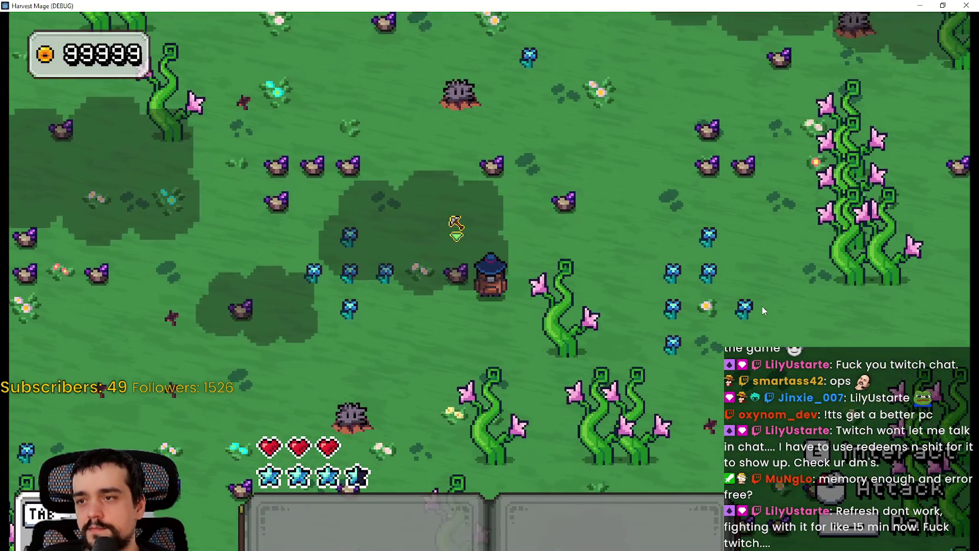
key("s")
key("d")
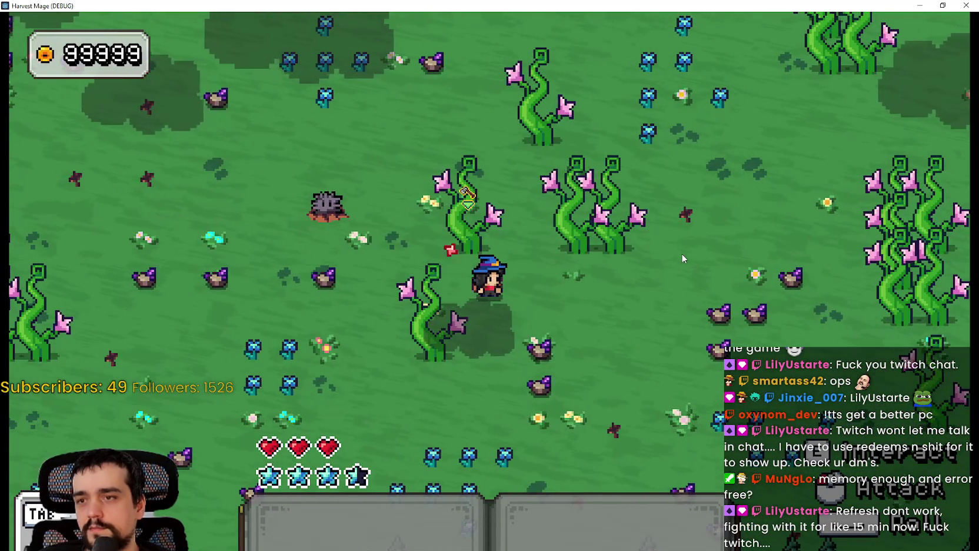
key("w")
key("d")
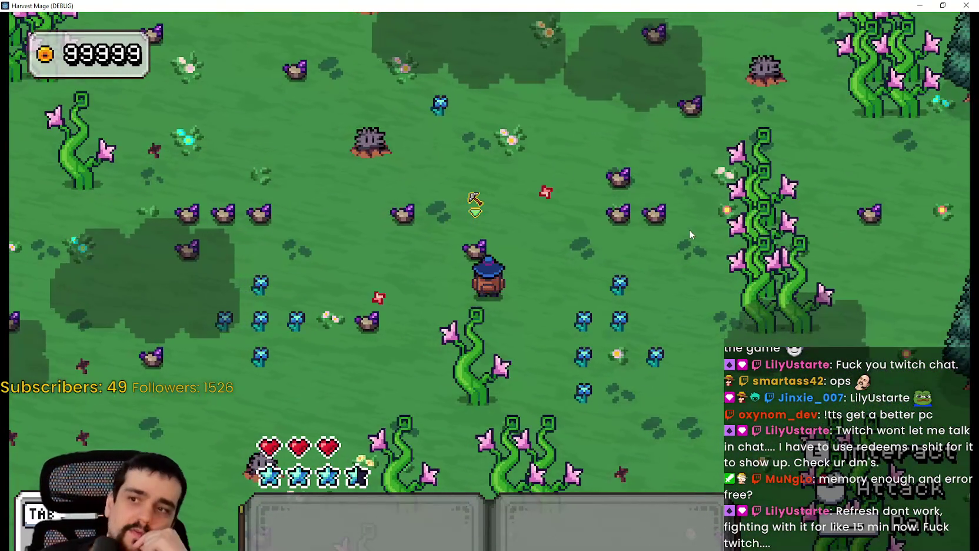
key("w")
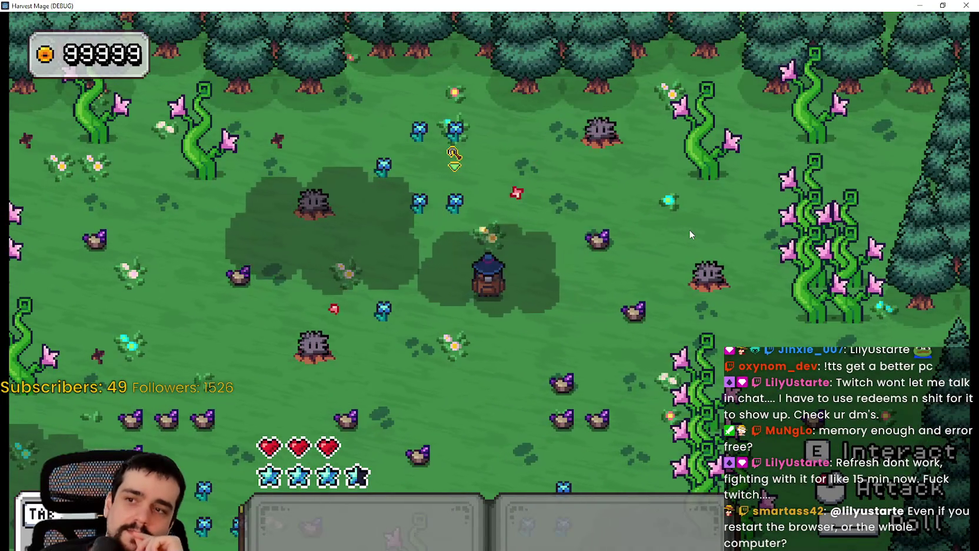
key("s")
key("a")
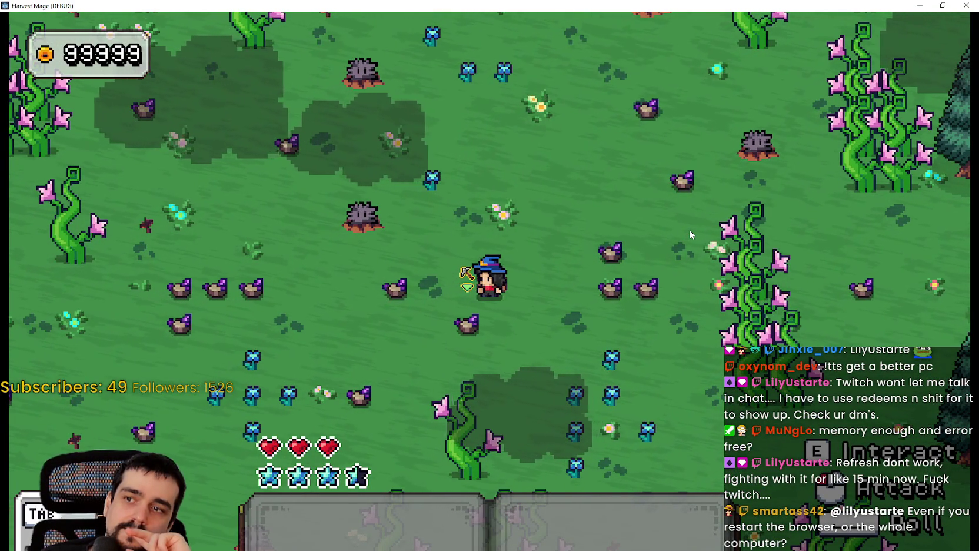
key("w")
key("d")
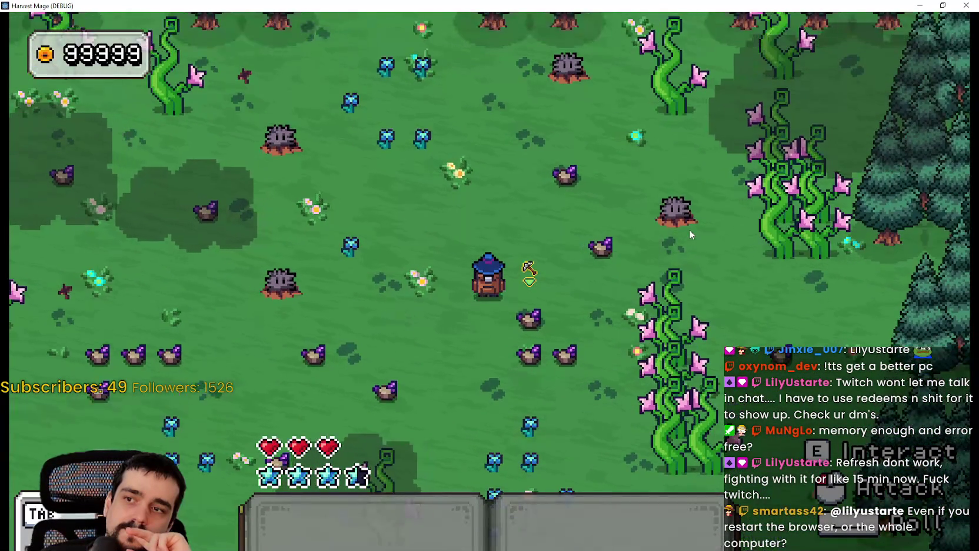
Step: Head the mage to the northern tree line, pacing north and south as red projectiles land nearby
key("w+a")
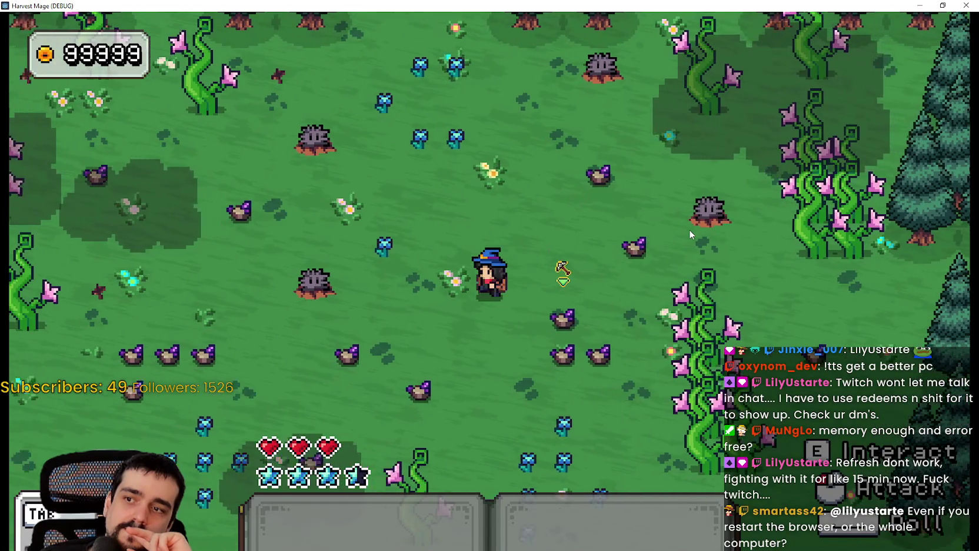
key("s")
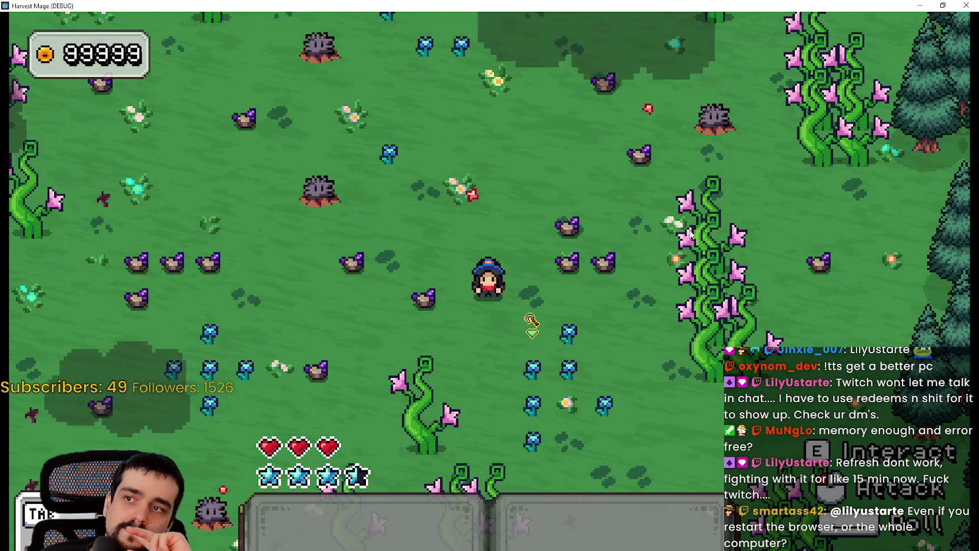
key("s")
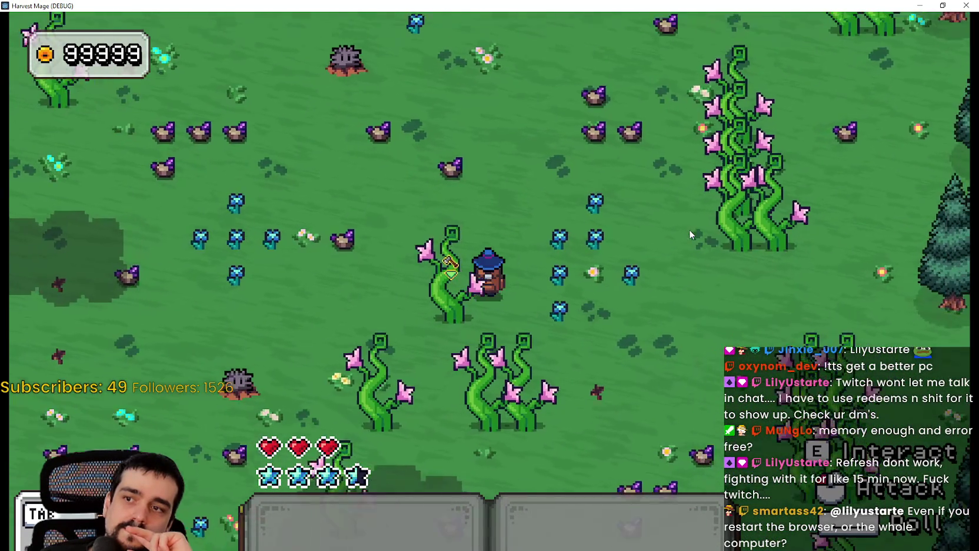
key("w")
key("w")
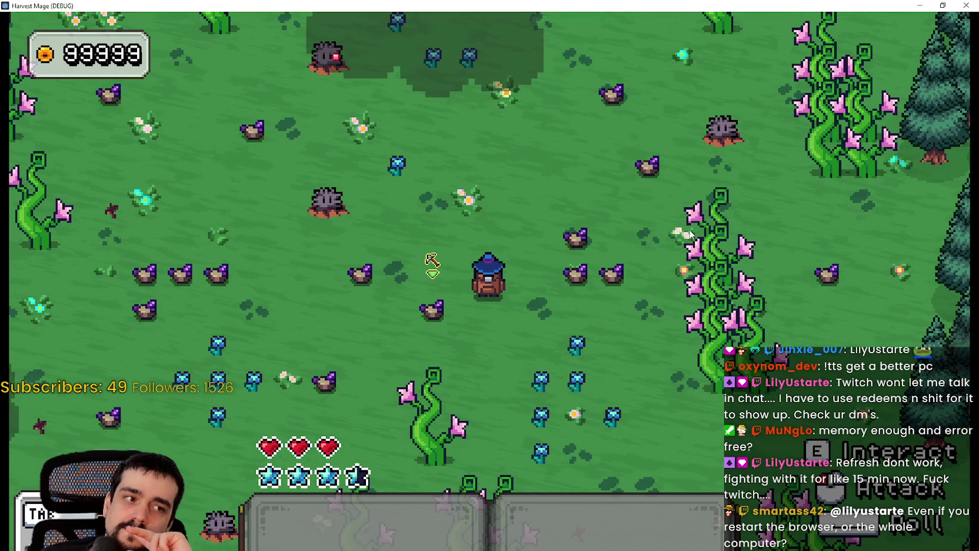
key("w")
key("w")
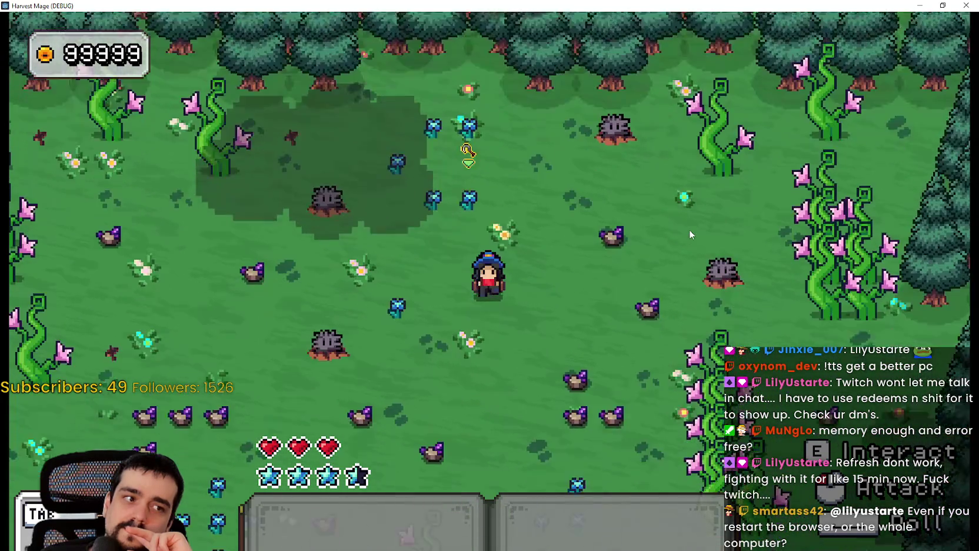
key("s")
key("w")
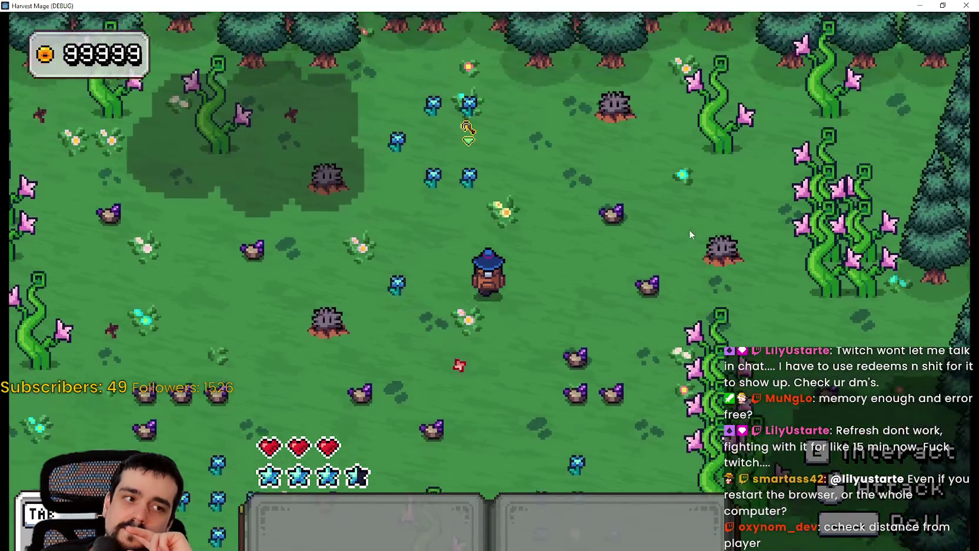
key("s")
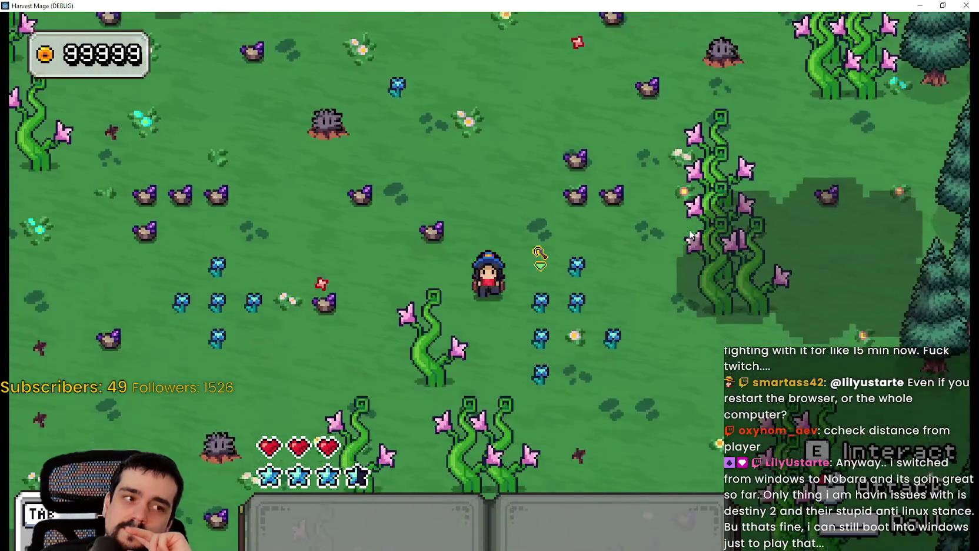
key("w")
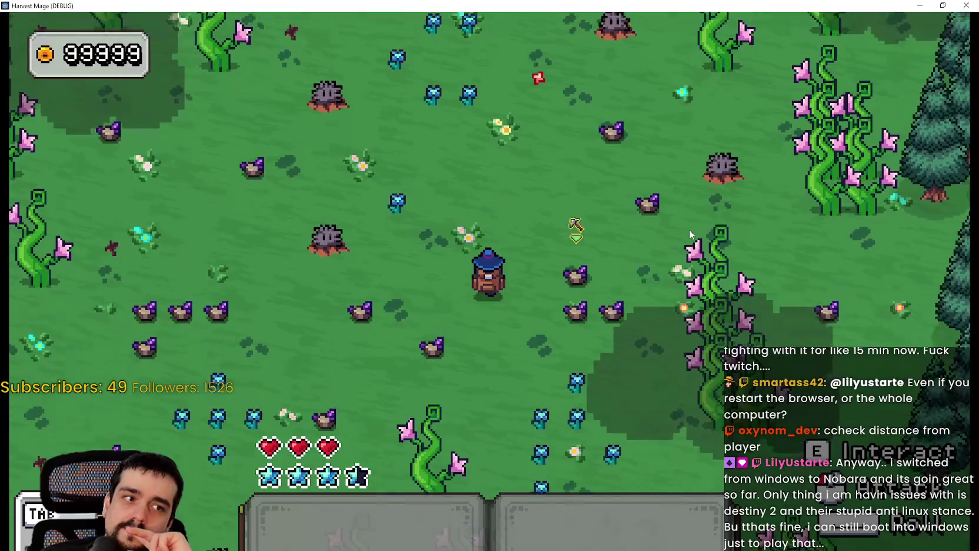
key("w")
key("a")
key("s")
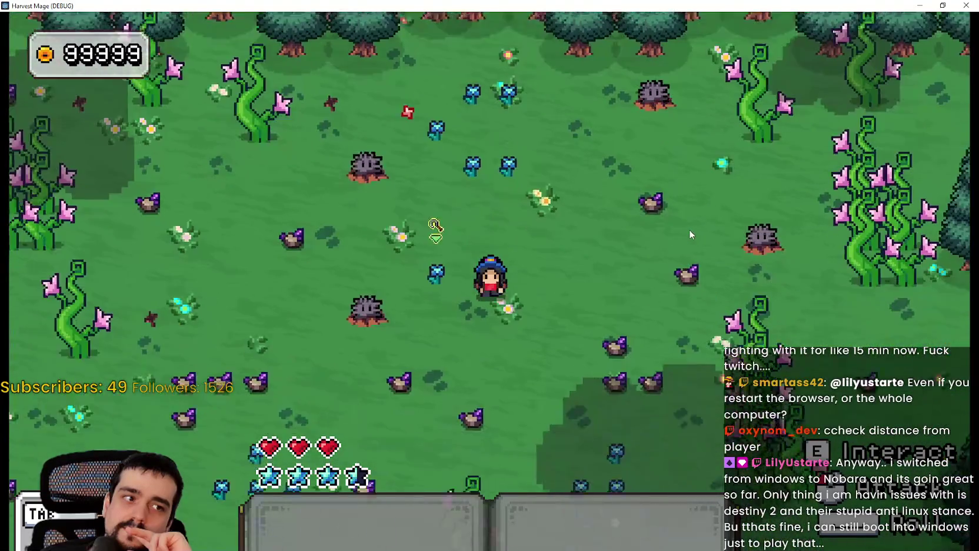
key("w")
key("d")
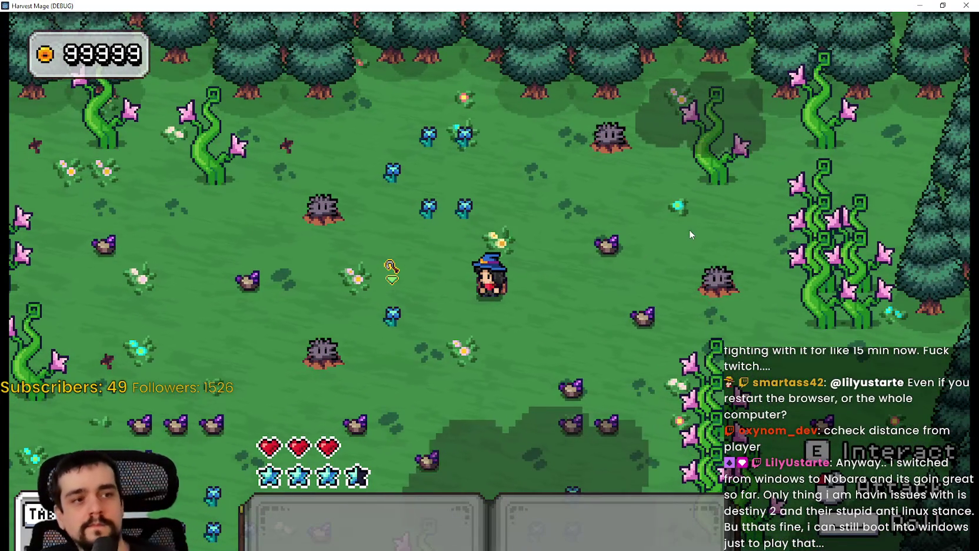
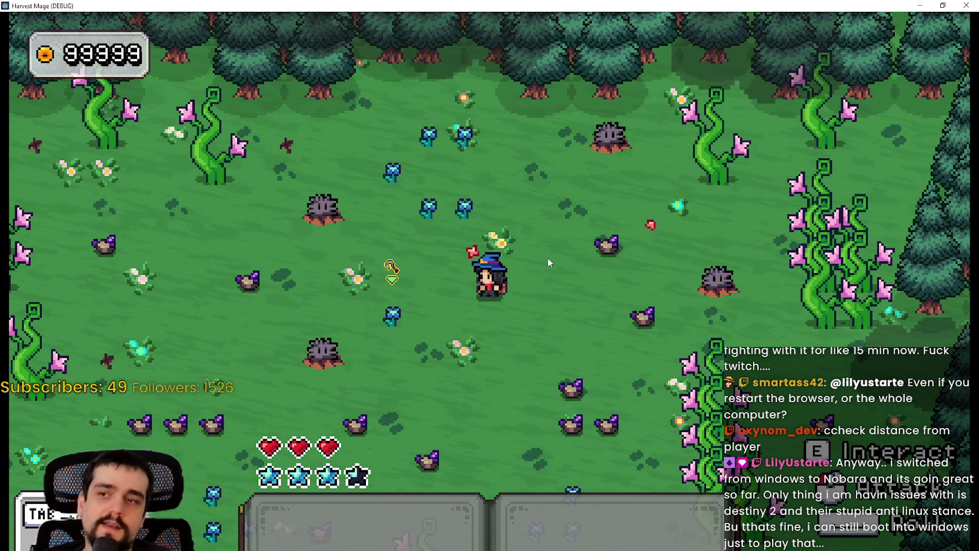
Step: Walk the mage back and forth around the flower field
key("d")
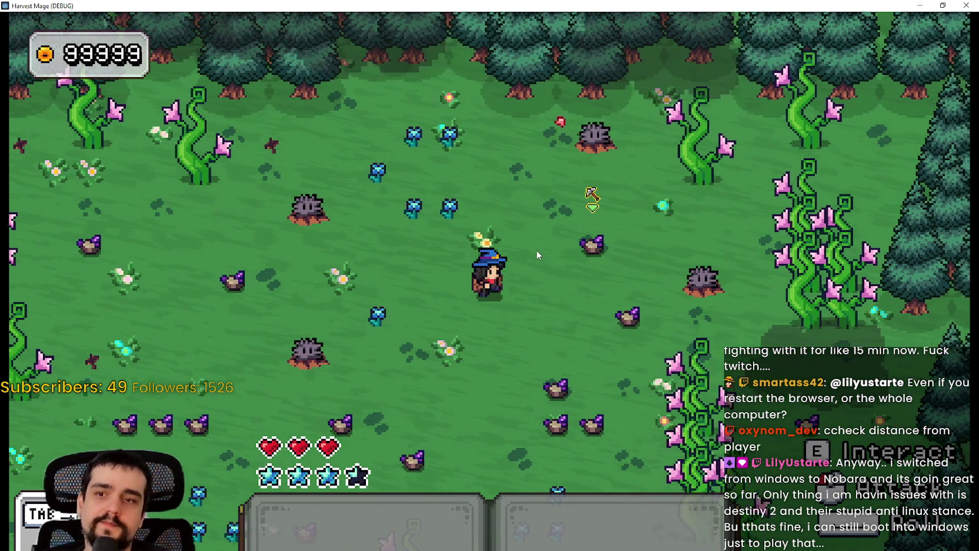
key("w")
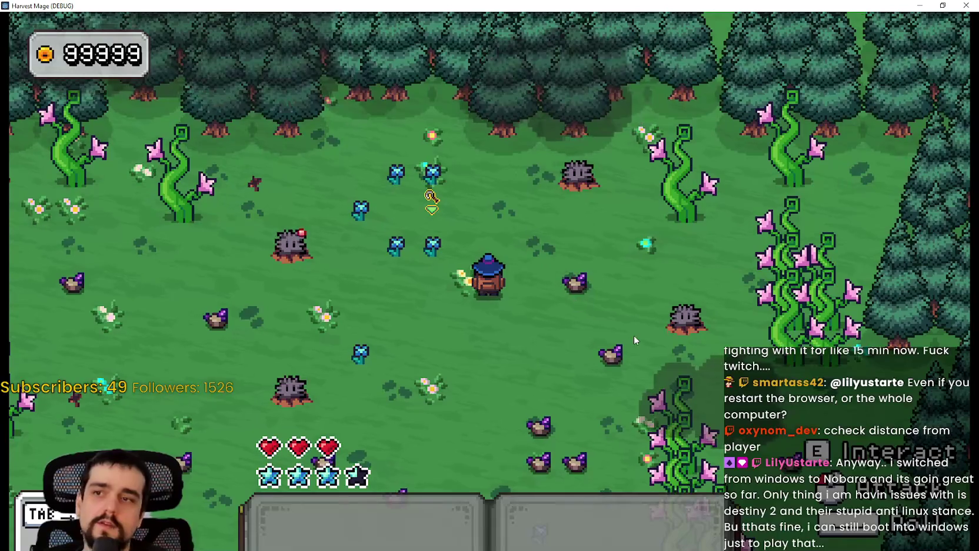
key("s")
key("w")
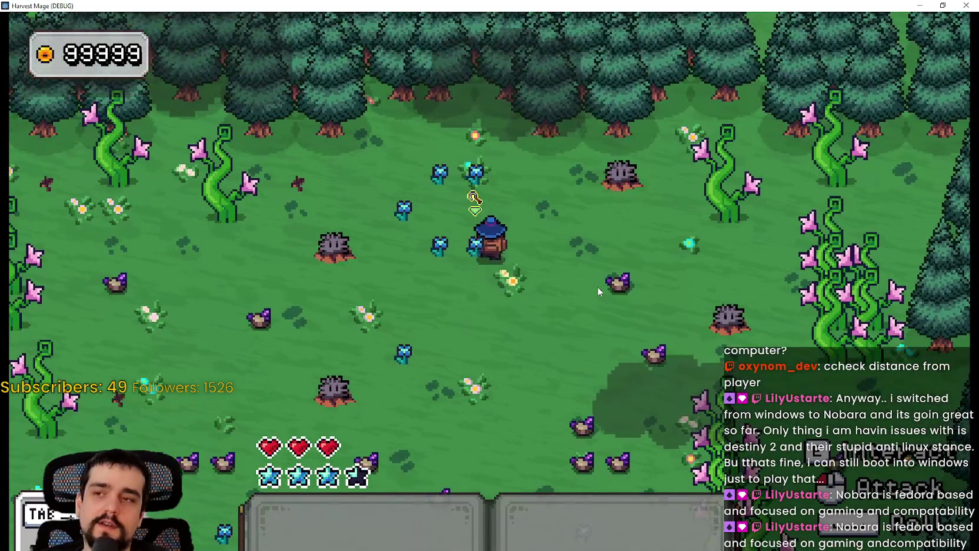
key("s")
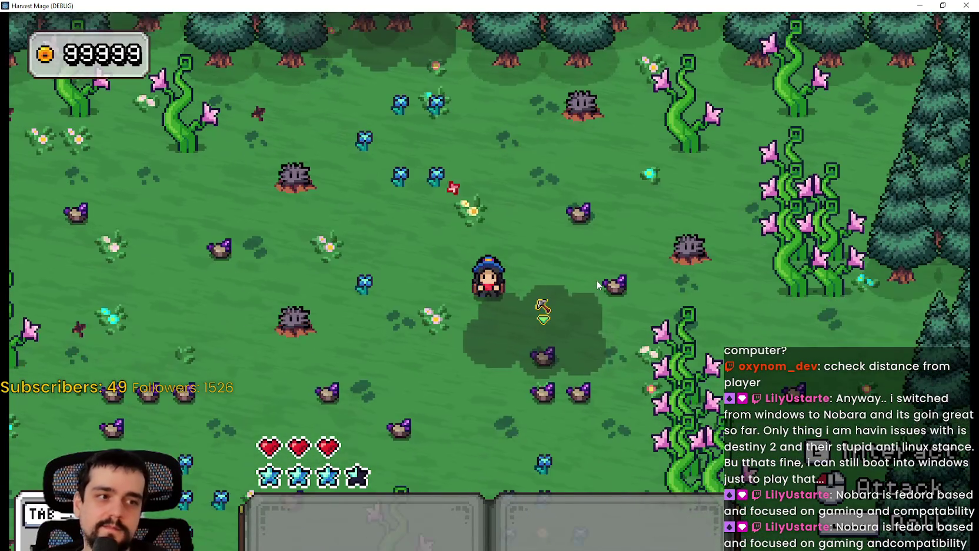
key("s")
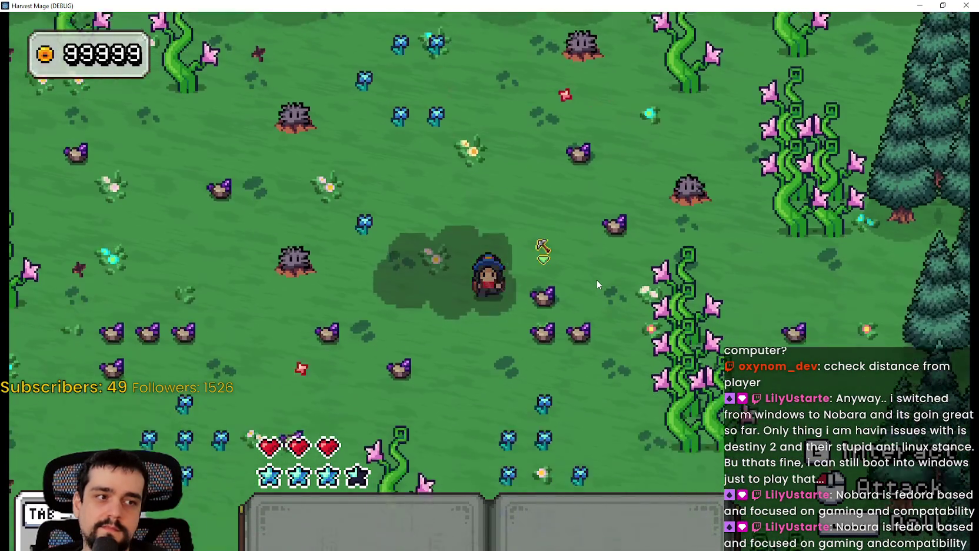
key("w")
key("s")
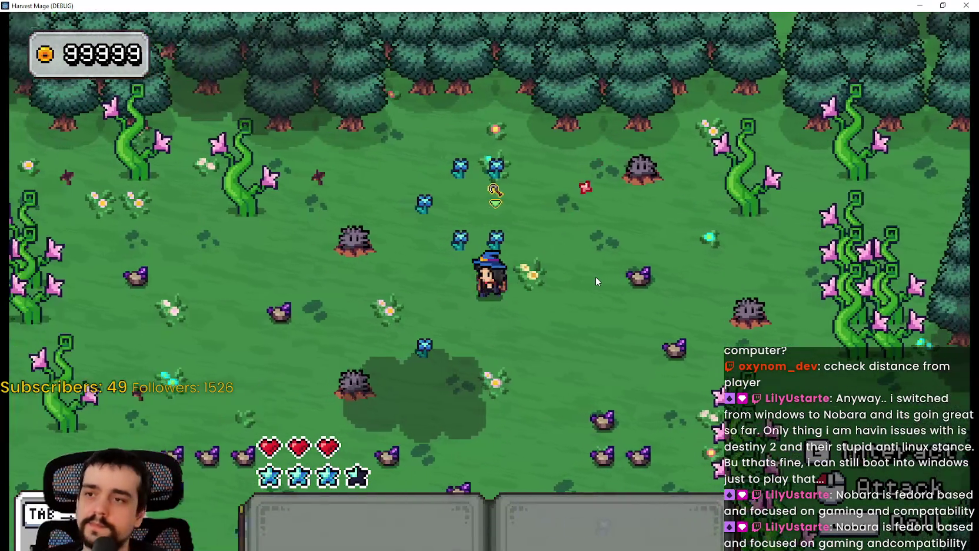
key("a")
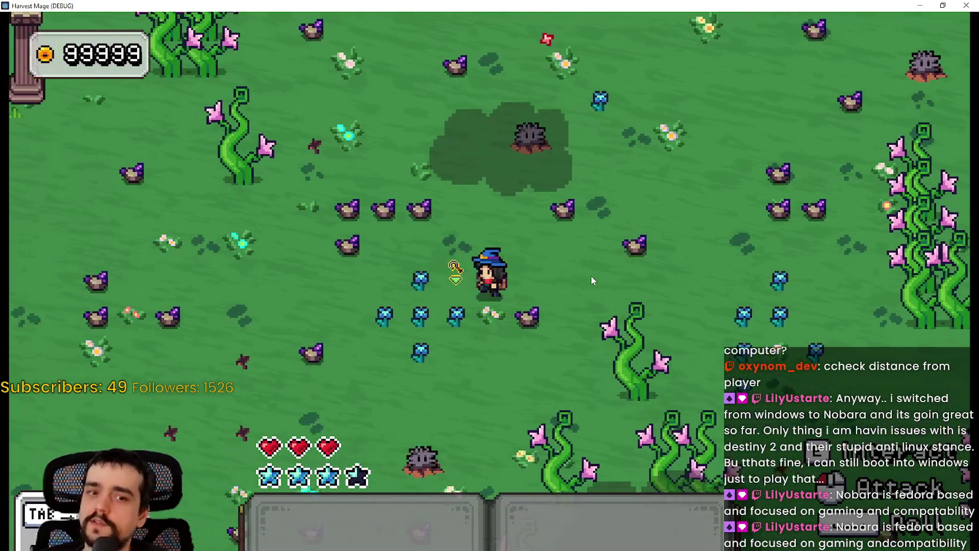
key("w")
key("w")
key("d")
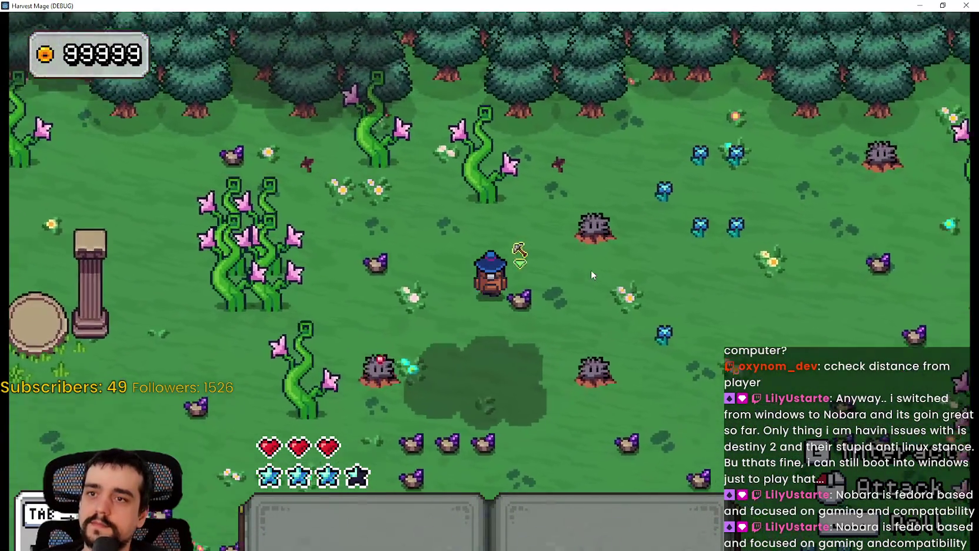
key("a")
key("s")
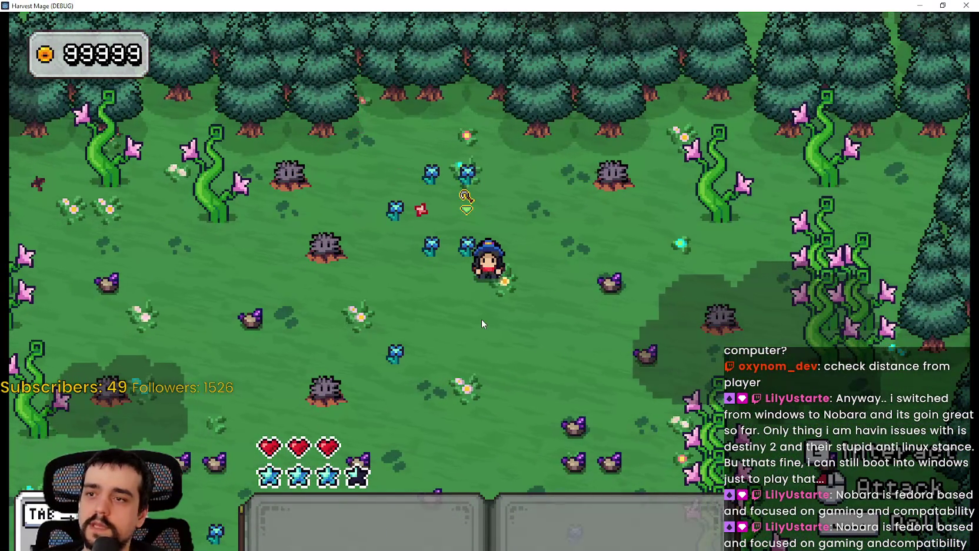
Step: Equip the first hotbar spell and cast two spells, spending two mana stars
key("w")
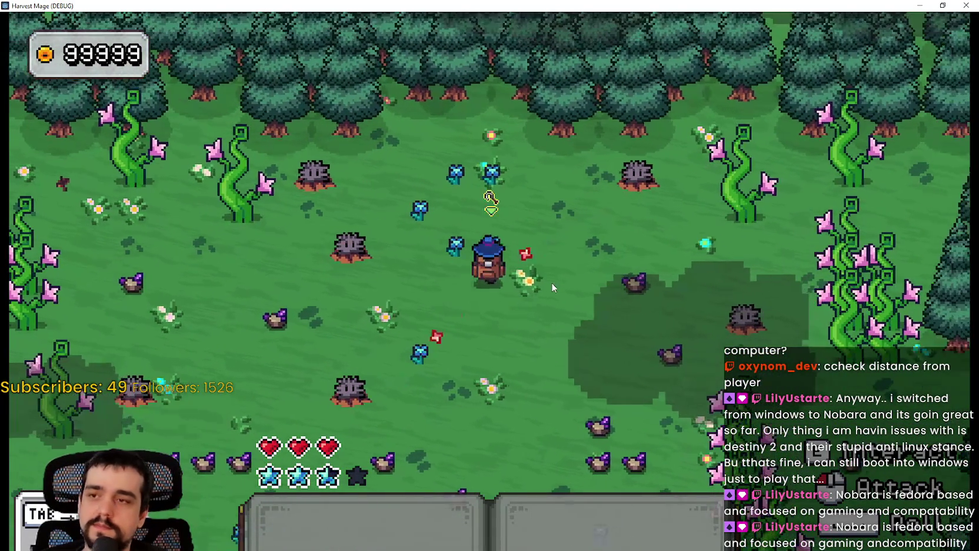
key("1")
left_click(552, 288)
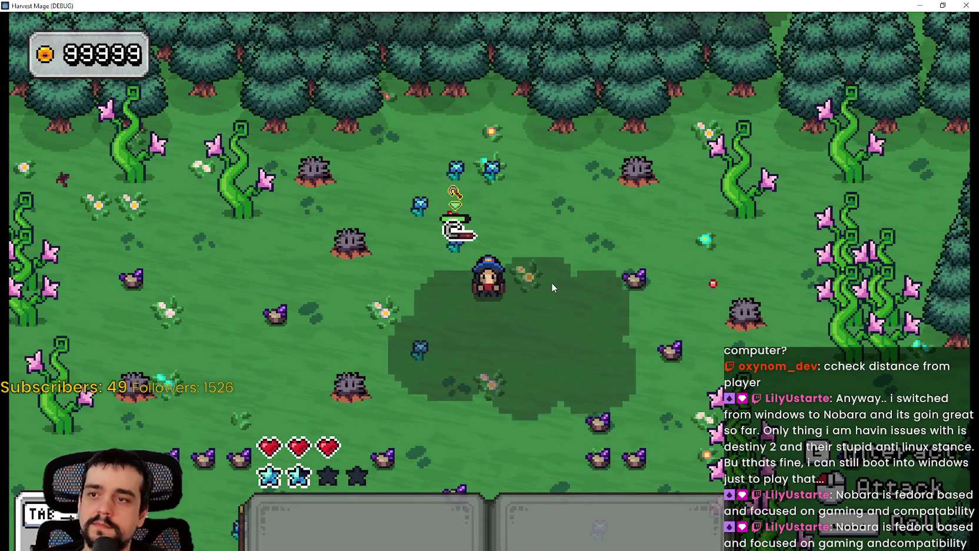
key("w")
key("a")
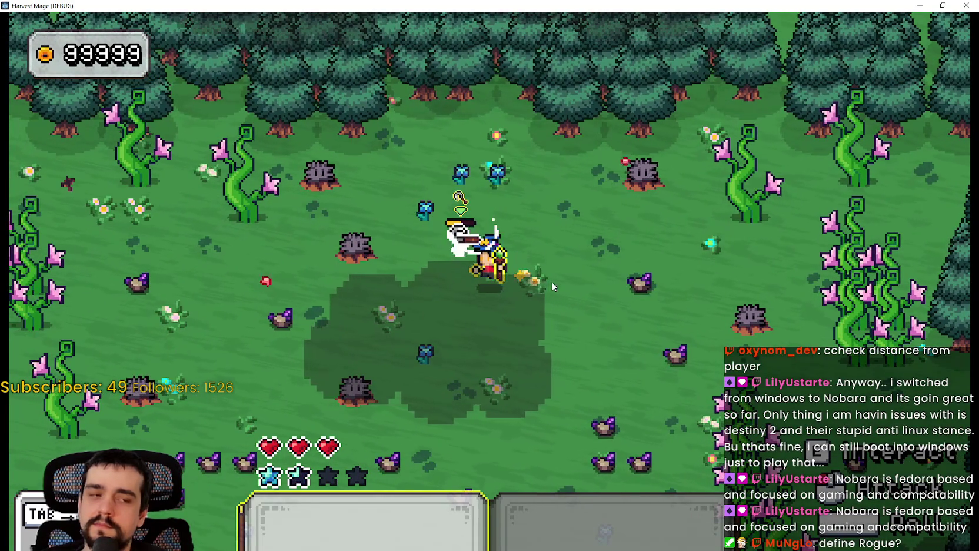
left_click(552, 283)
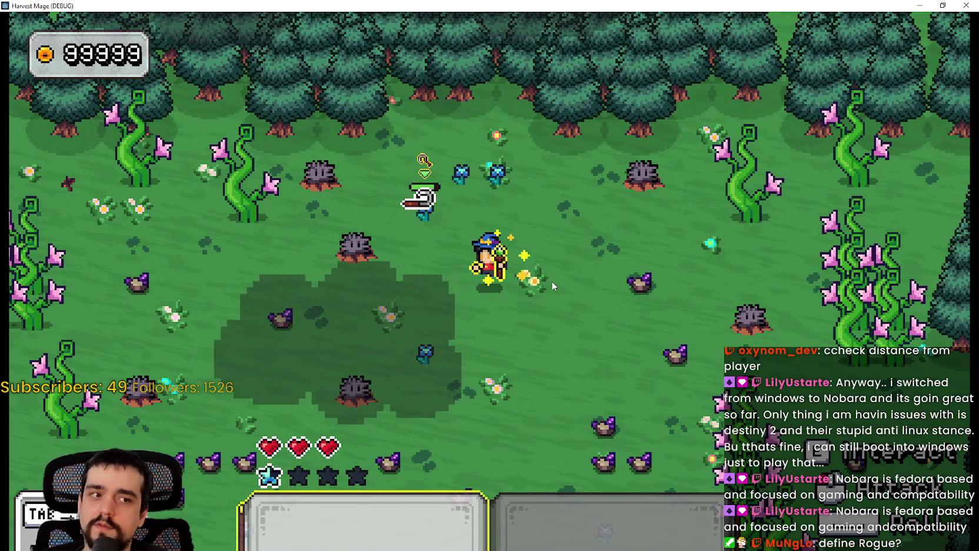
Step: Walk the mage into the clearing with two stone pillars and a round stone pad
key("w")
key("s")
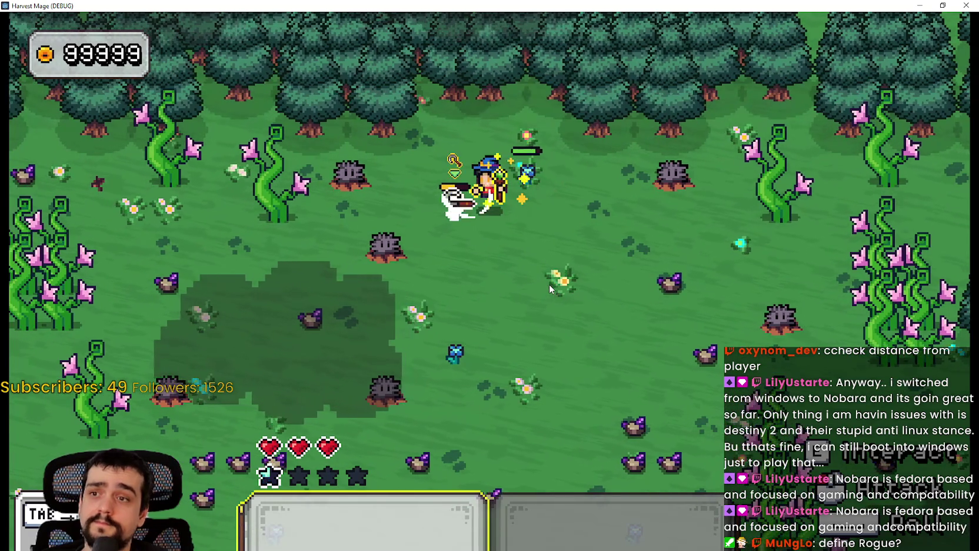
key("a")
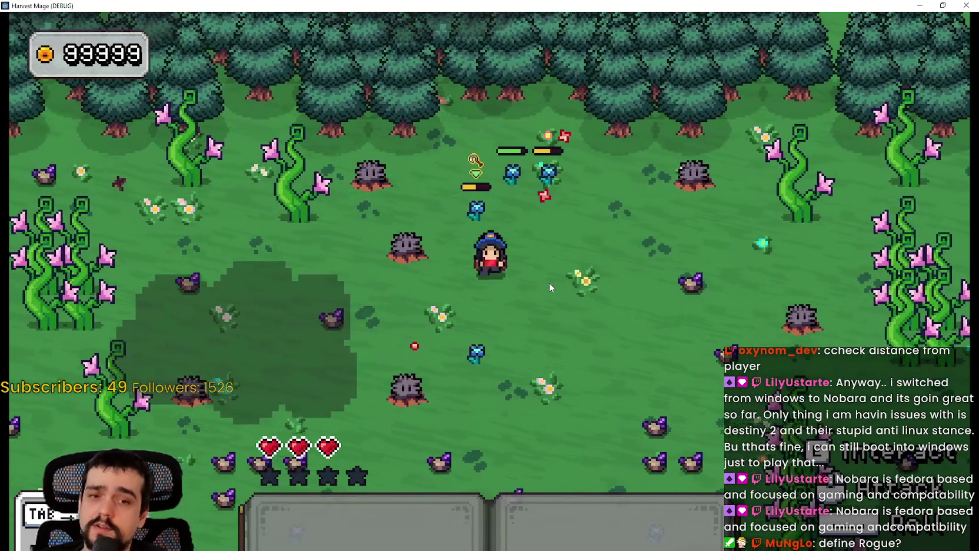
key("d")
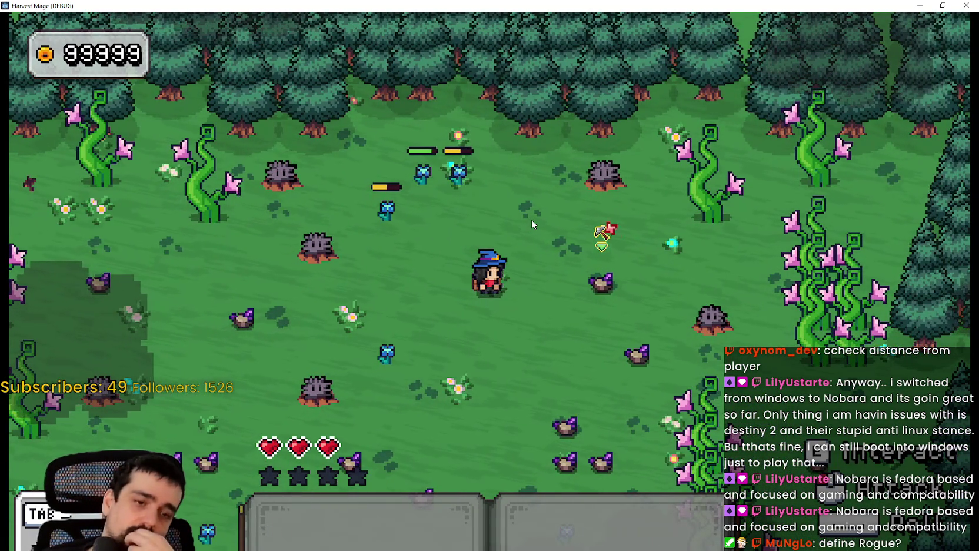
key("a")
key("w")
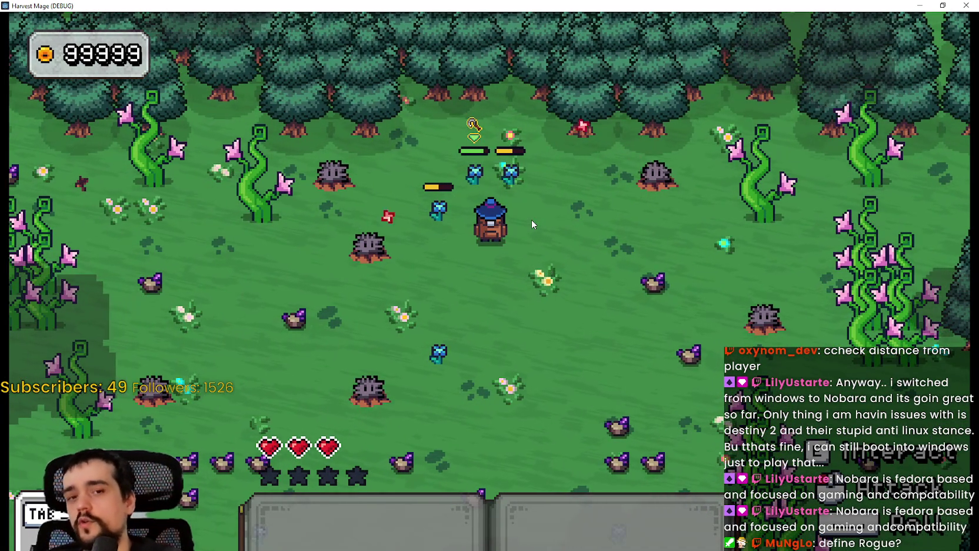
key("s")
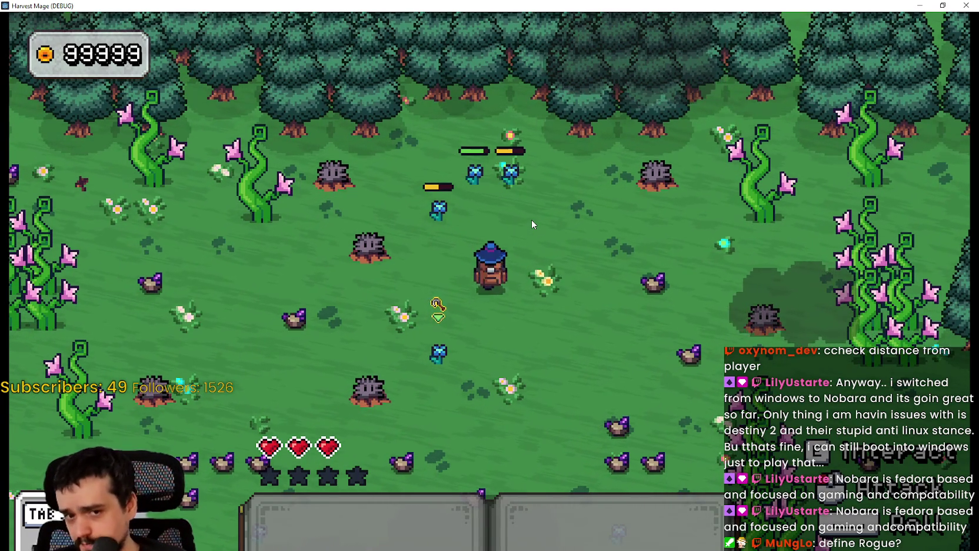
key("s")
key("s")
key("d")
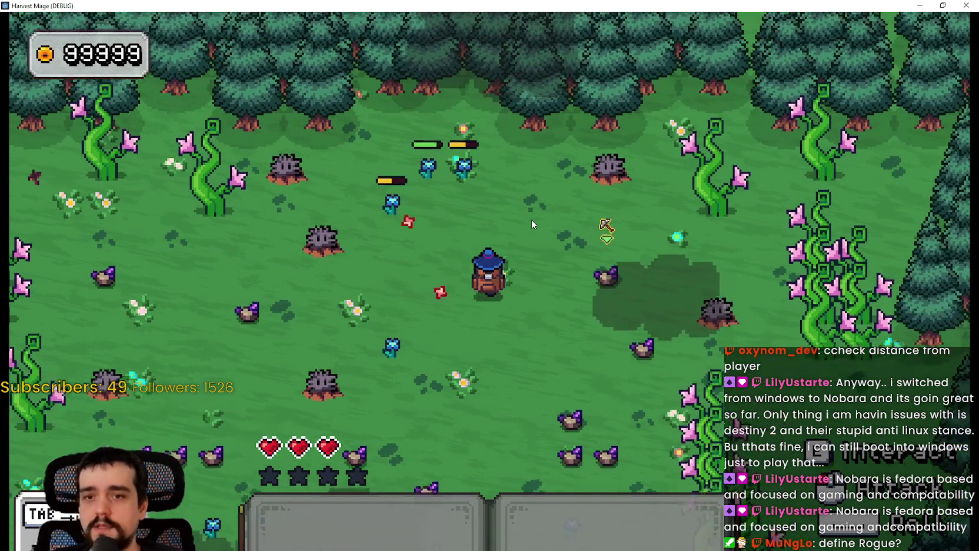
key("w")
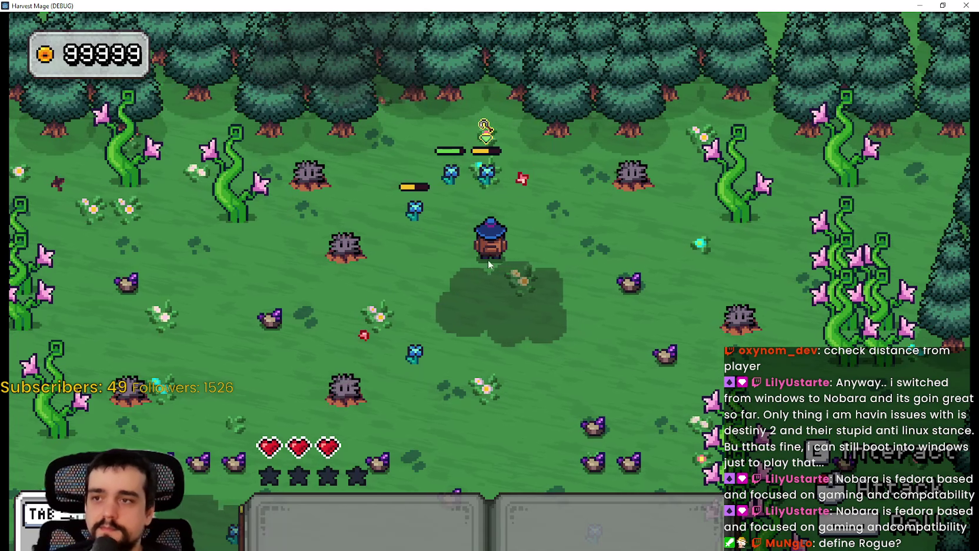
key("s")
key("a")
key("d")
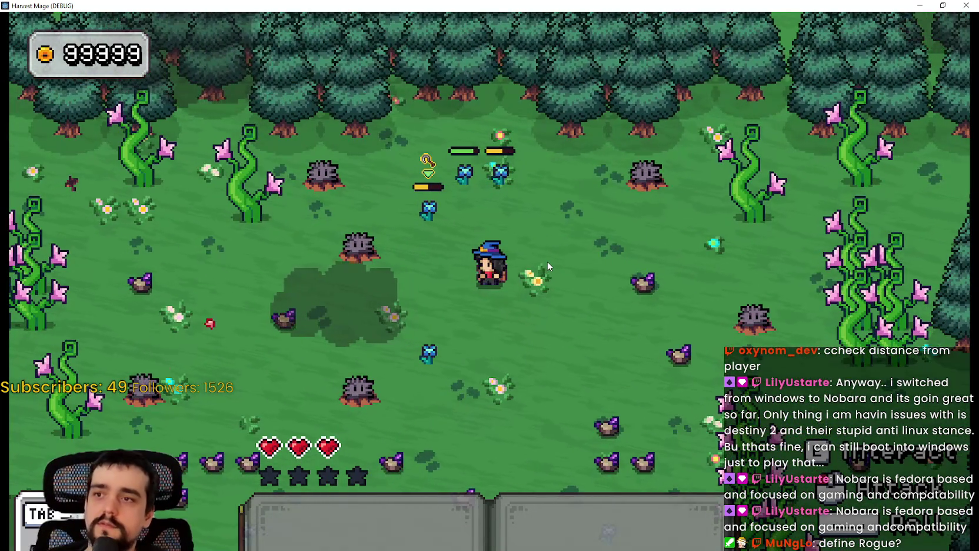
key("s")
key("a")
key("a")
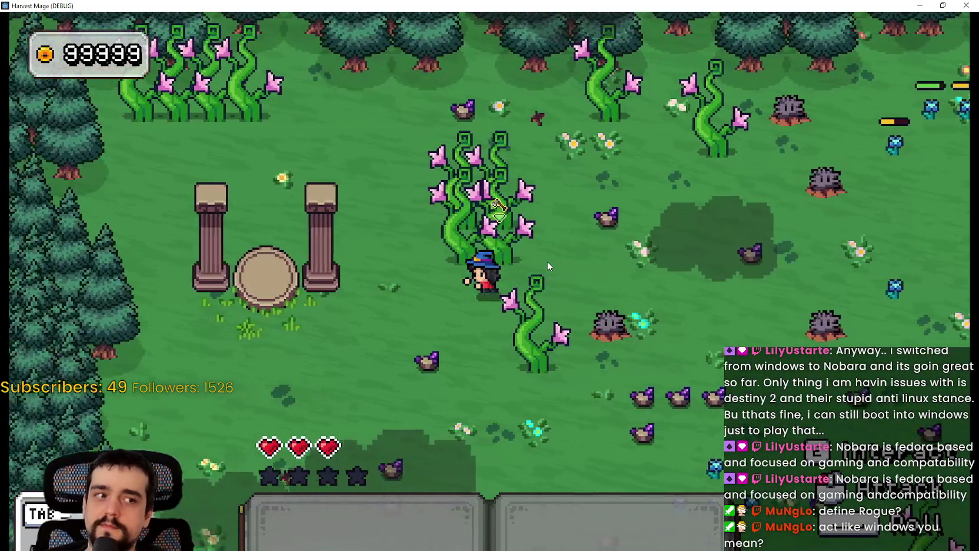
Step: Attack the spiky creature twice and collect the star it drops
key("d")
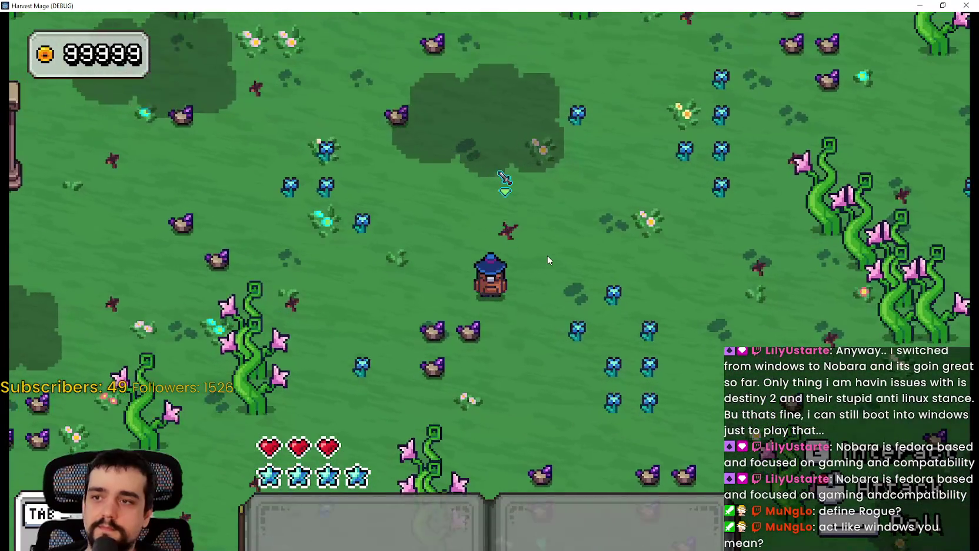
key("w")
key("a")
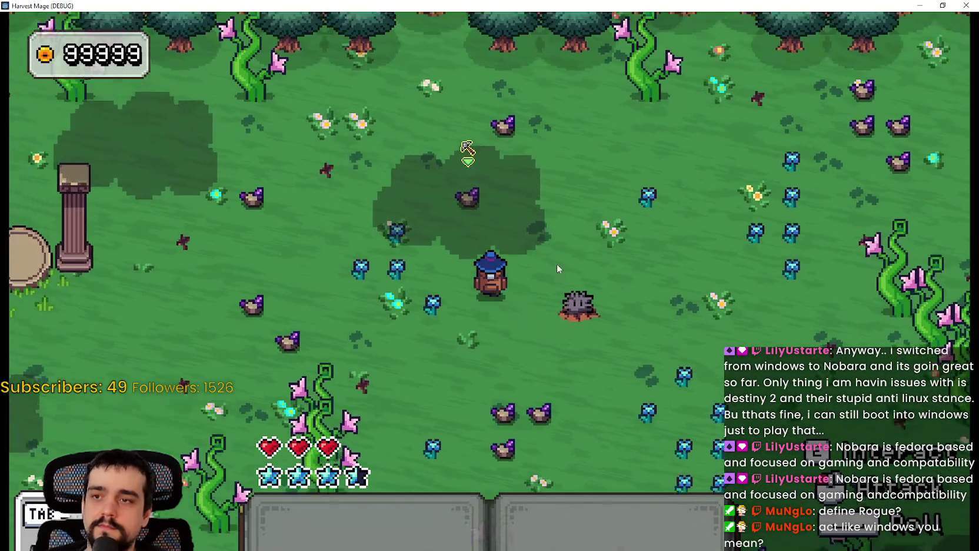
left_click(618, 313)
left_click(618, 318)
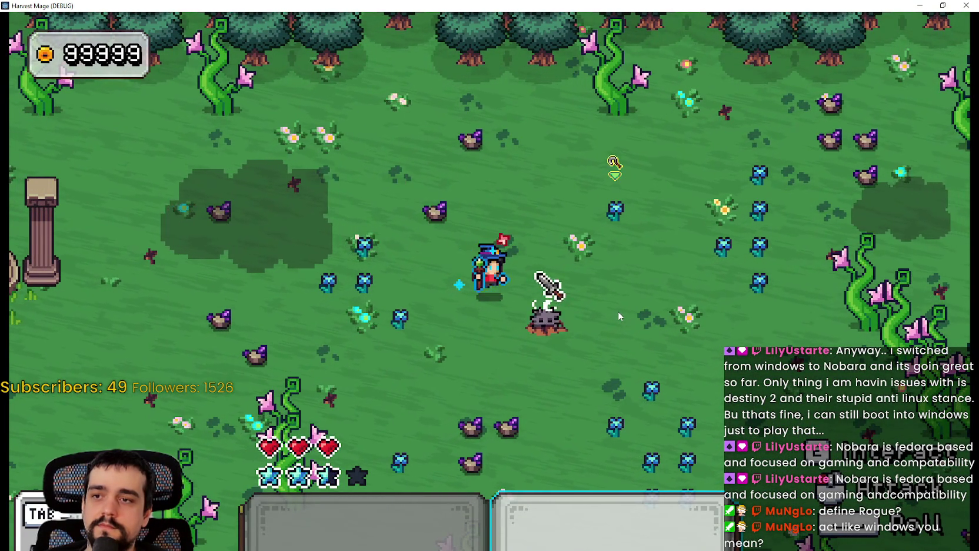
key("d")
key("a")
key("w")
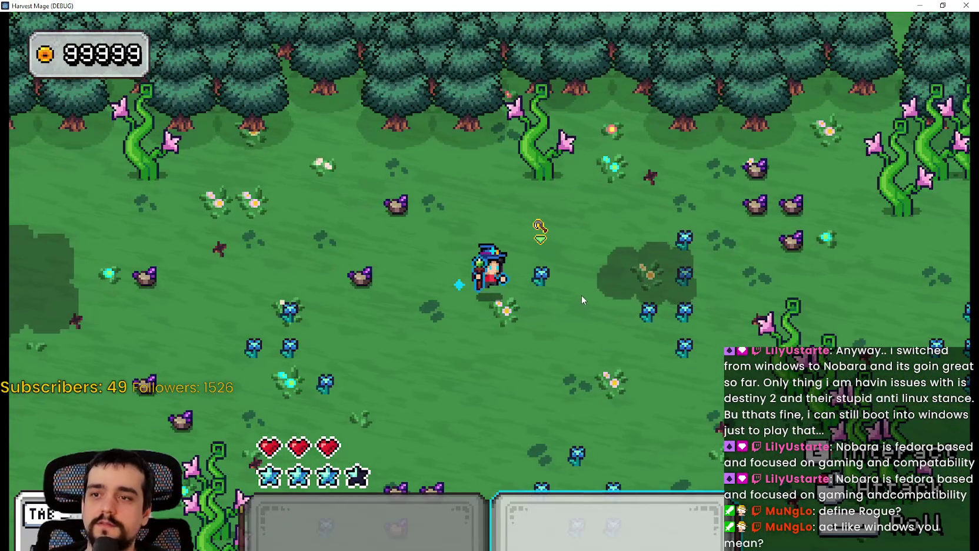
Step: Cast a first-slot spell at a nearby flower, then walk right
key("1")
left_click(583, 288)
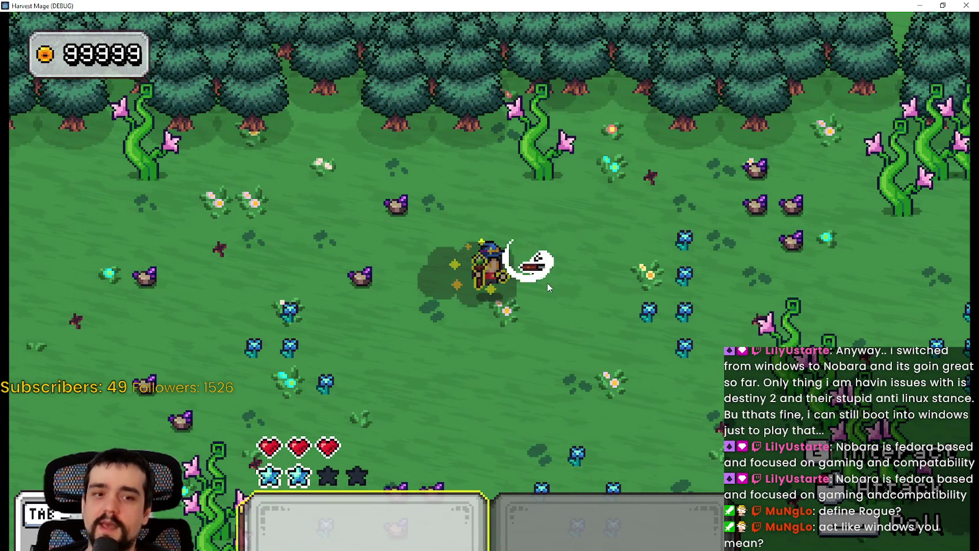
key("d")
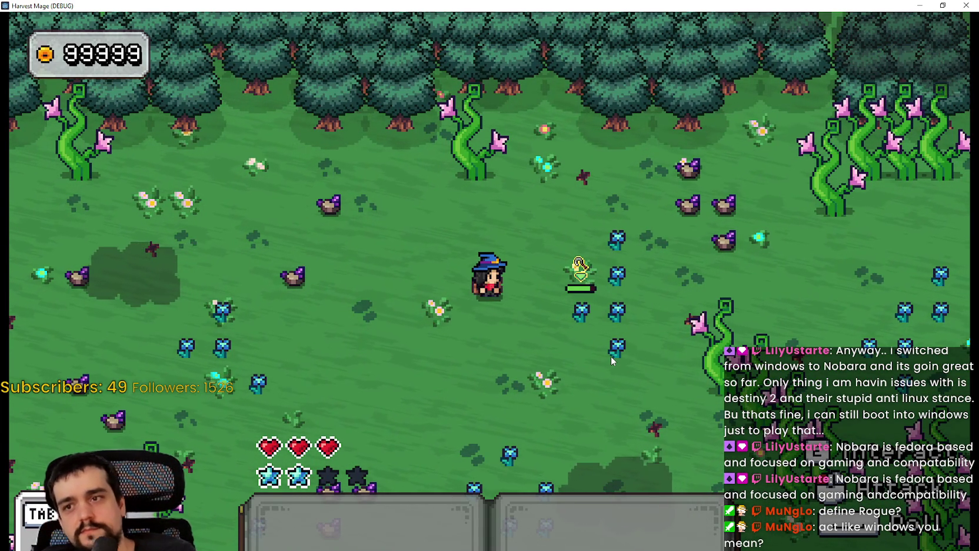
Step: Walk toward the small creature while swapping between hotbar slots 1 and 2
key("1")
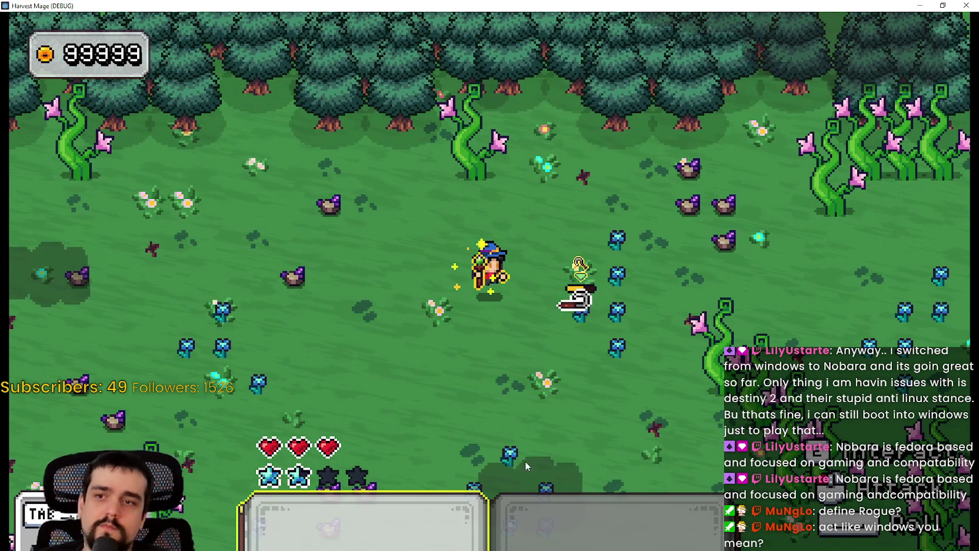
key("d")
key("s")
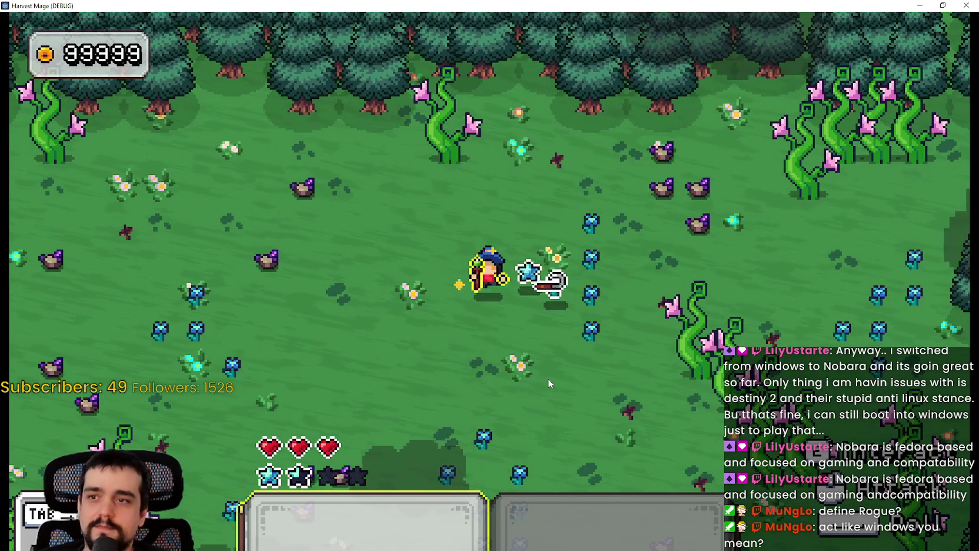
key("d")
key("s")
key("2")
key("a")
key("s")
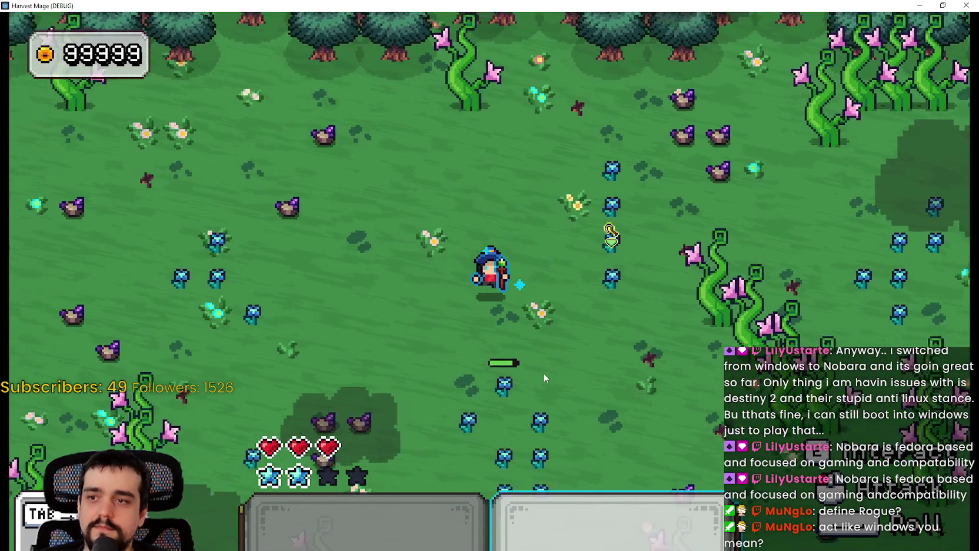
key("1")
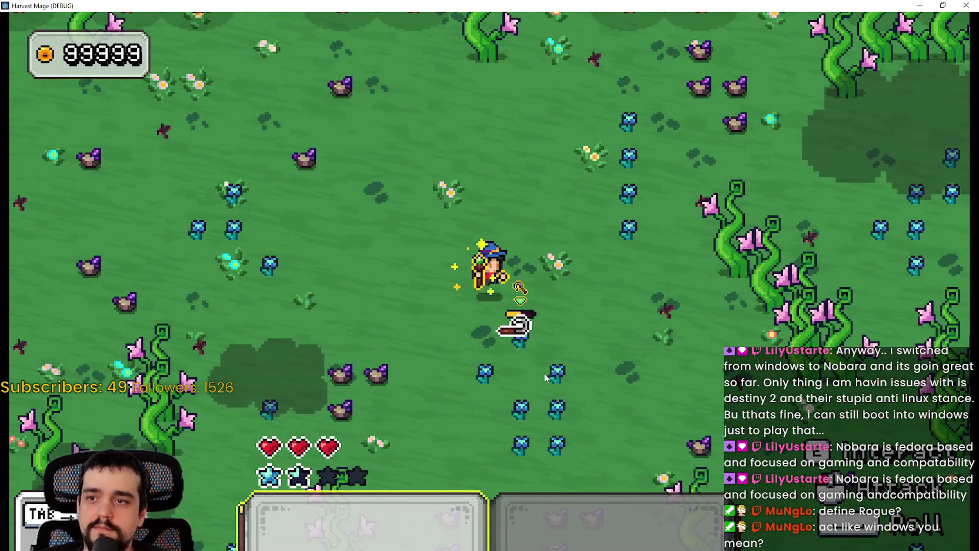
Step: Walk toward the forest, ready the slot 2 spell at the rock creature, then back away
key("s")
key("d")
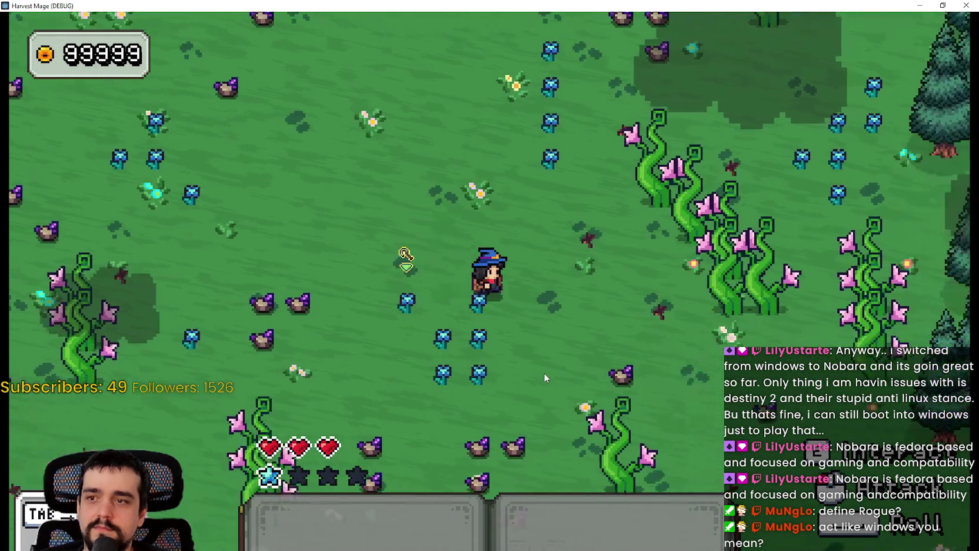
key("a")
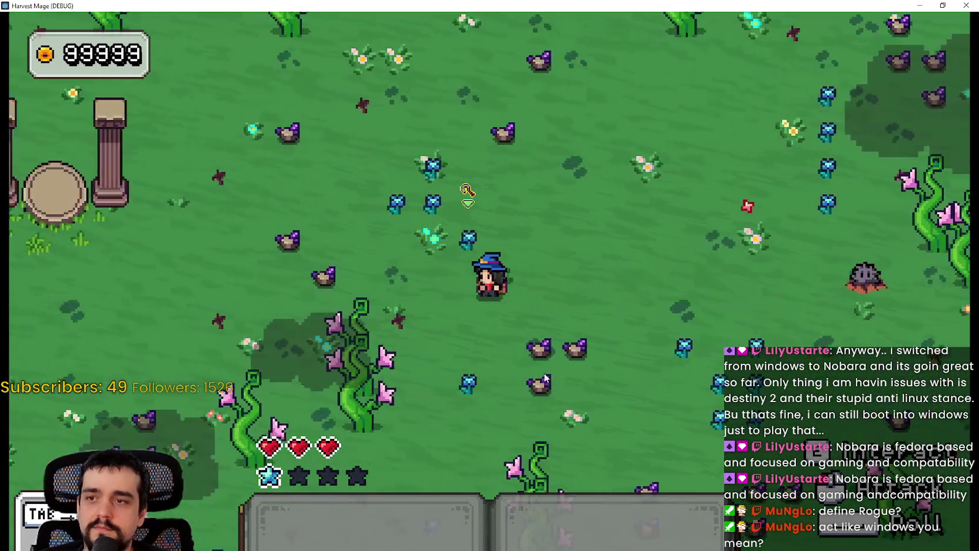
key("d")
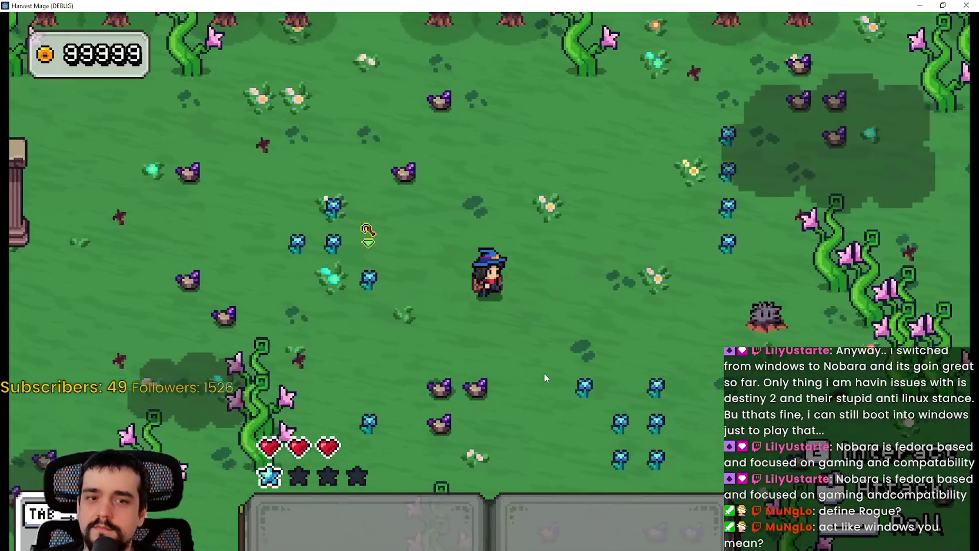
key("s")
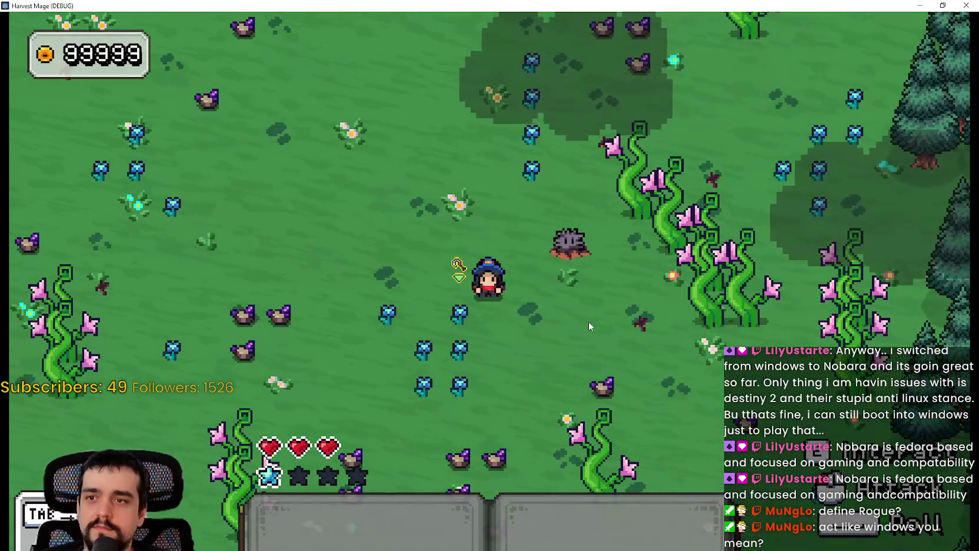
key("d")
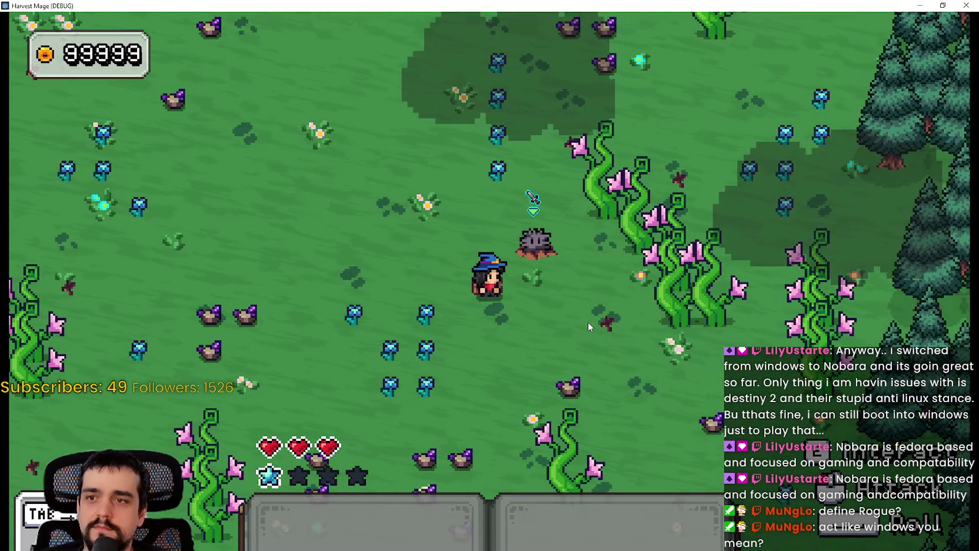
key("2")
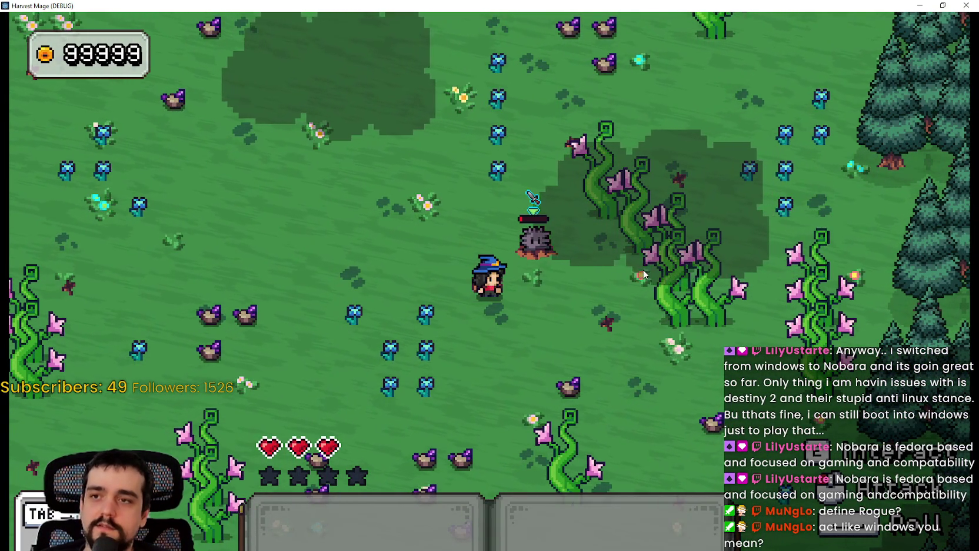
key("w")
key("a")
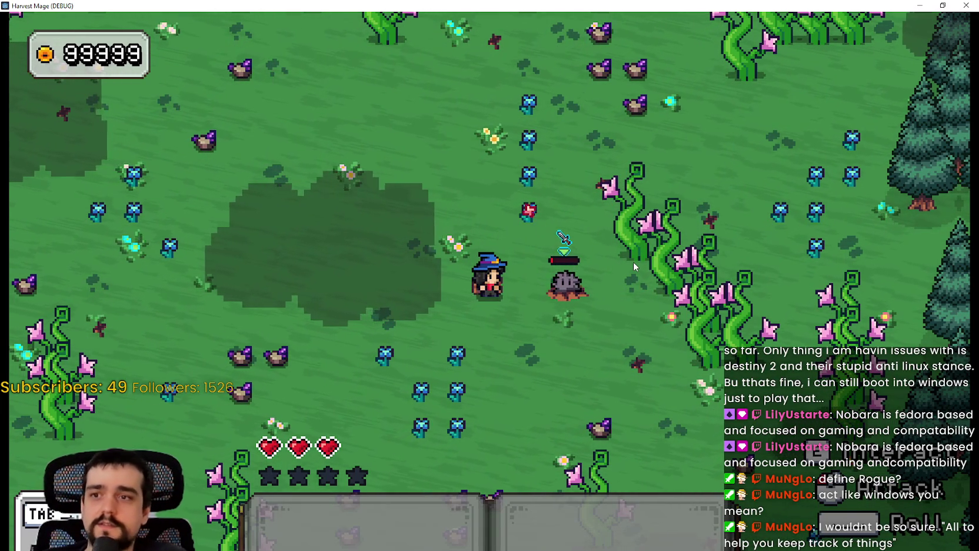
Step: Reposition the mage around the creature, moving left, down and back up
key("a")
key("w")
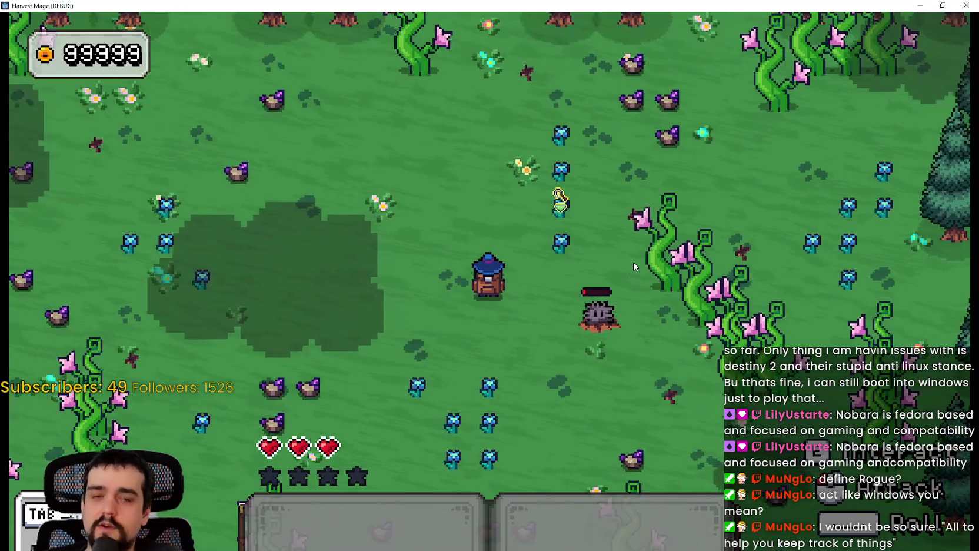
key("s")
key("s")
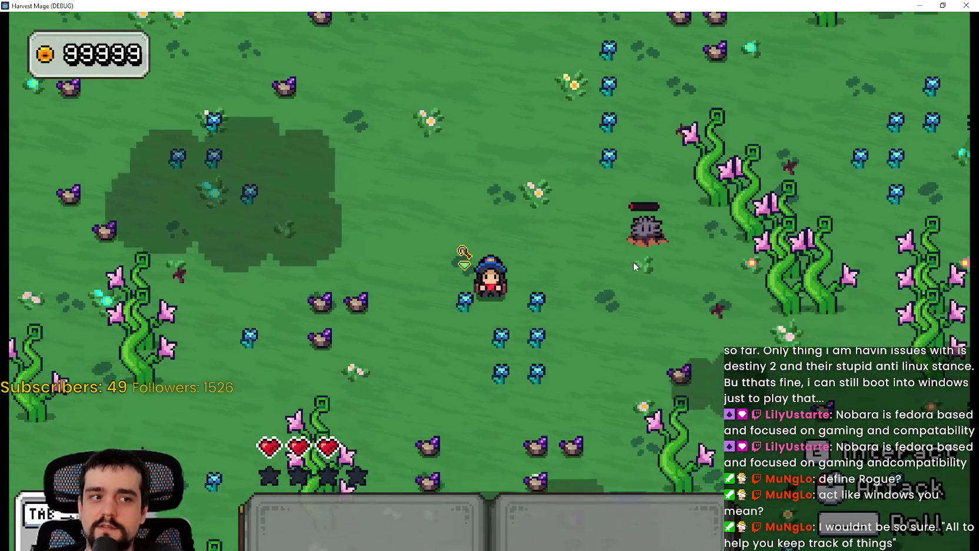
key("w")
key("a")
key("w")
key("s")
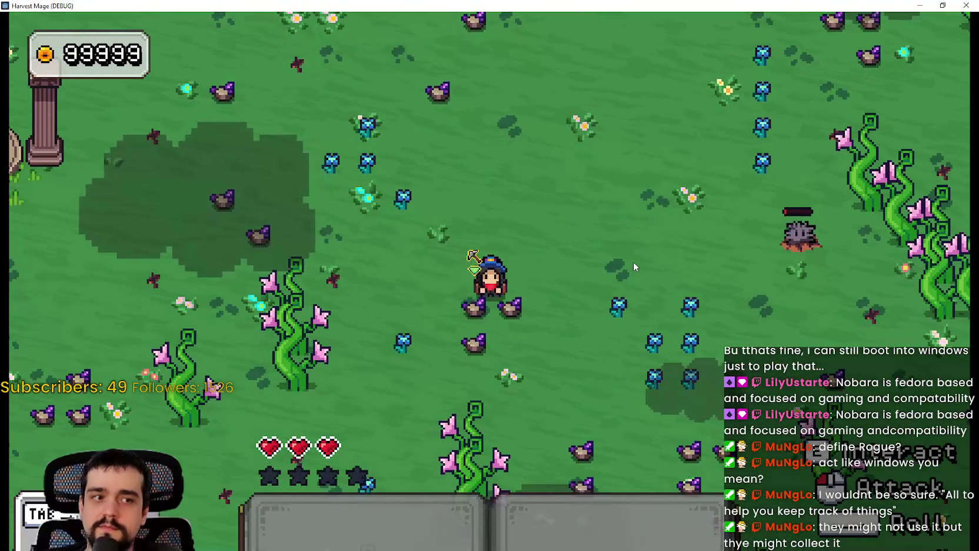
key("d")
key("w")
key("d")
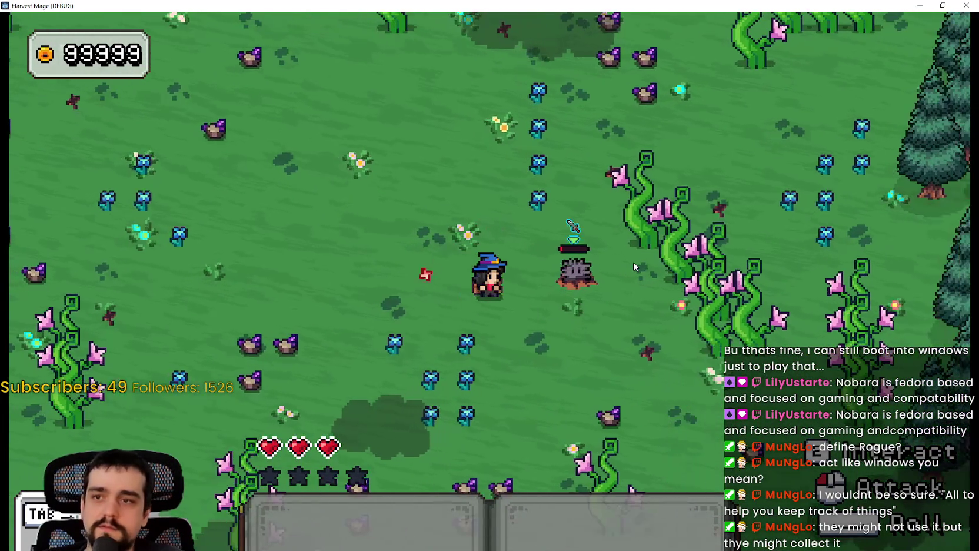
key("w")
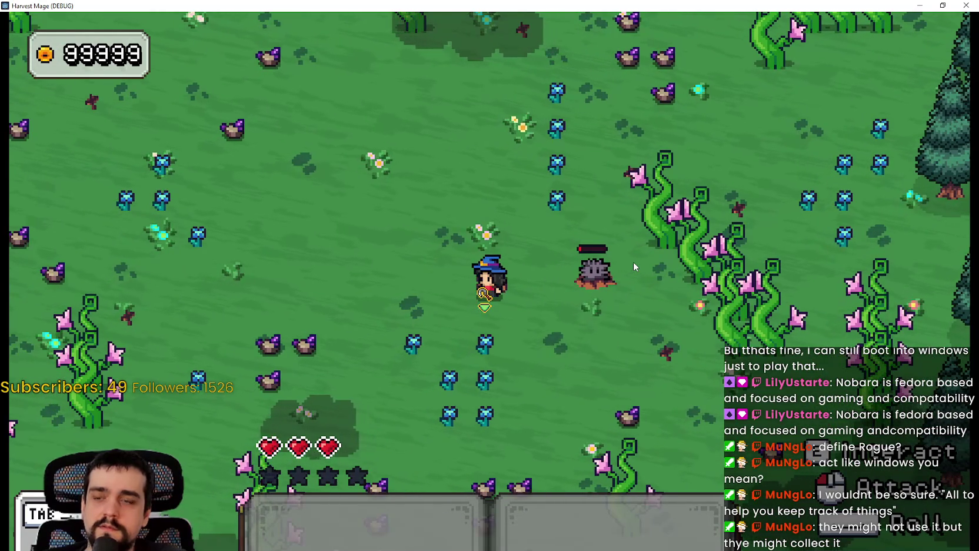
Step: Maneuver the mage beside the spiky enemy
key("d")
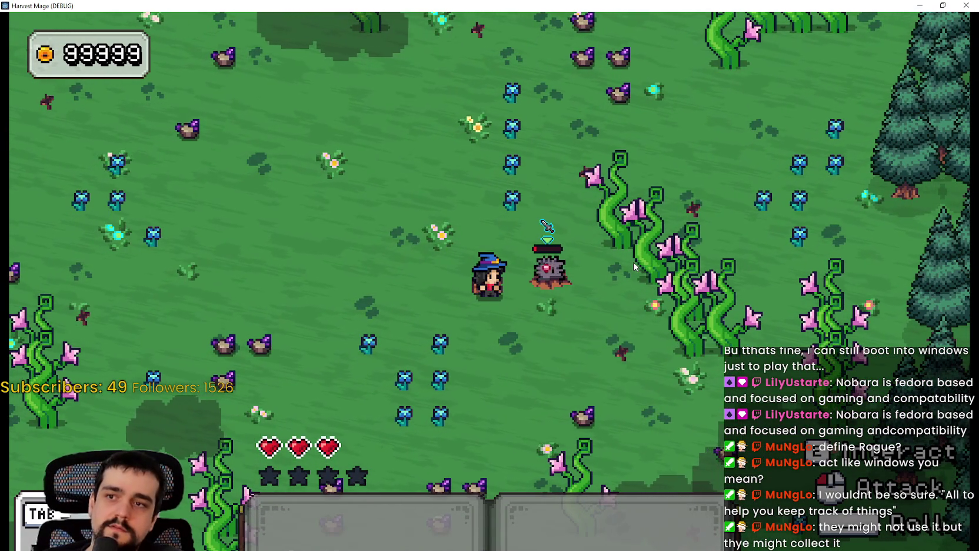
key("a")
key("d")
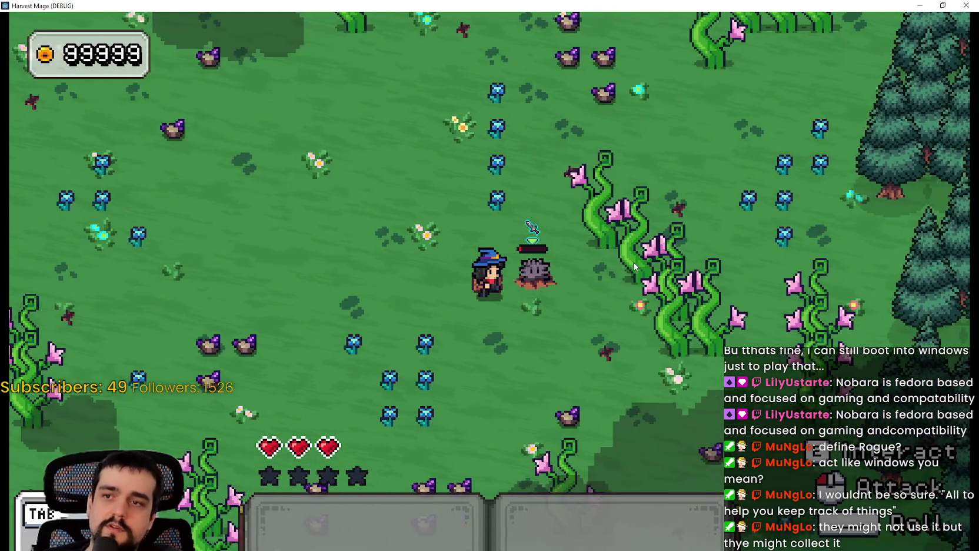
key("w")
key("a")
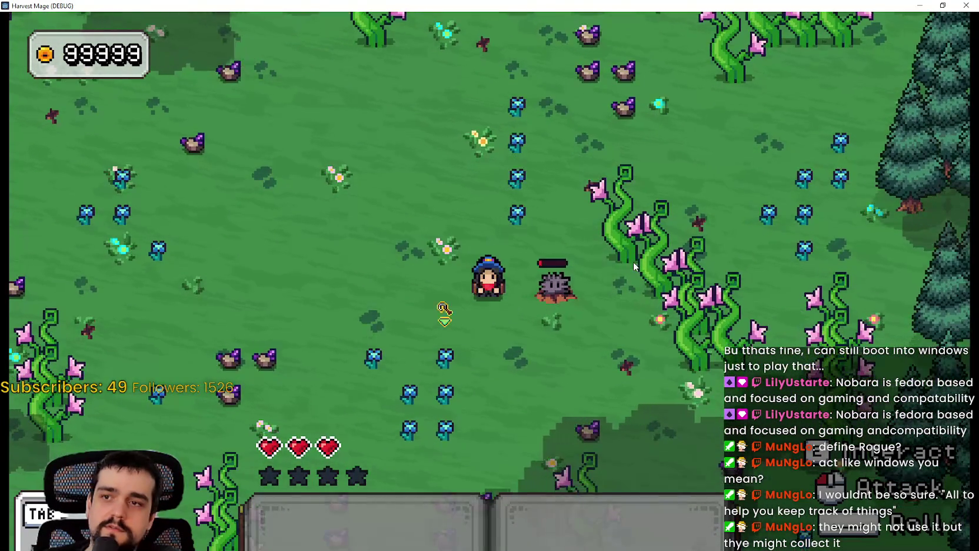
key("d")
key("s")
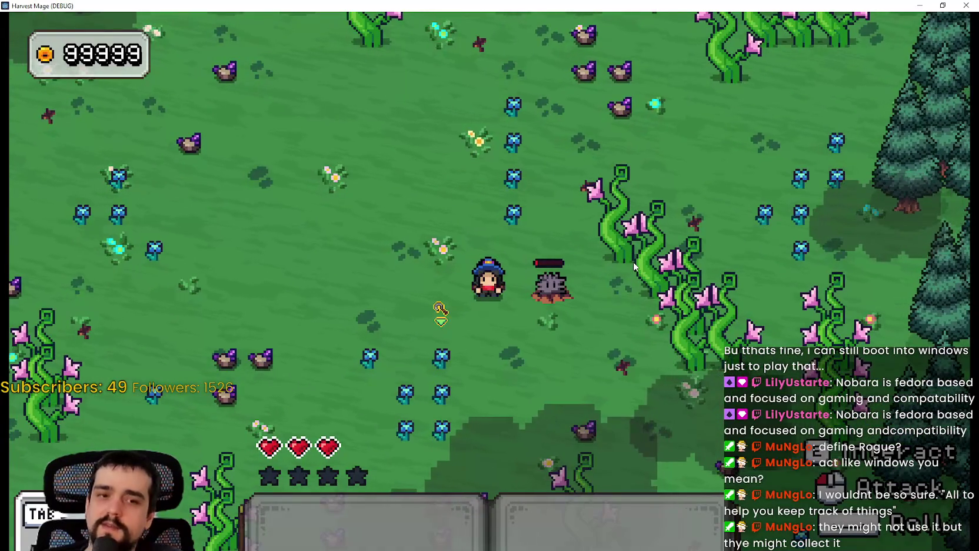
key("w")
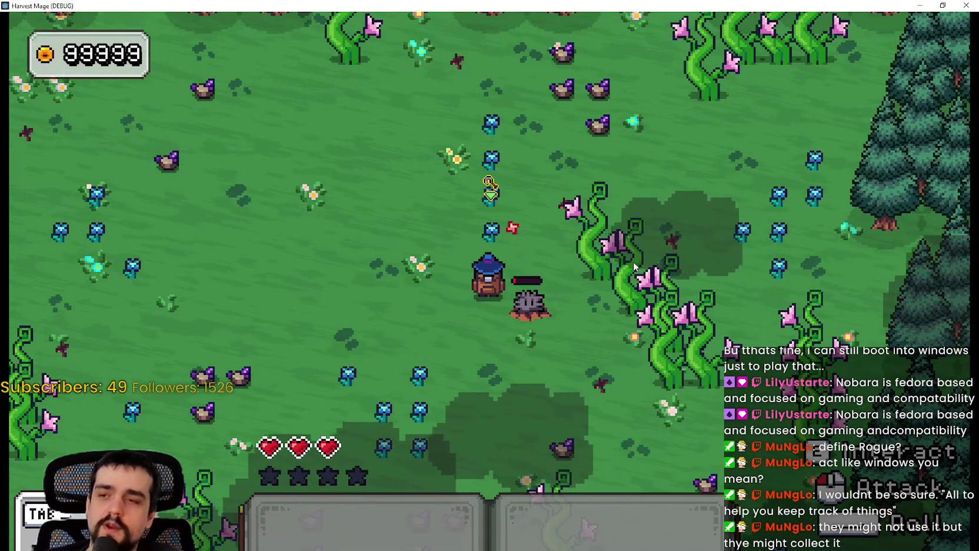
key("a")
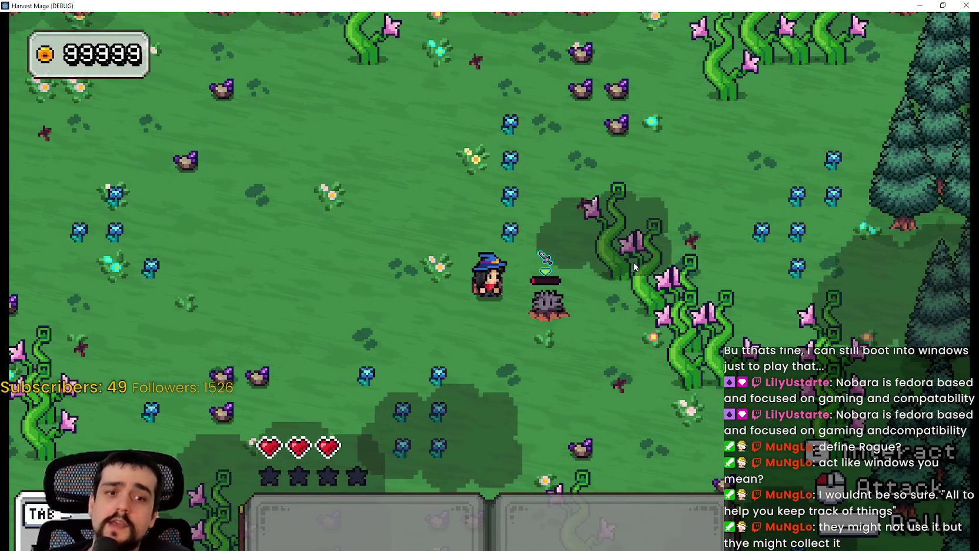
key("w")
key("a")
key("s")
key("d")
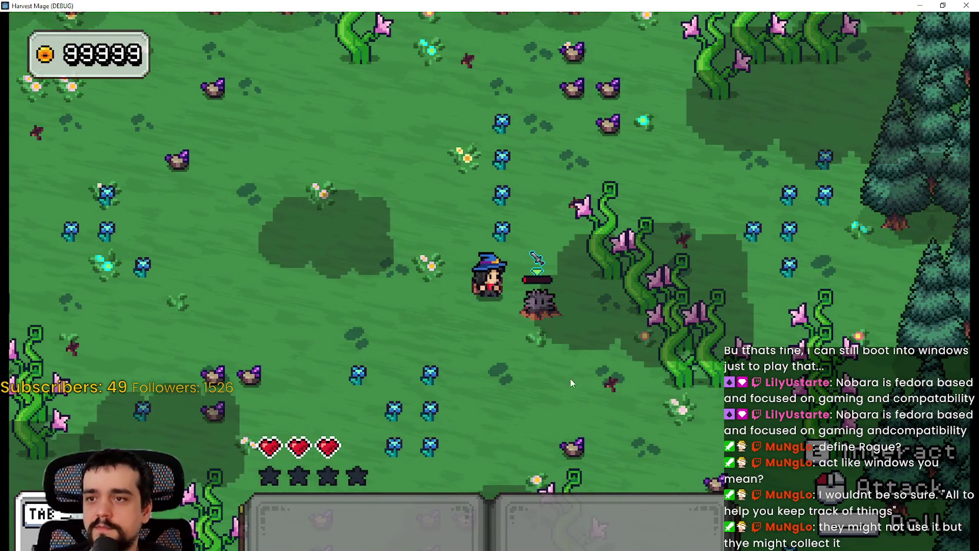
Step: Step onto the pillared shrine to travel to town, then return to the flower field
key("a")
key("w")
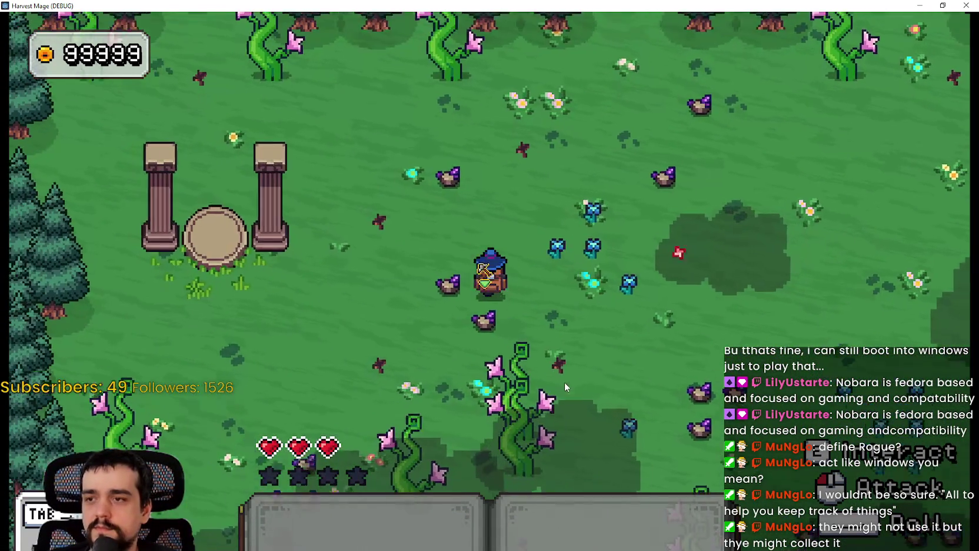
key("a")
key("s")
key("w")
key("w")
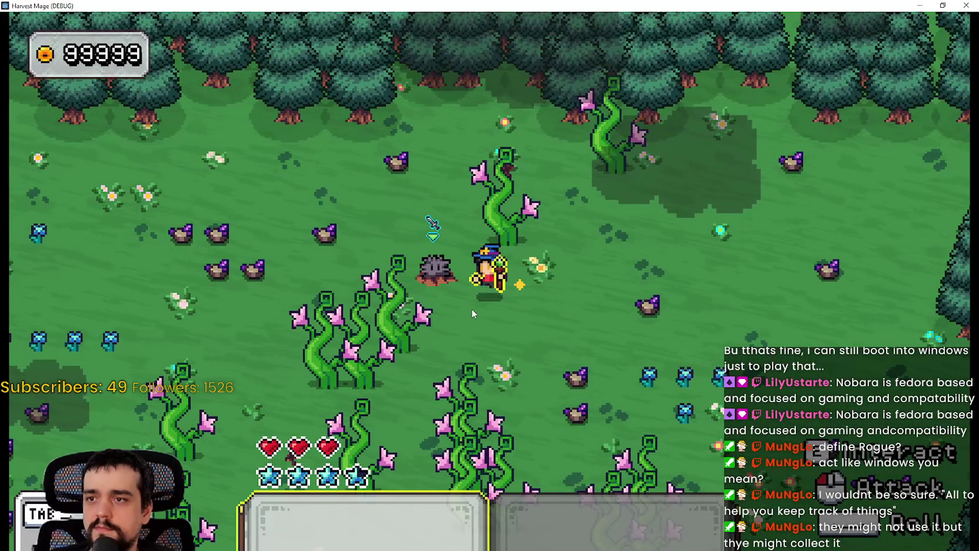
Step: Kill the hedgehog with the slot 2 spell, pick up its gem, and close the game
key("2")
left_click(472, 308)
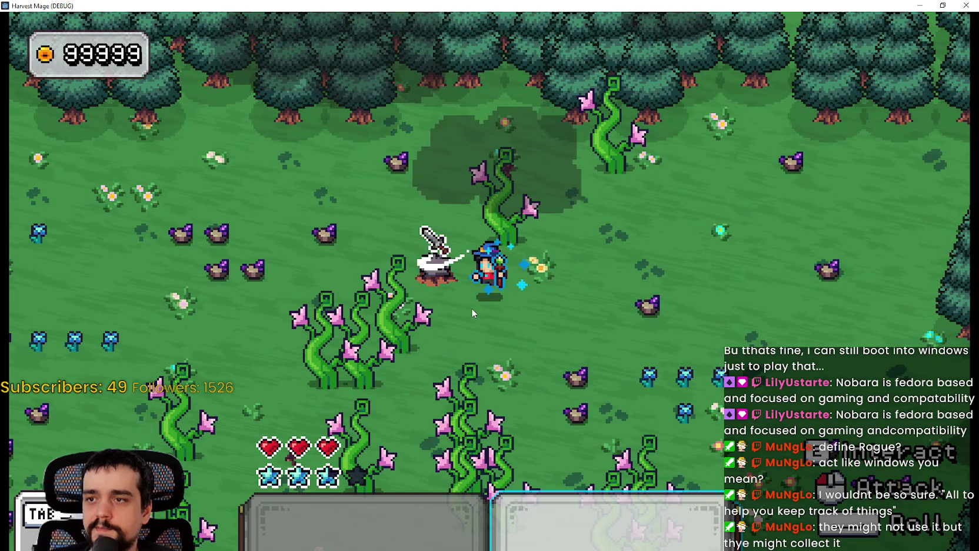
key("2")
key("a")
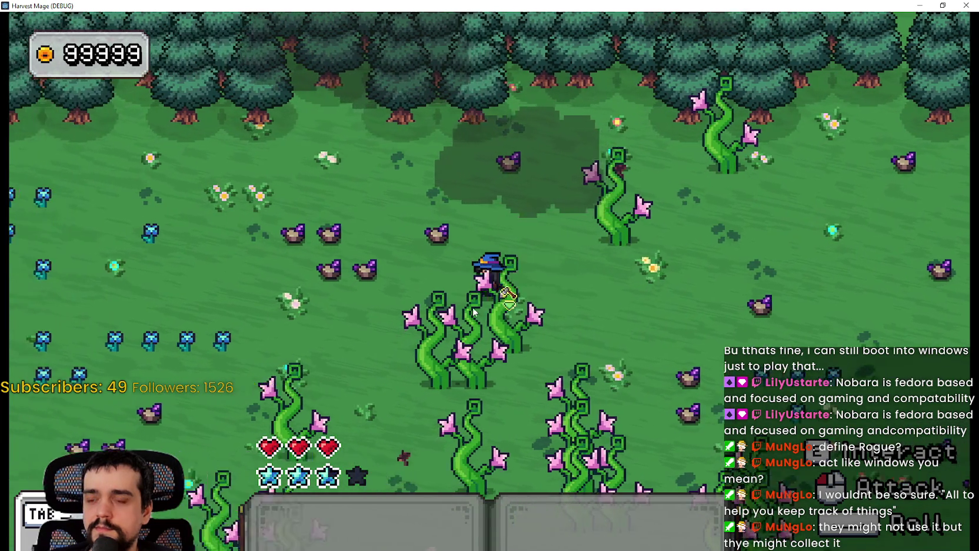
key("s")
key("s")
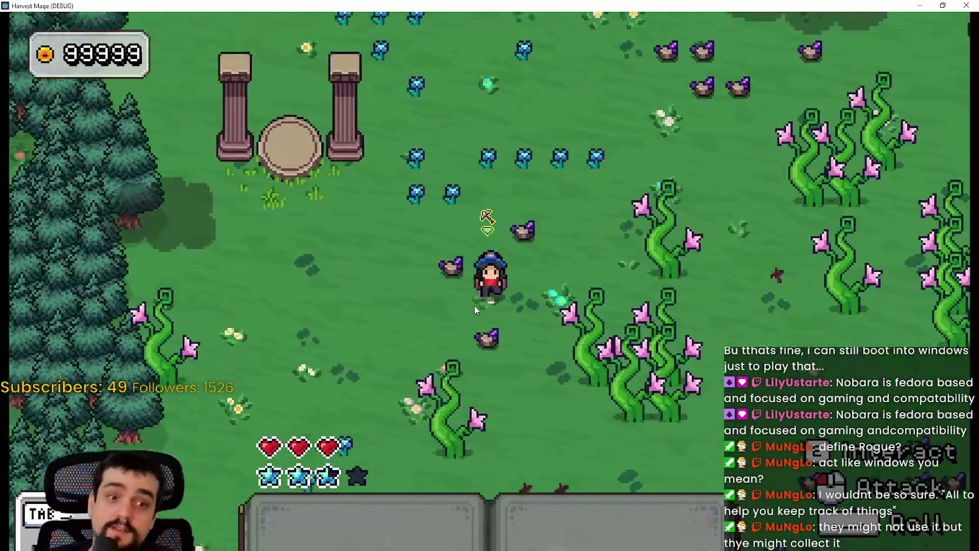
key("d")
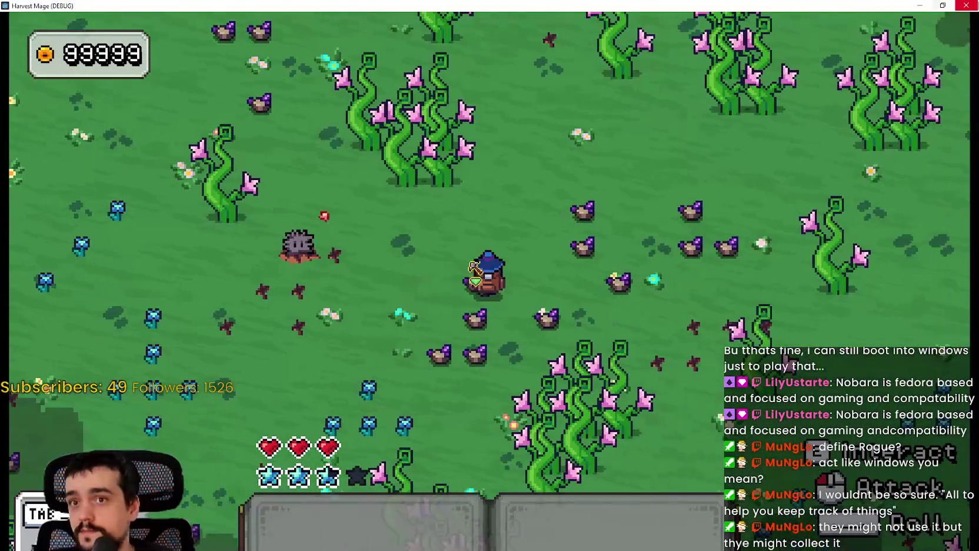
key("w")
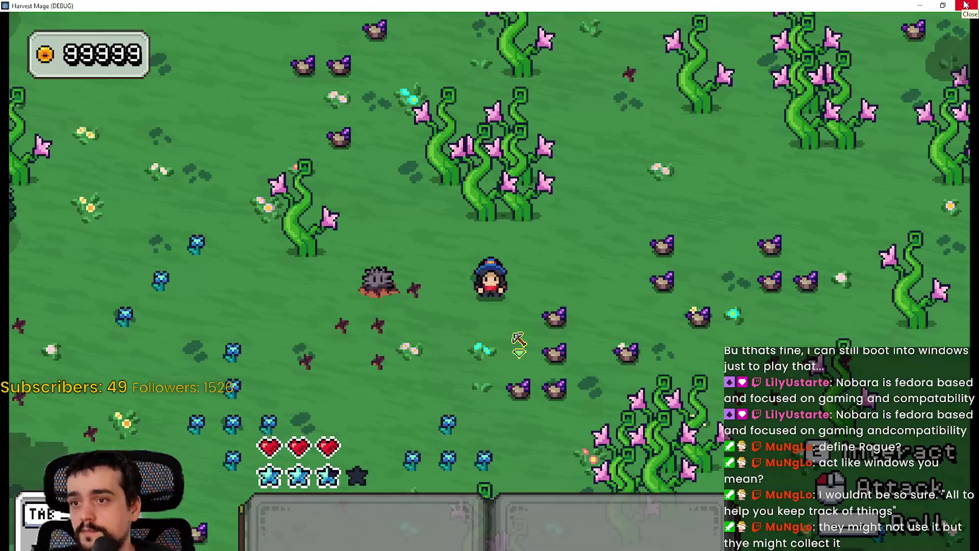
left_click(965, 5)
Step: Move the OBS crash dialog aside, dismiss the script's signature hint, and switch to Steam
left_click_drag(460, 58, 978, 97)
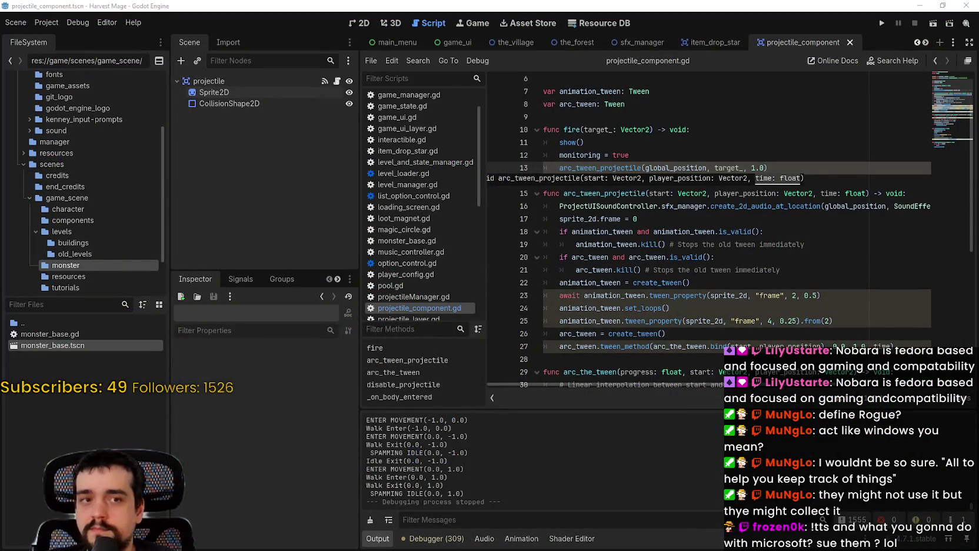
left_click(809, 267)
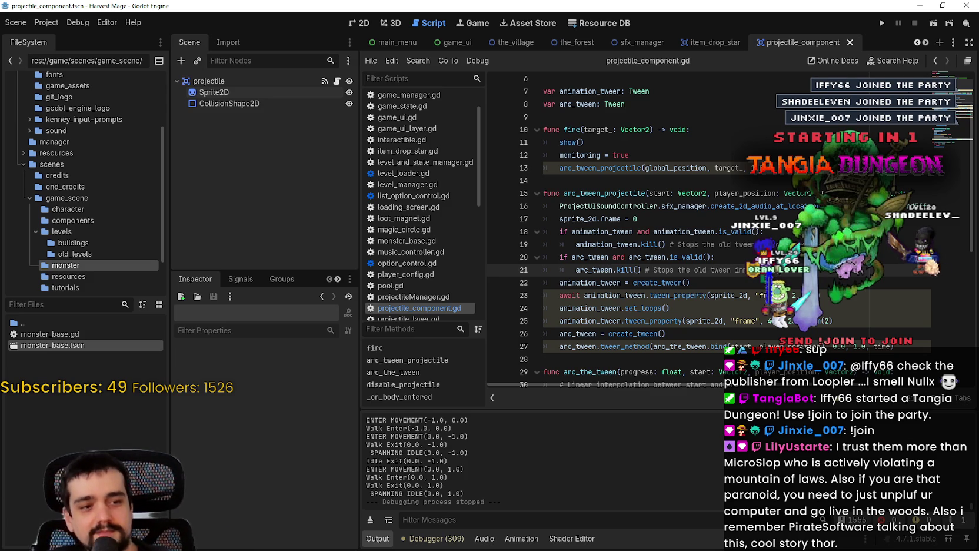
key("alt+Tab")
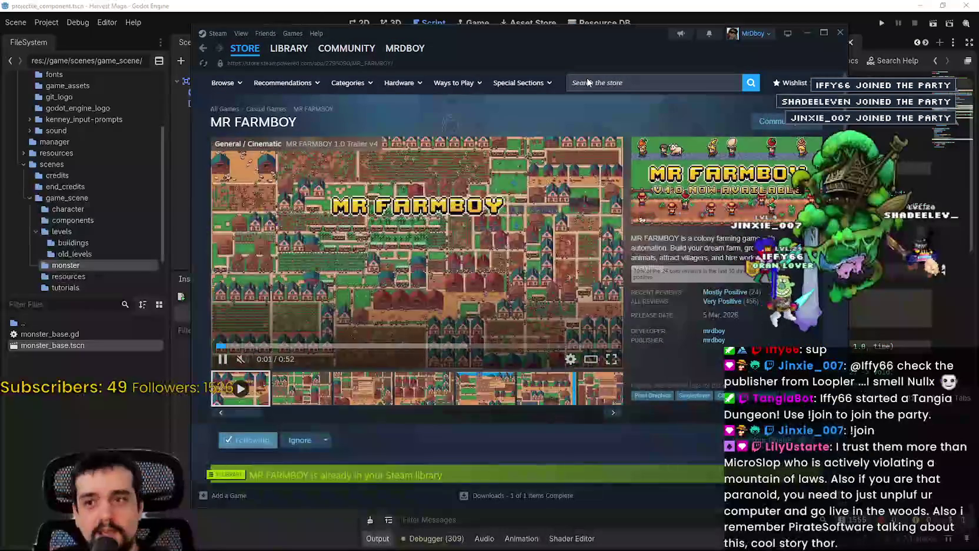
Step: Glance back at the Godot script, scrolling up, then return to the Steam page
key("alt+Tab")
scroll(673, 194, "up", 2)
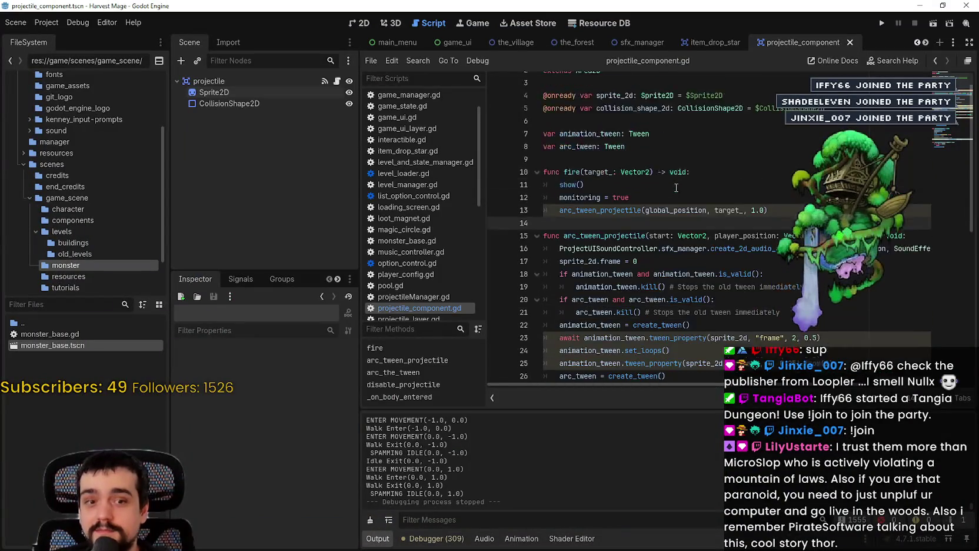
key("alt+Tab")
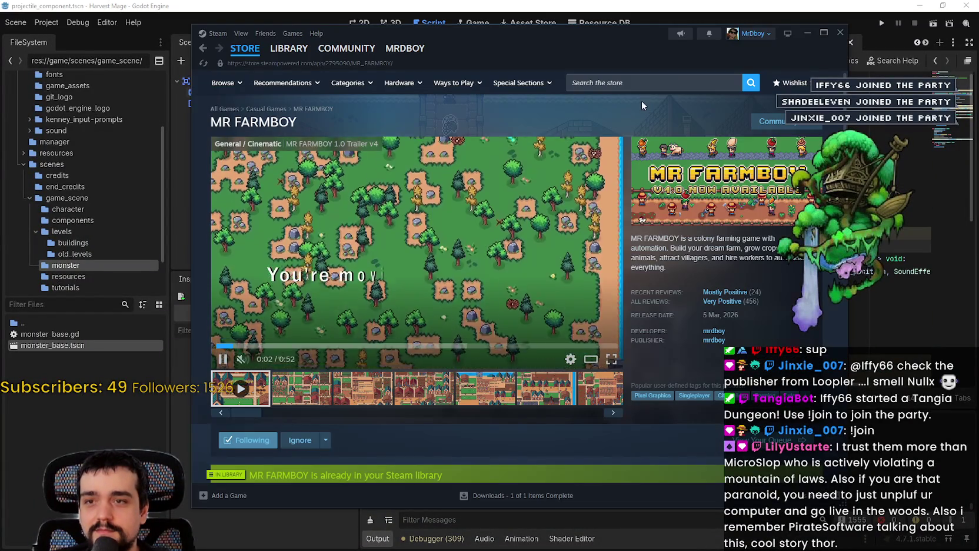
Step: Search the store for 'loopler', open The Loopler, and view its third screenshot
left_click(655, 83)
type("loop")
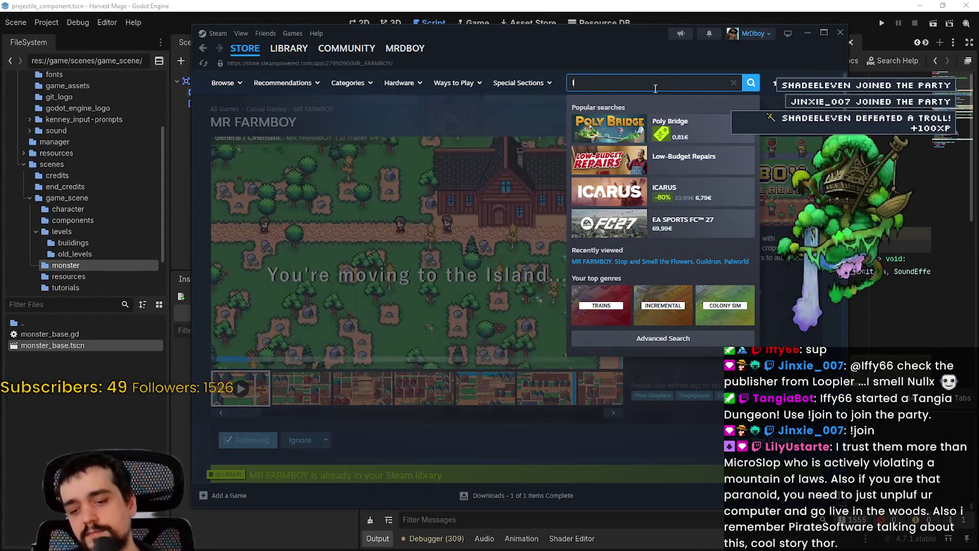
type("ler")
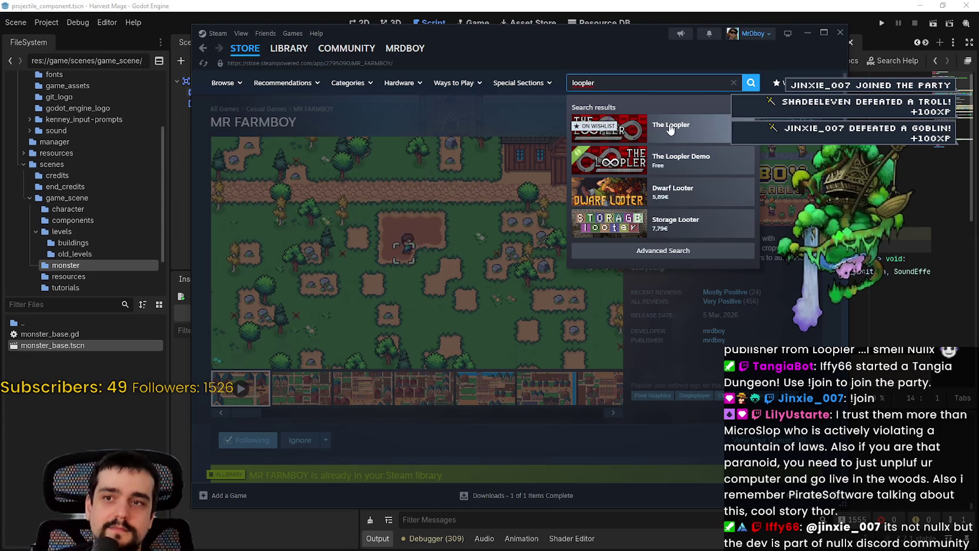
left_click(601, 126)
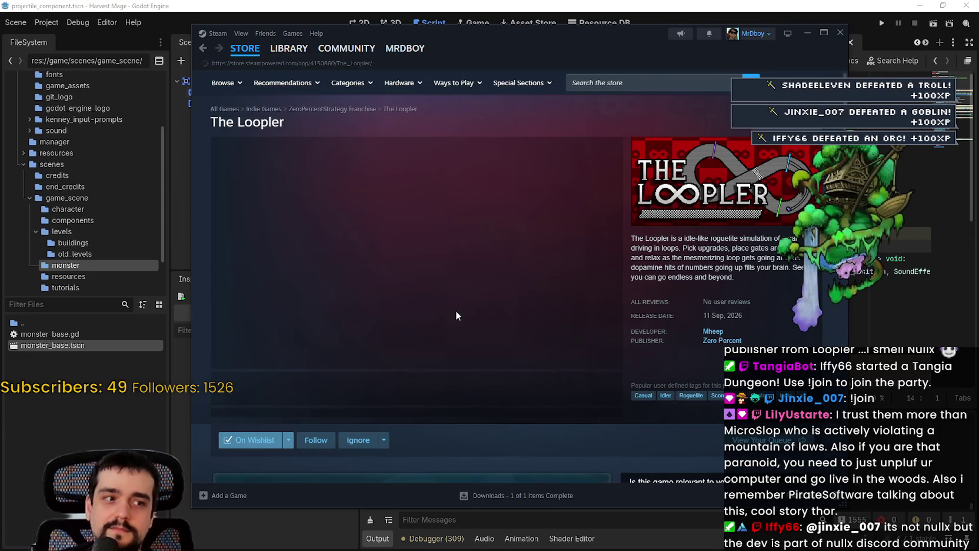
scroll(456, 310, "down", 1)
left_click(365, 340)
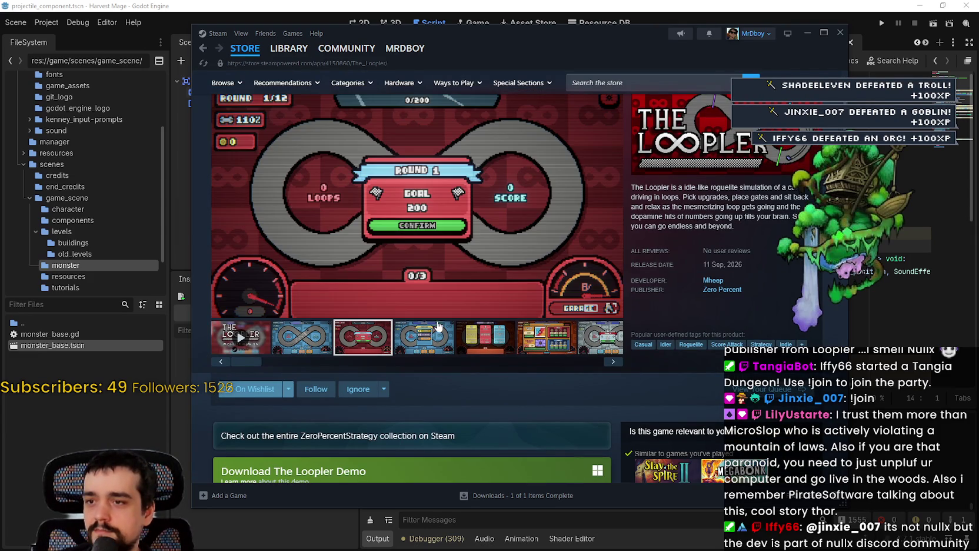
Step: Open the Zero Percent publisher page and scroll through it
left_click(722, 290)
scroll(381, 231, "down", 3)
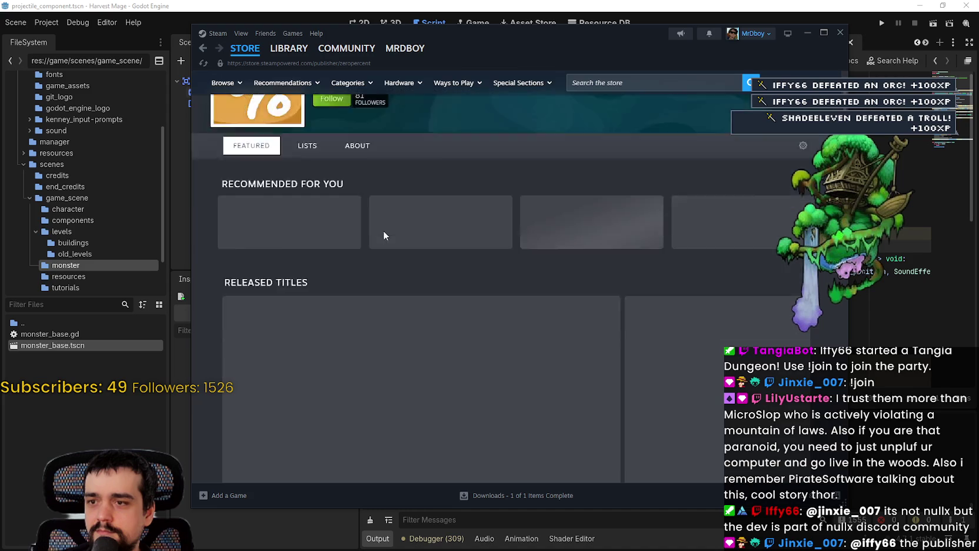
scroll(570, 388, "down", 15)
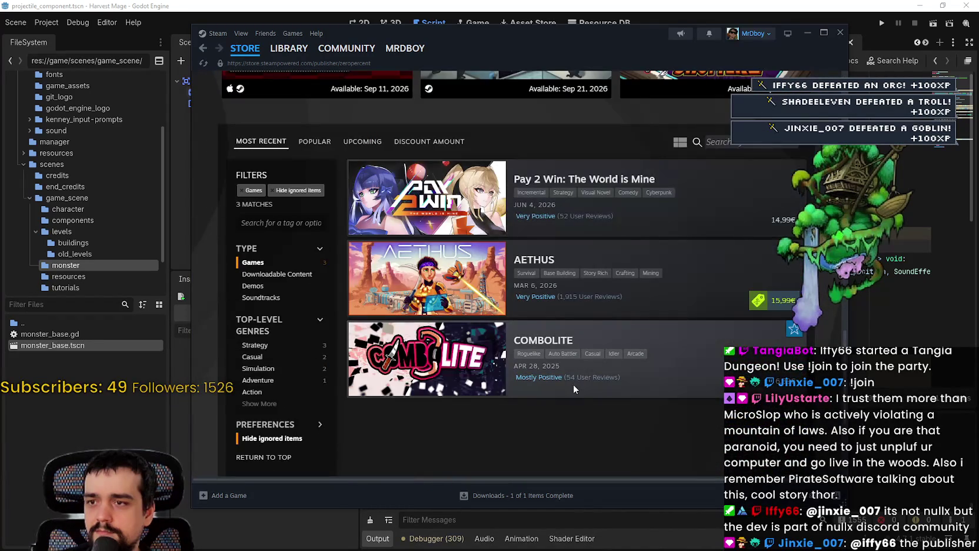
scroll(573, 384, "up", 3)
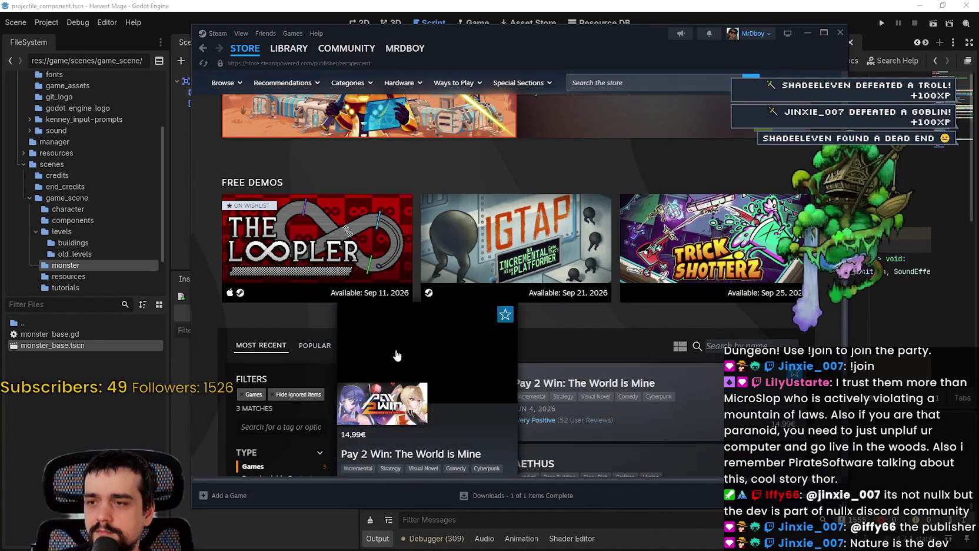
scroll(310, 338, "down", 5)
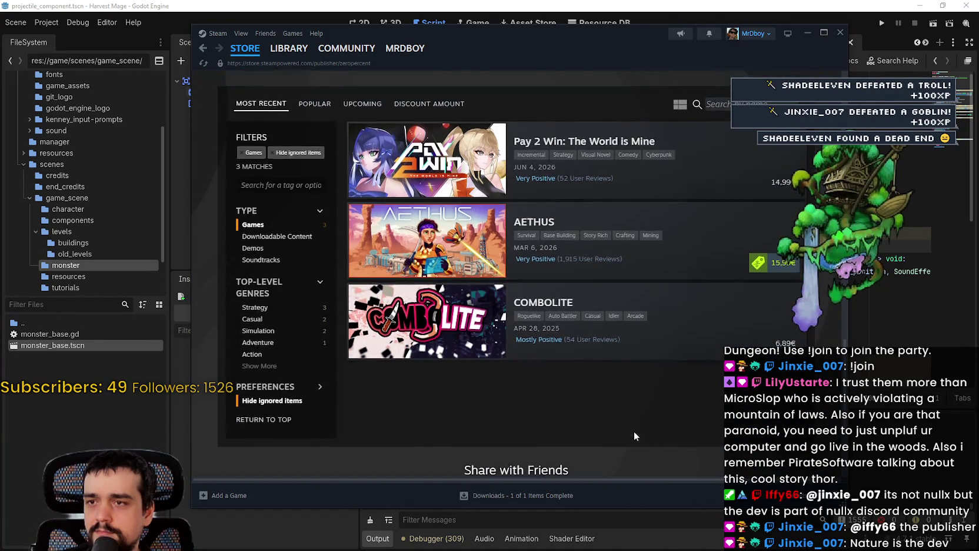
scroll(634, 433, "up", 3)
Step: List the publisher's UPCOMING games and browse through them
left_click(363, 295)
scroll(594, 422, "down", 2)
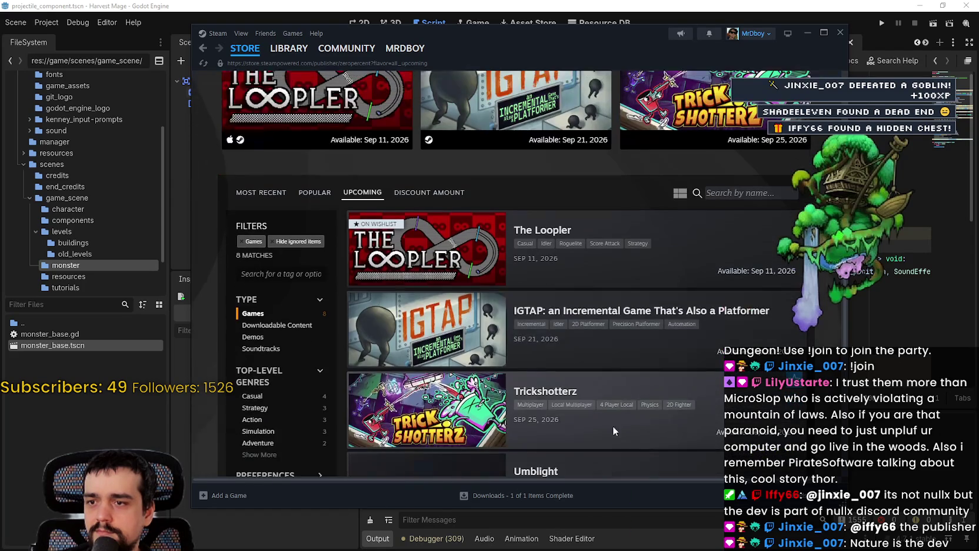
mouse_move(485, 334)
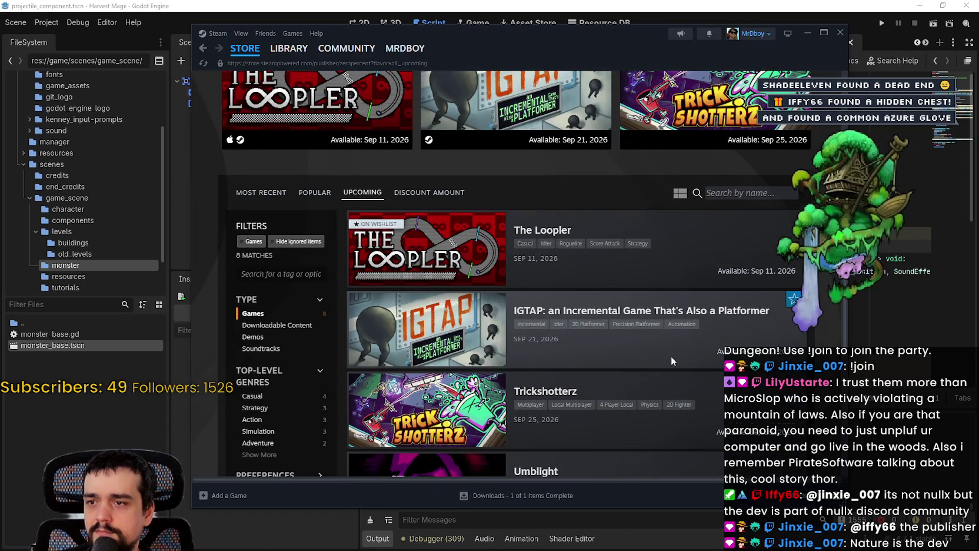
scroll(647, 359, "down", 6)
scroll(646, 355, "down", 2)
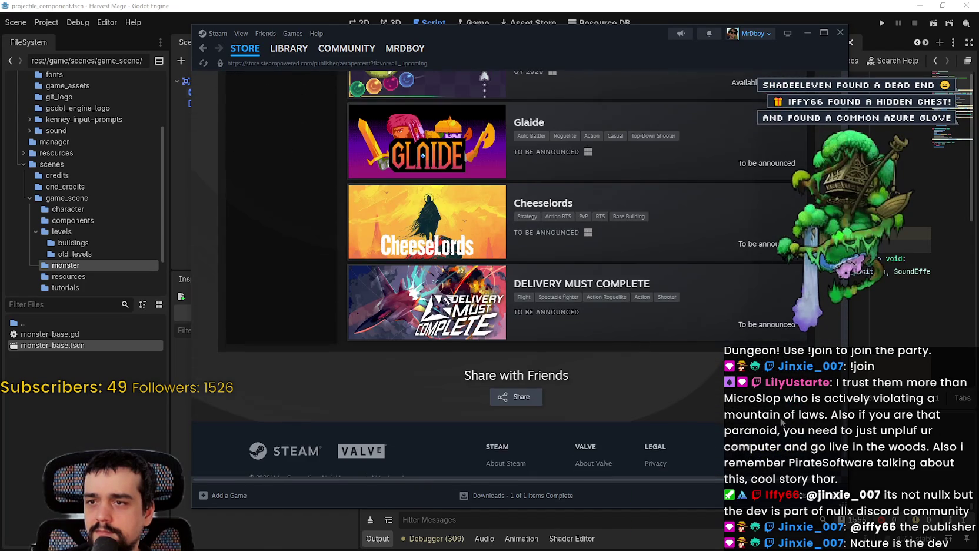
scroll(768, 418, "up", 8)
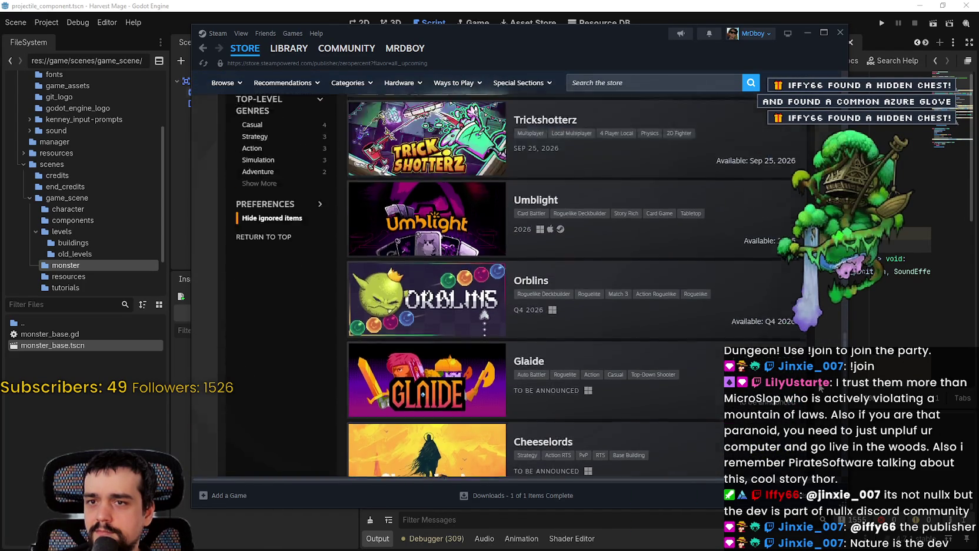
scroll(439, 248, "down", 6)
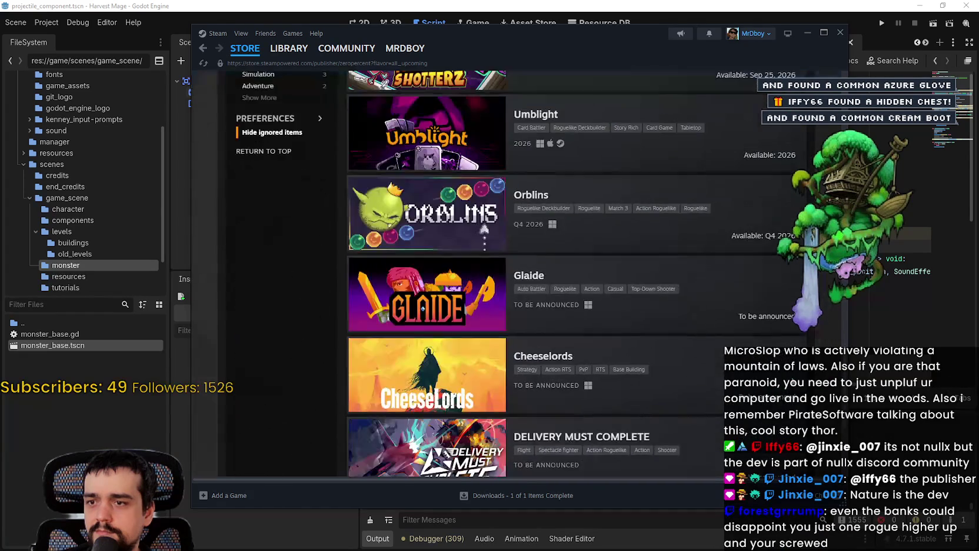
mouse_move(437, 245)
mouse_move(440, 197)
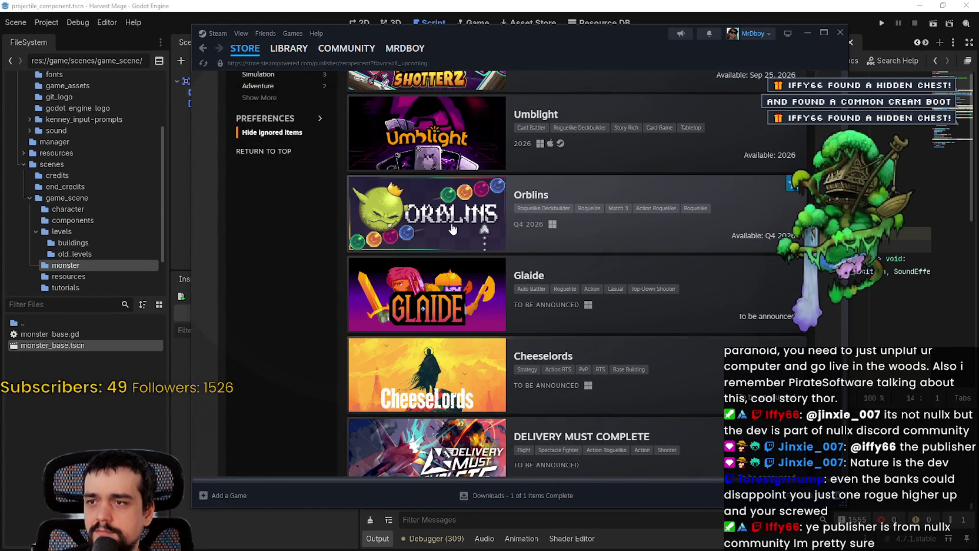
mouse_move(406, 113)
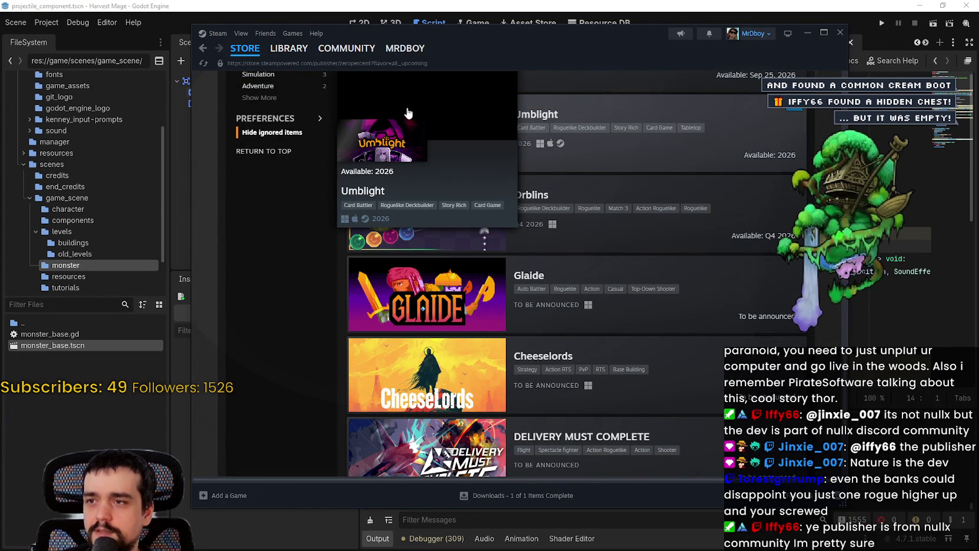
mouse_move(419, 375)
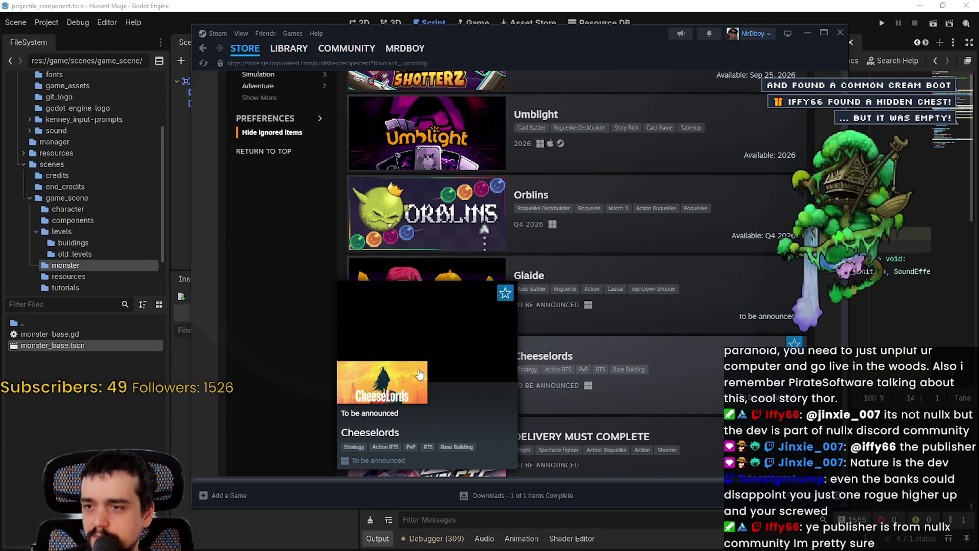
scroll(420, 370, "down", 2)
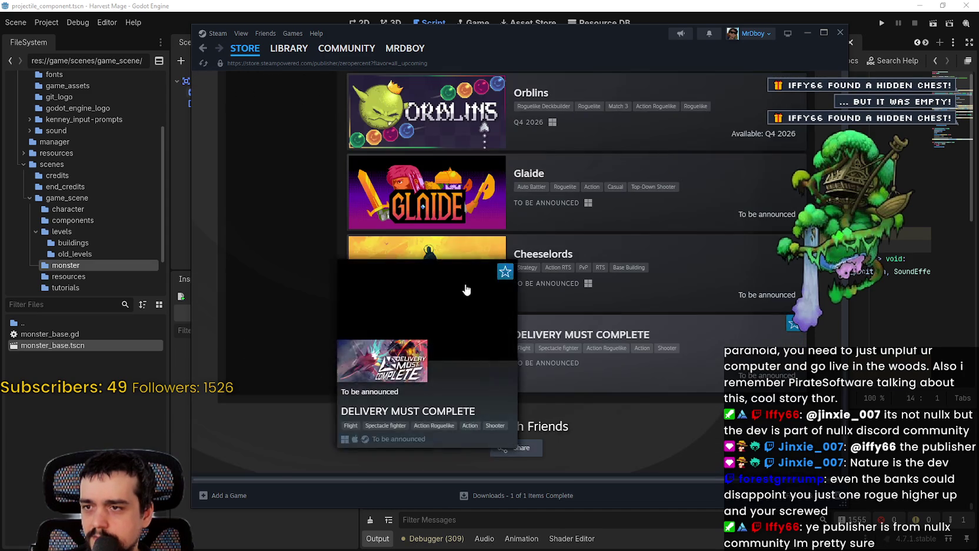
mouse_move(432, 195)
mouse_move(459, 274)
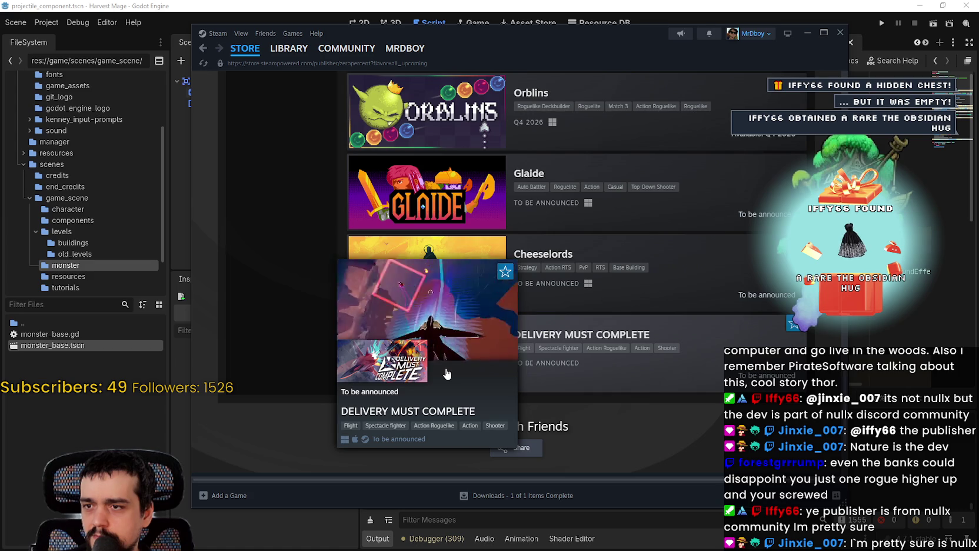
Step: Scroll back to the top, close Steam, and place the caret at the end of line 12
scroll(607, 397, "up", 4)
scroll(607, 398, "up", 10)
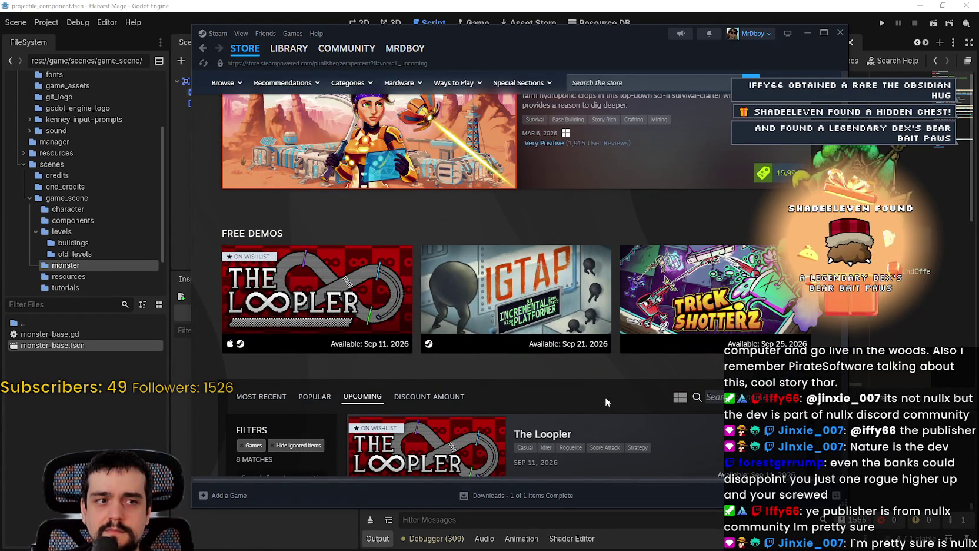
scroll(666, 192, "up", 3)
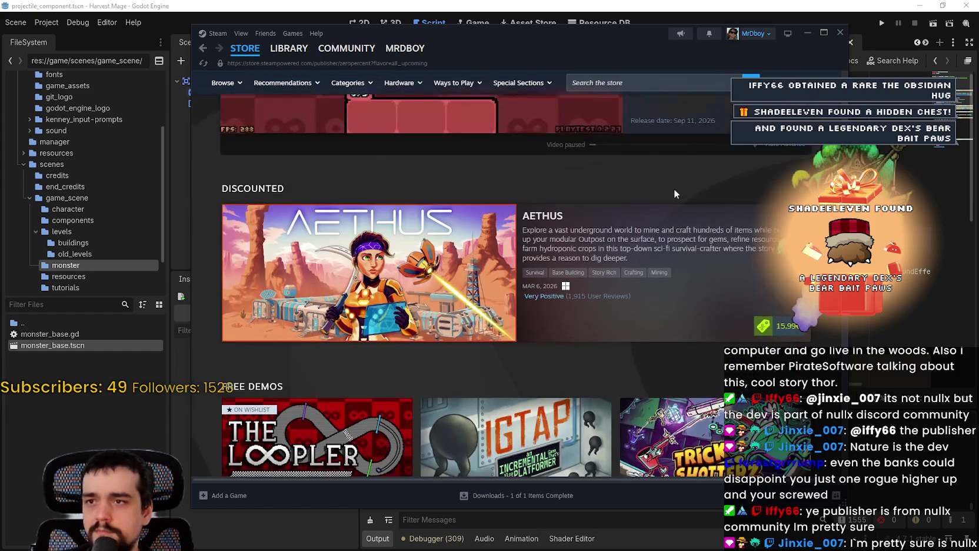
scroll(702, 201, "up", 1)
mouse_move(373, 306)
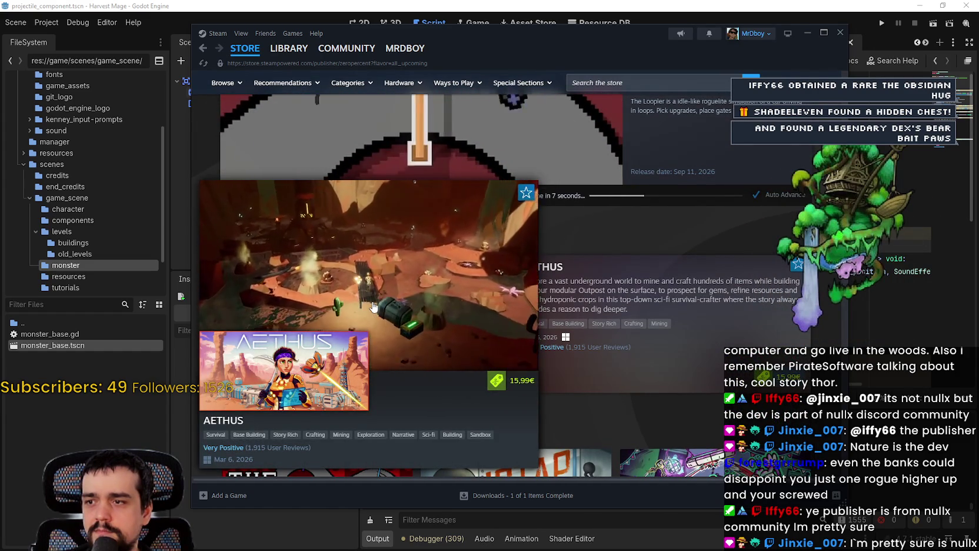
scroll(372, 306, "up", 4)
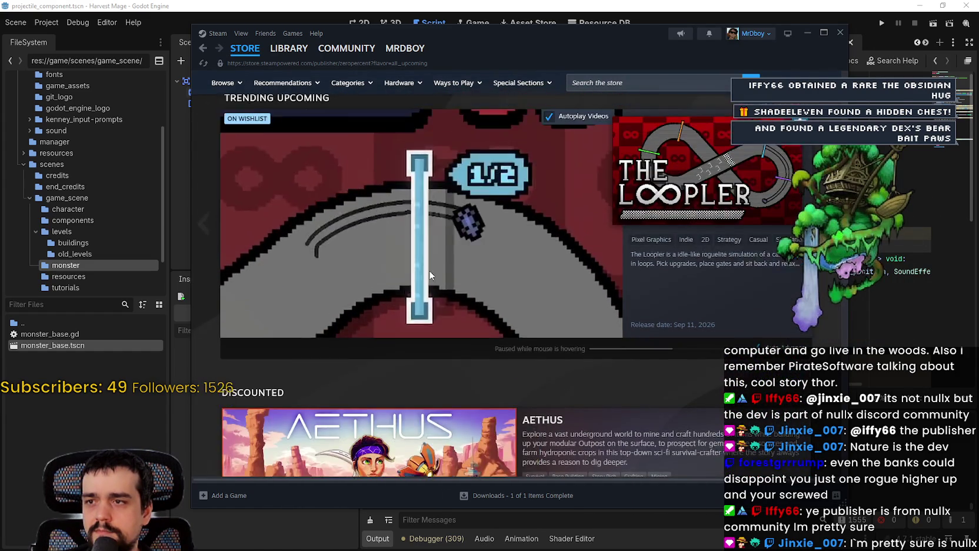
scroll(736, 266, "up", 8)
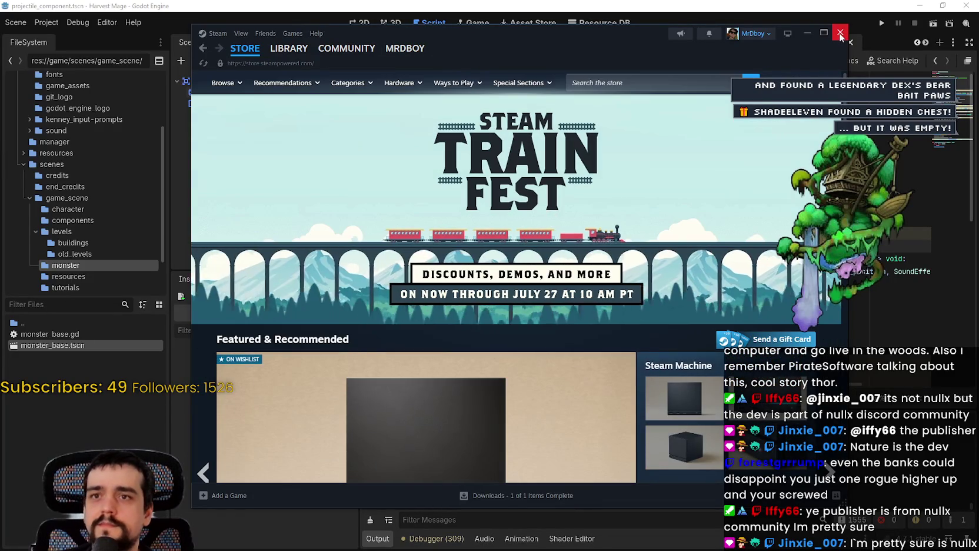
left_click(841, 33)
left_click(698, 219)
Step: Jump from the disable_projectile() call on line 50 to its definition and back
left_click(700, 259)
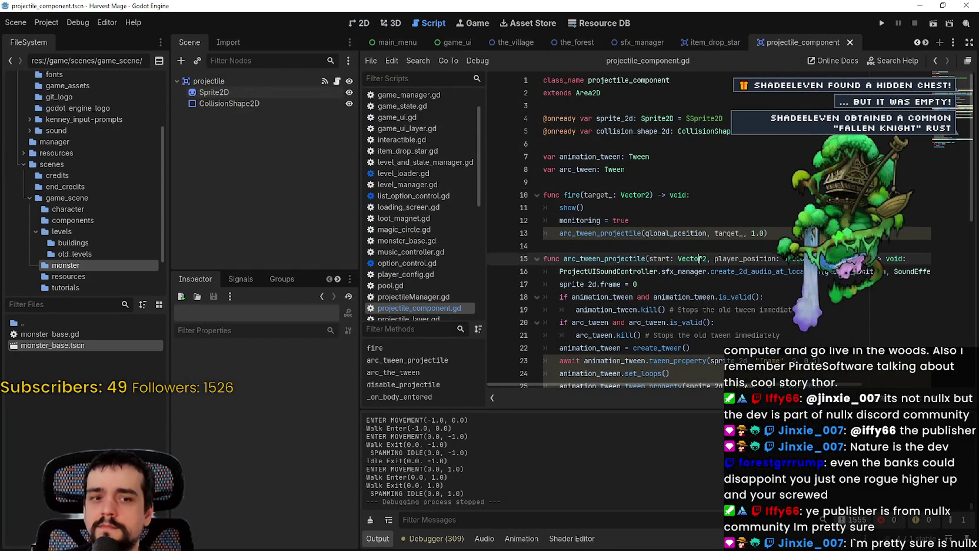
left_click(700, 247)
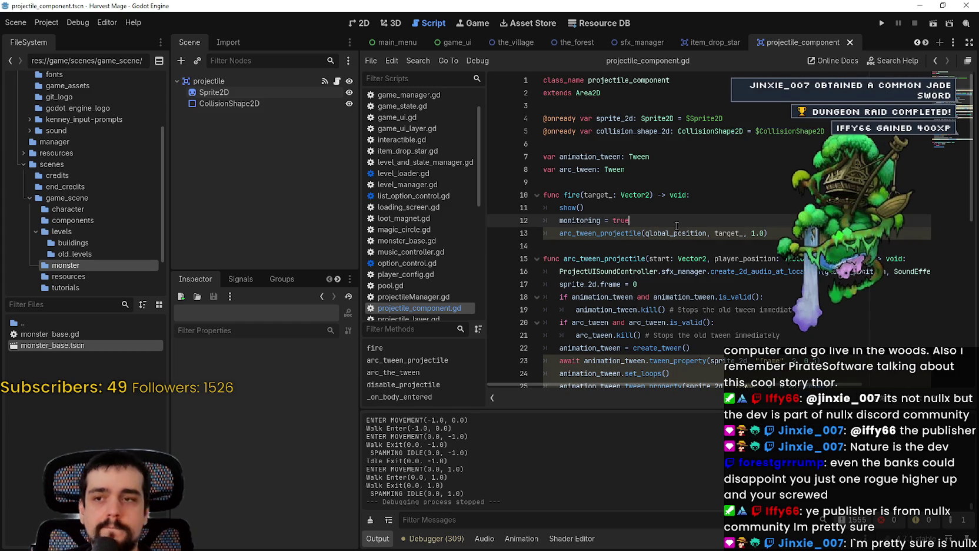
scroll(686, 249, "down", 2)
scroll(686, 248, "down", 6)
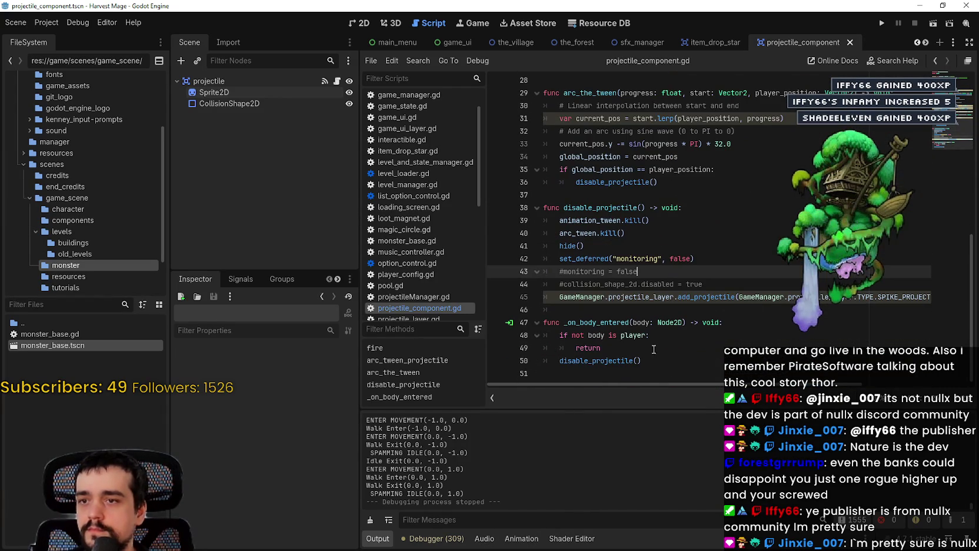
left_click(695, 361)
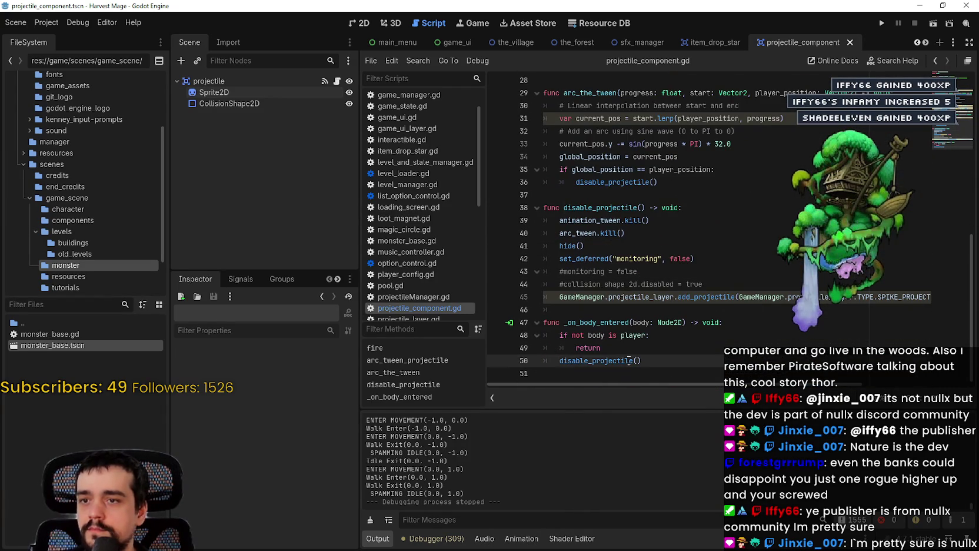
right_click(596, 363)
left_click(657, 525)
key("alt+Left")
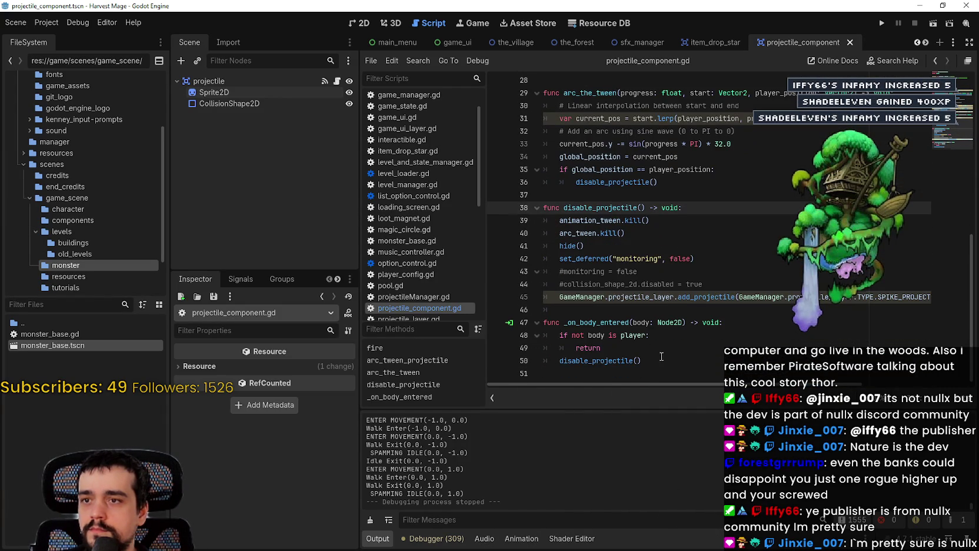
Step: Find the other use of disable_projectile, then place the caret on empty line 46
double_click(629, 206)
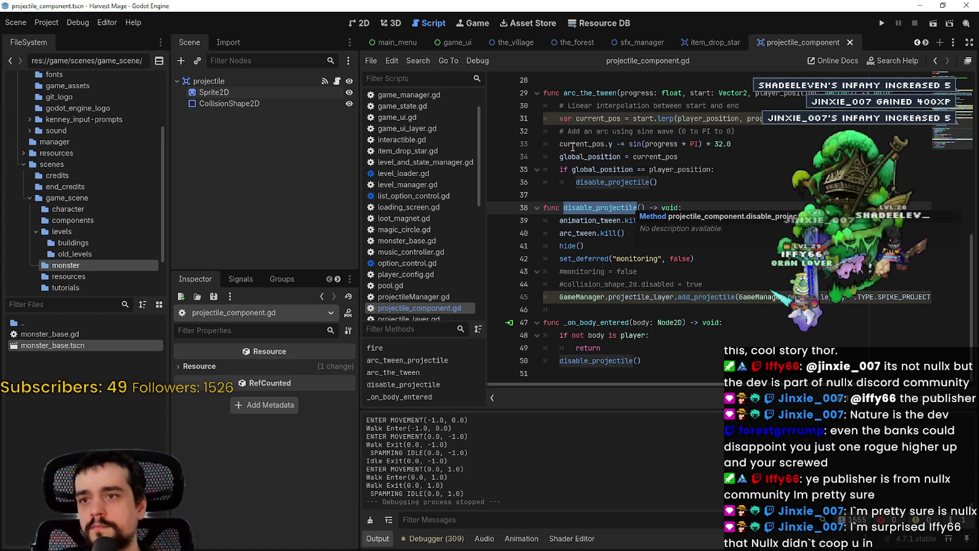
key("F3")
key("F3")
key("F3")
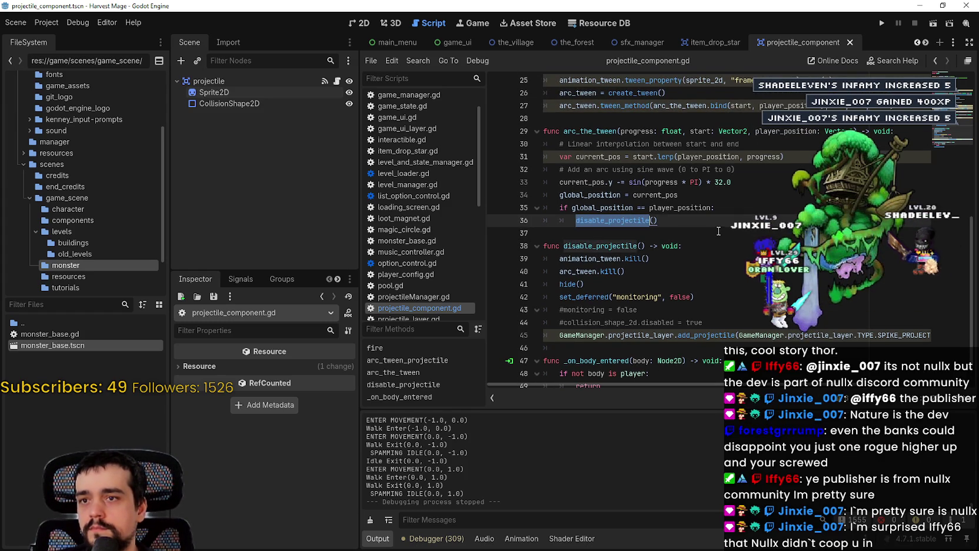
scroll(677, 206, "up", 3)
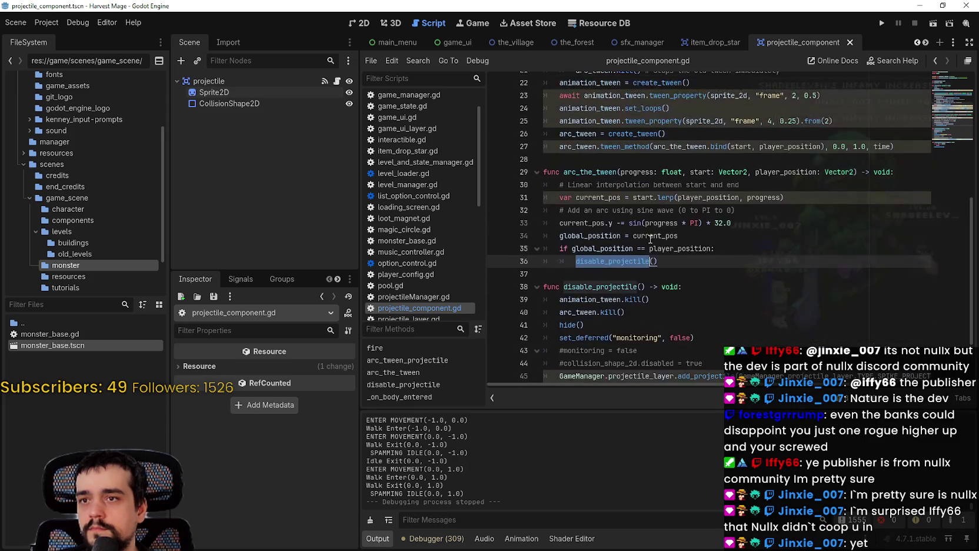
scroll(726, 305, "down", 3)
left_click(670, 360)
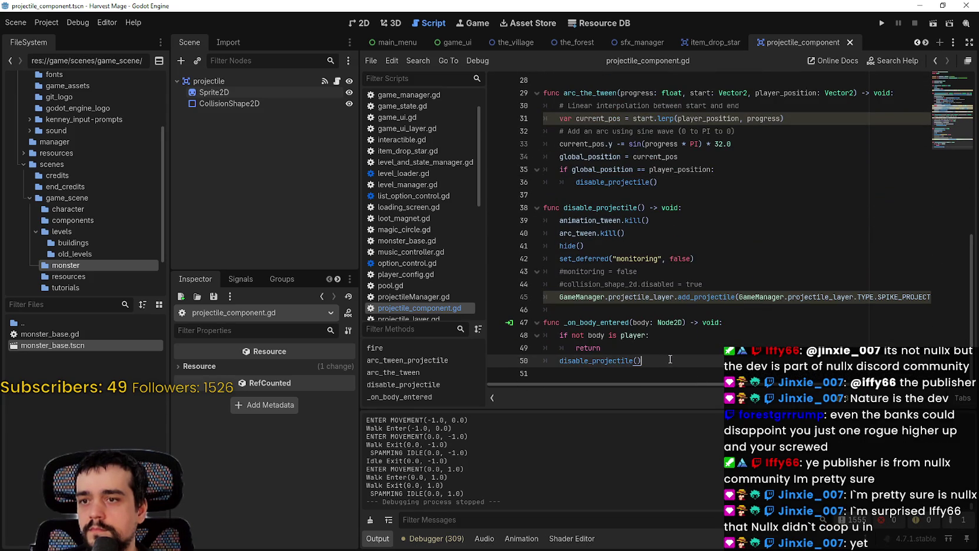
left_click(632, 351)
left_click(654, 360)
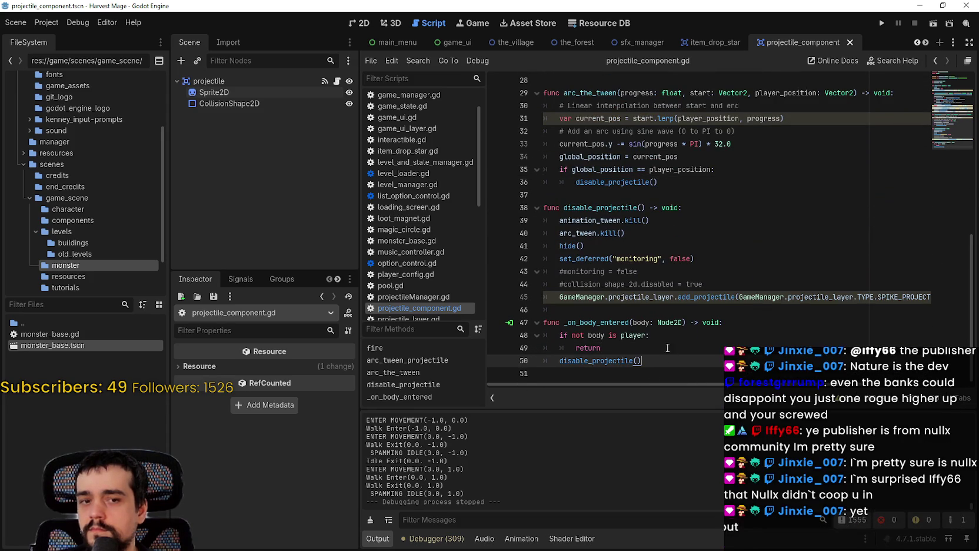
left_click(665, 347)
left_click(626, 361)
left_click(625, 310)
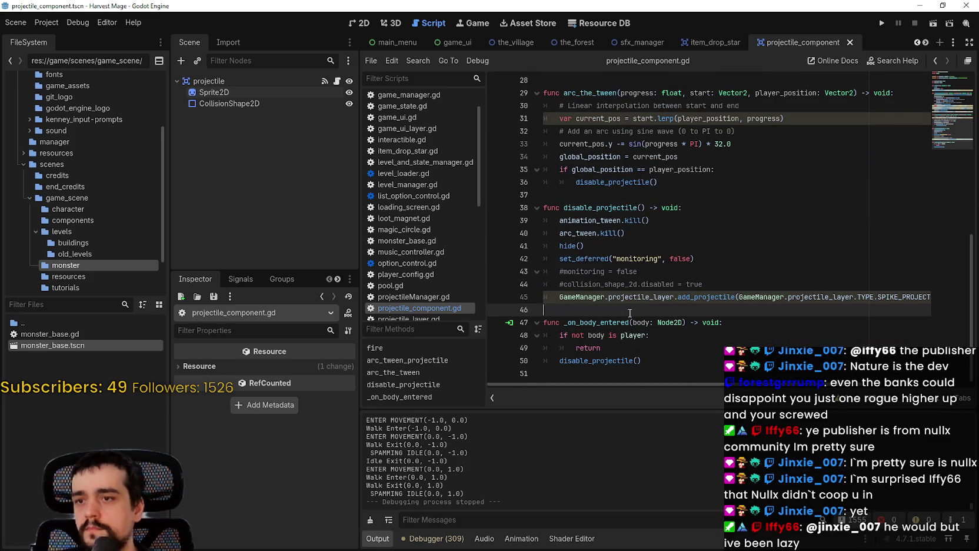
Step: Declare a new function 'func deal_damage() -> void:' below line 46
key("Return")
type("func deal_damage() -> void")
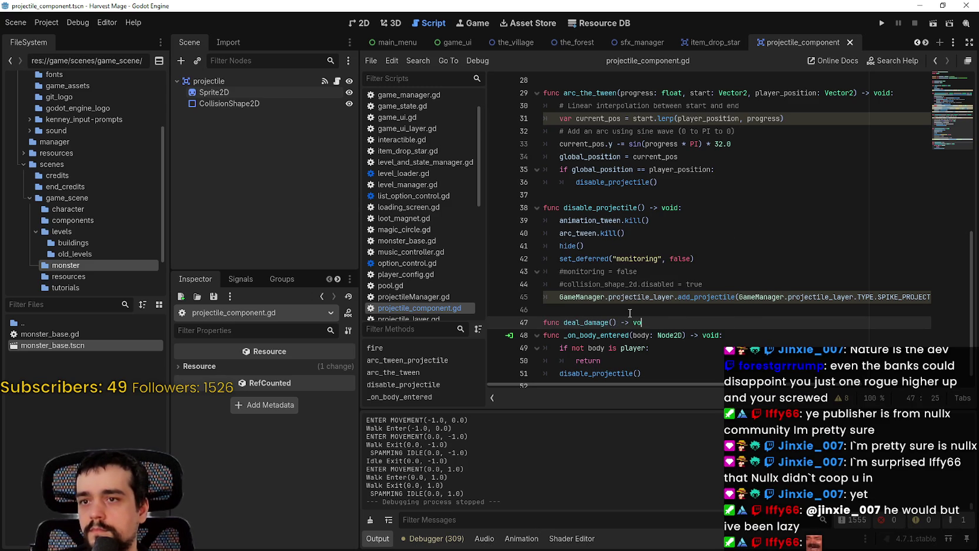
type(":")
key("Return")
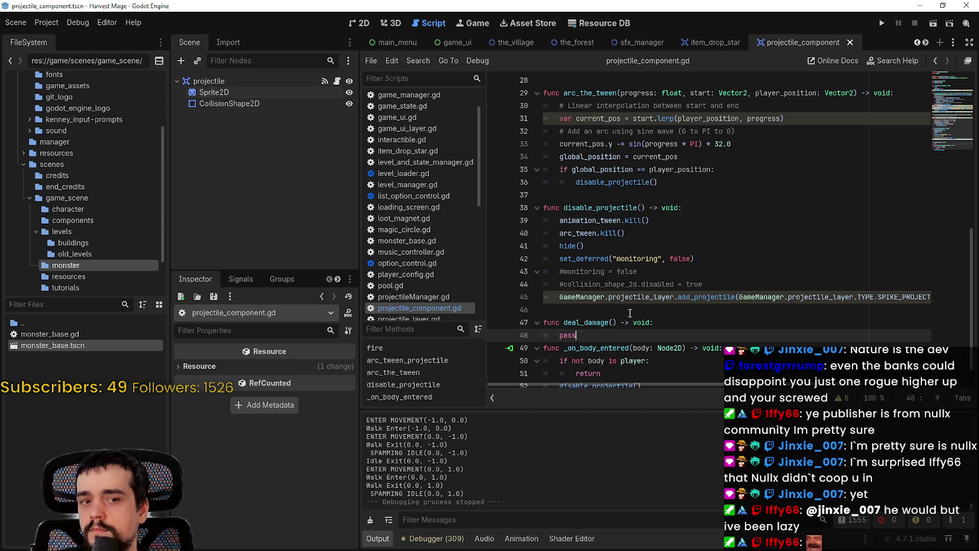
key("Return")
key("BackSpace")
key("BackSpace")
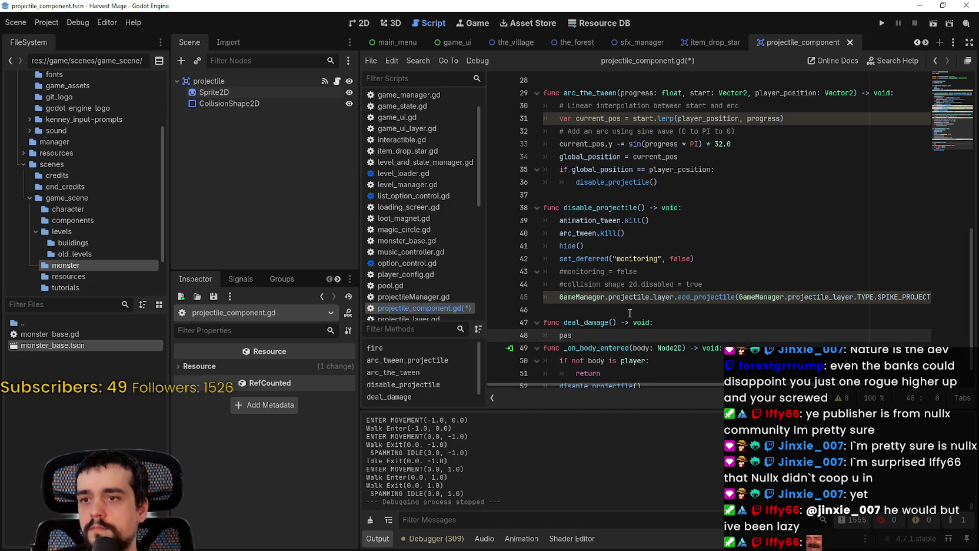
Step: Add a deal_damage() call after the return line in _on_body_entered
scroll(706, 236, "down", 1)
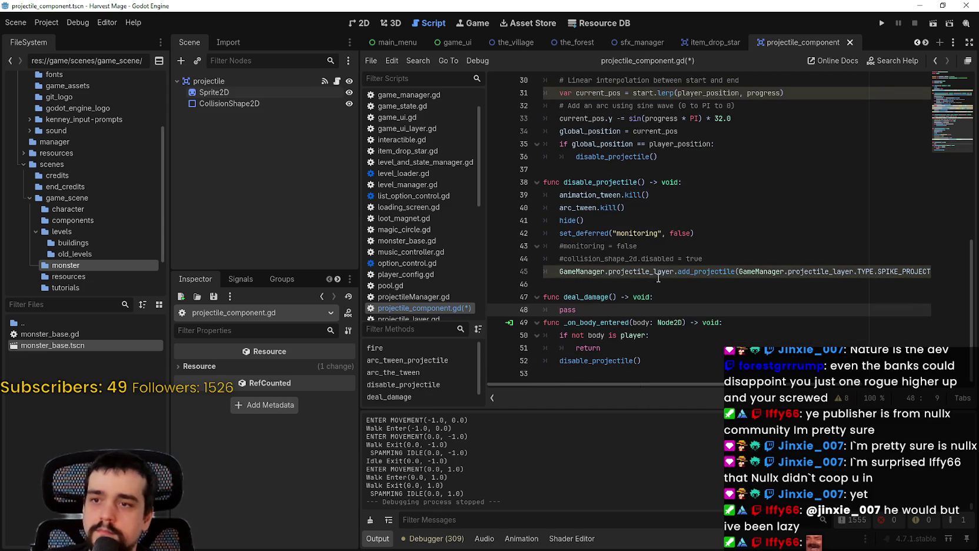
double_click(593, 296)
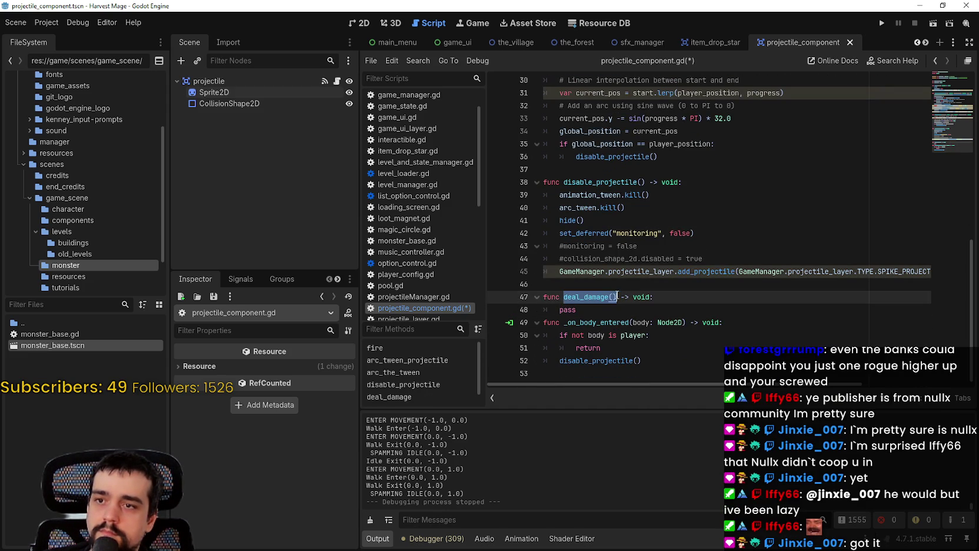
left_click(655, 352)
key("Return")
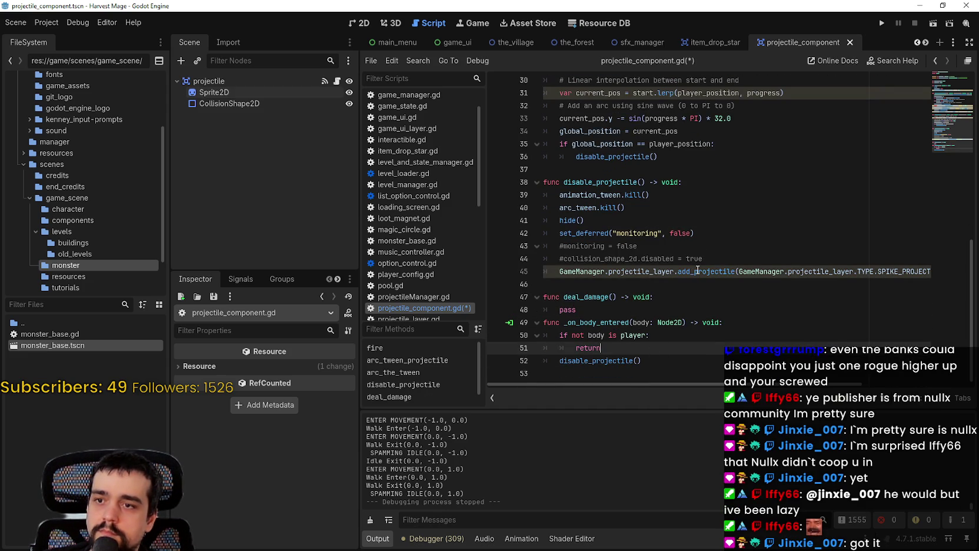
type("dealam")
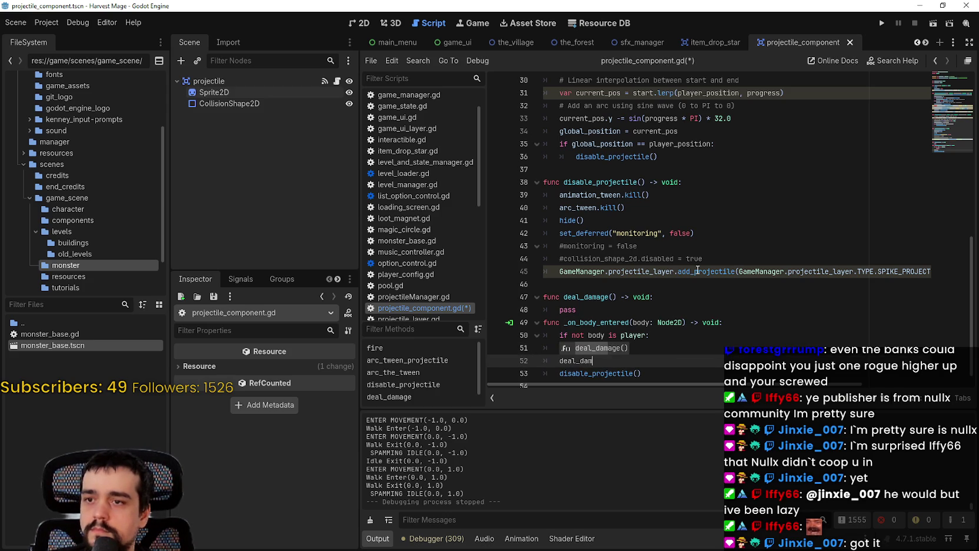
key("Return")
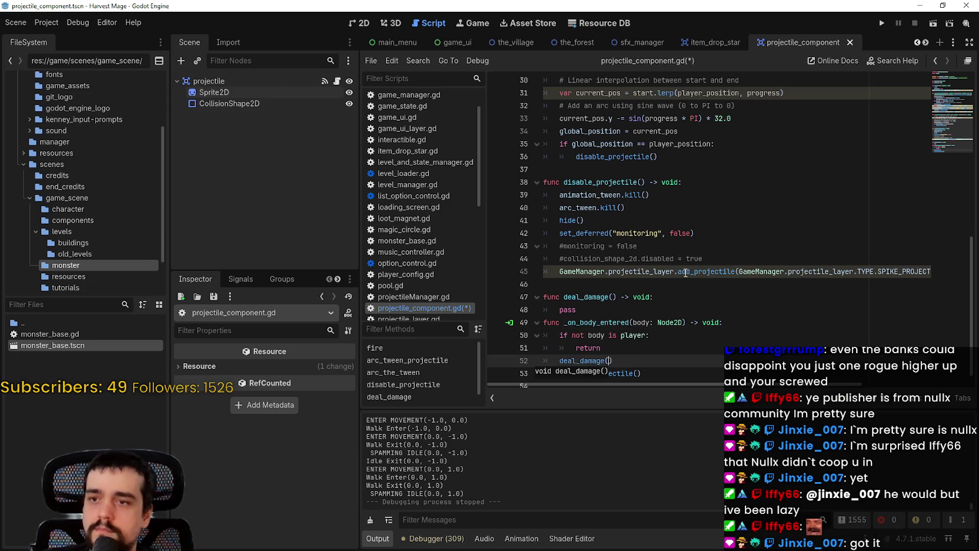
Step: Replace pass in deal_damage with a copied disable_projectile() call and add a new first line
scroll(698, 270, "down", 1)
double_click(587, 285)
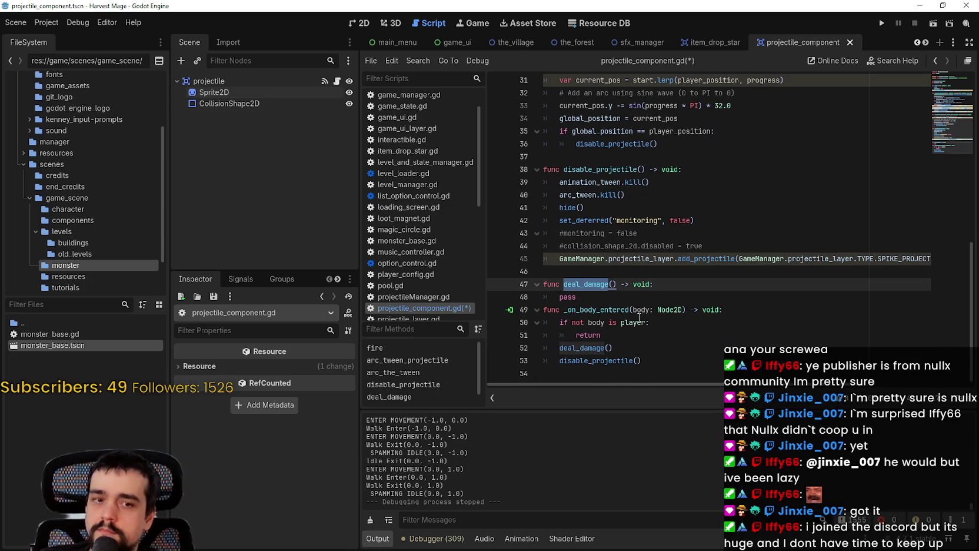
double_click(628, 360)
key("ctrl+c")
double_click(568, 297)
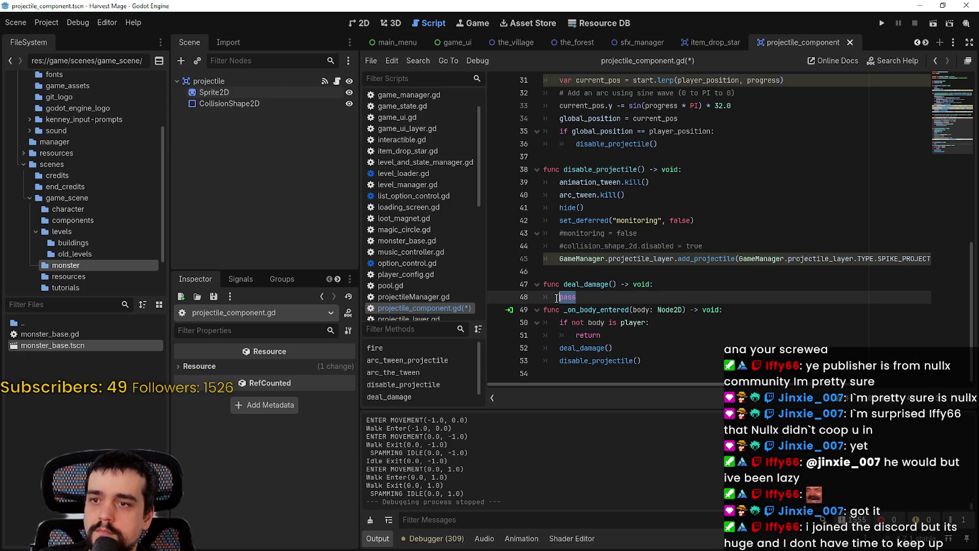
key("ctrl+v")
left_click(704, 284)
key("Return")
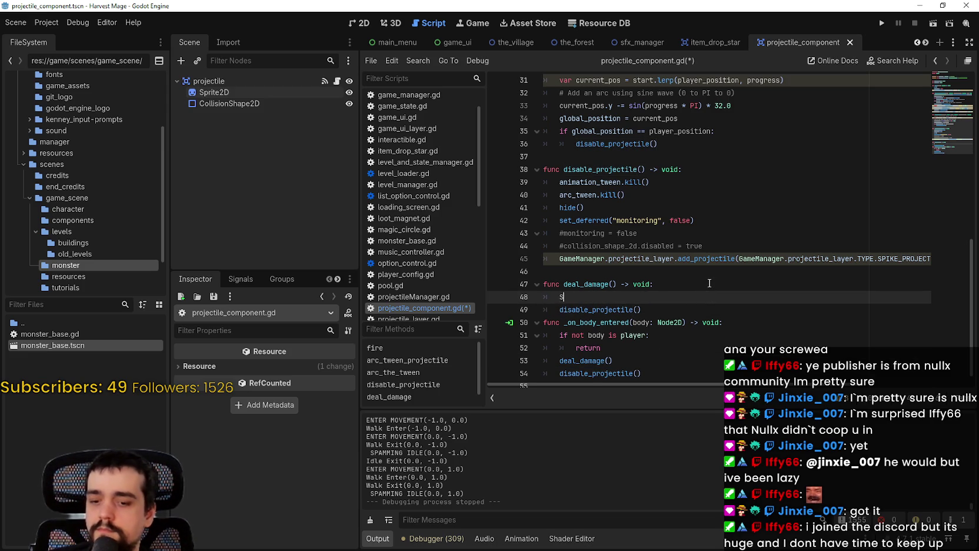
Step: Type StaticSignal. on line 48 of deal_damage using autocomplete
type("ignal")
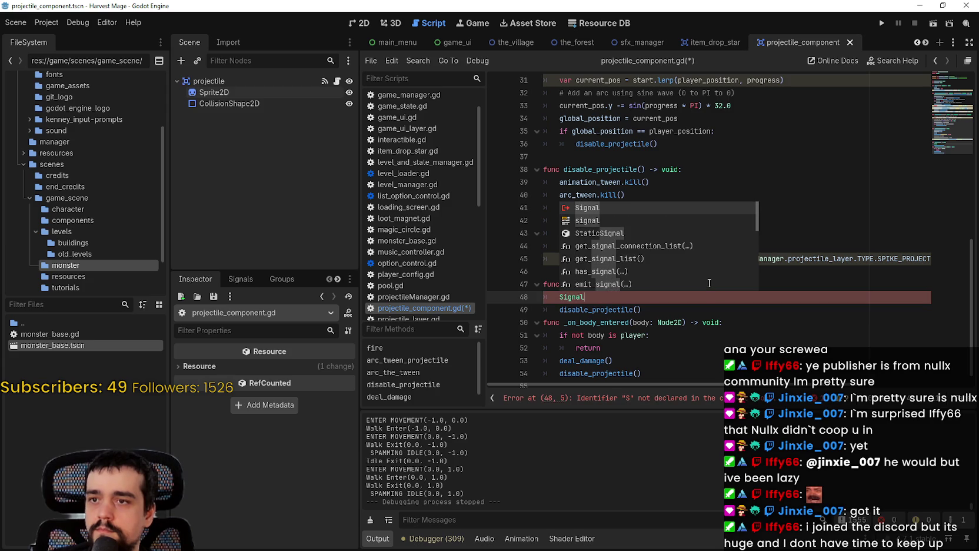
key("Down")
key("Return")
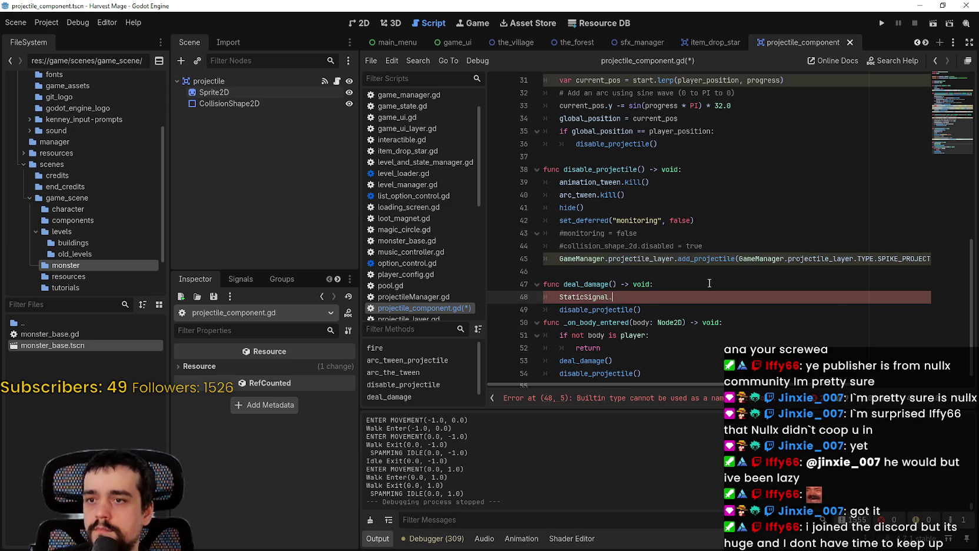
type(".")
Step: Browse StaticSignal's members around update_health_signal, then open Find in Files
key("Down")
key("Down")
key("Down")
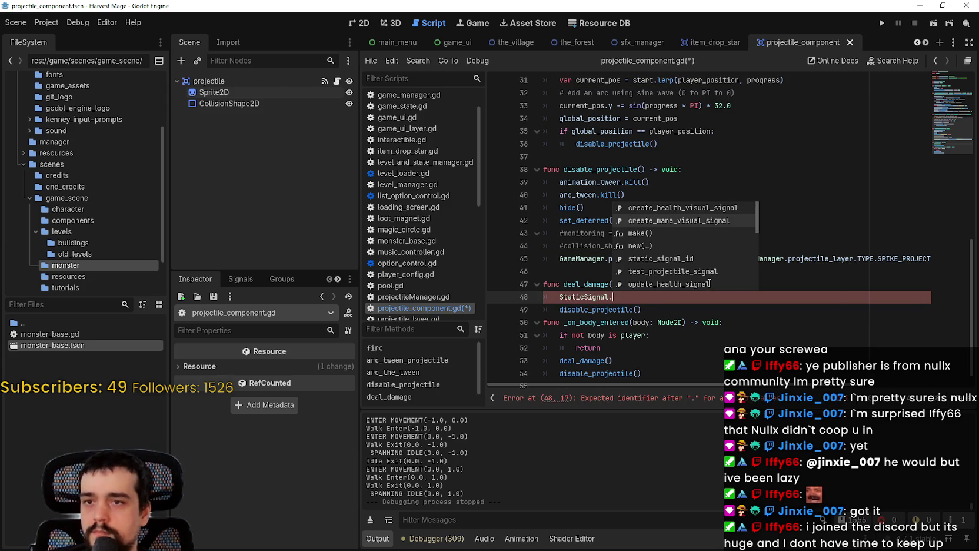
key("Down")
key("Down")
key("Down")
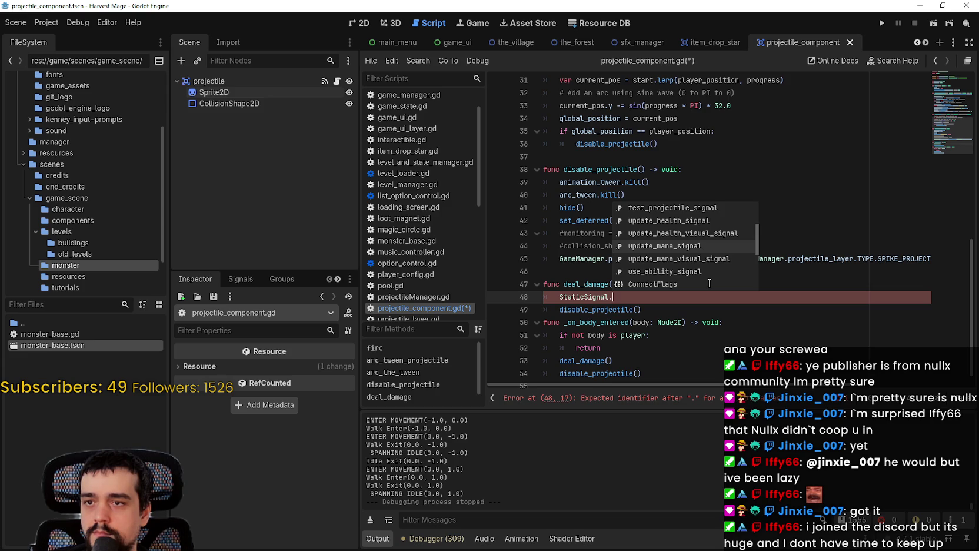
key("Up")
key("Up")
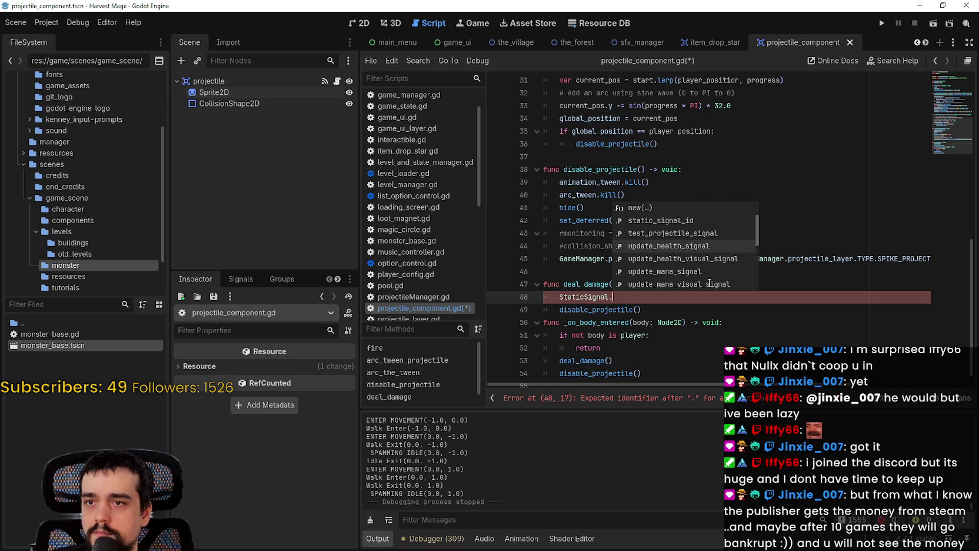
key("Down")
key("Down")
key("Down")
key("Down")
key("Up")
key("Up")
key("Up")
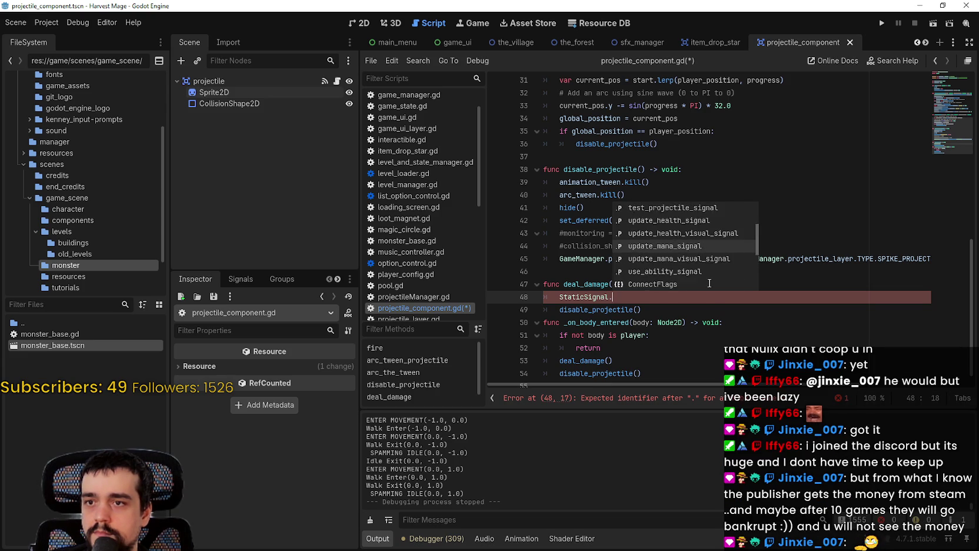
key("Down")
key("Down")
left_click(652, 313)
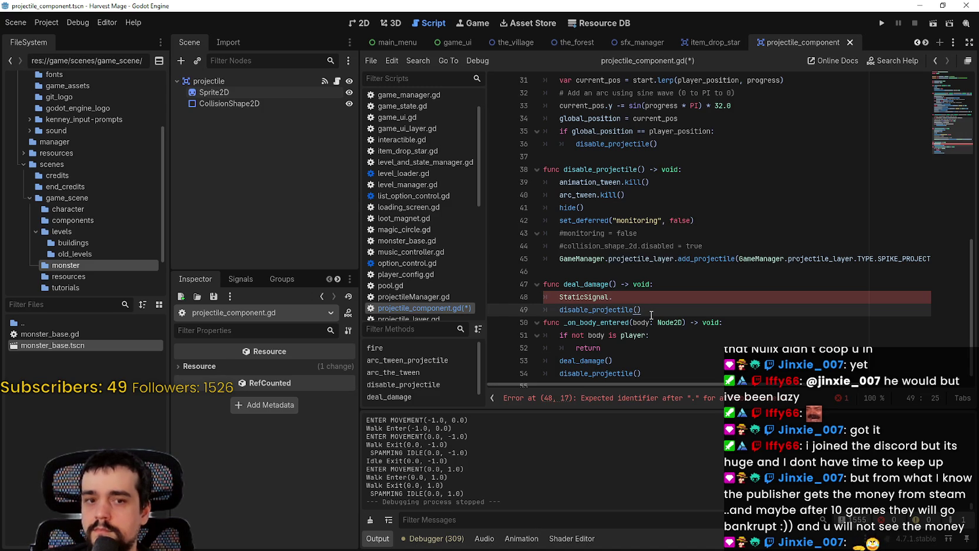
key("ctrl+shift+f")
Step: Search the project for update_mana and scroll through all the matches
type("update_m")
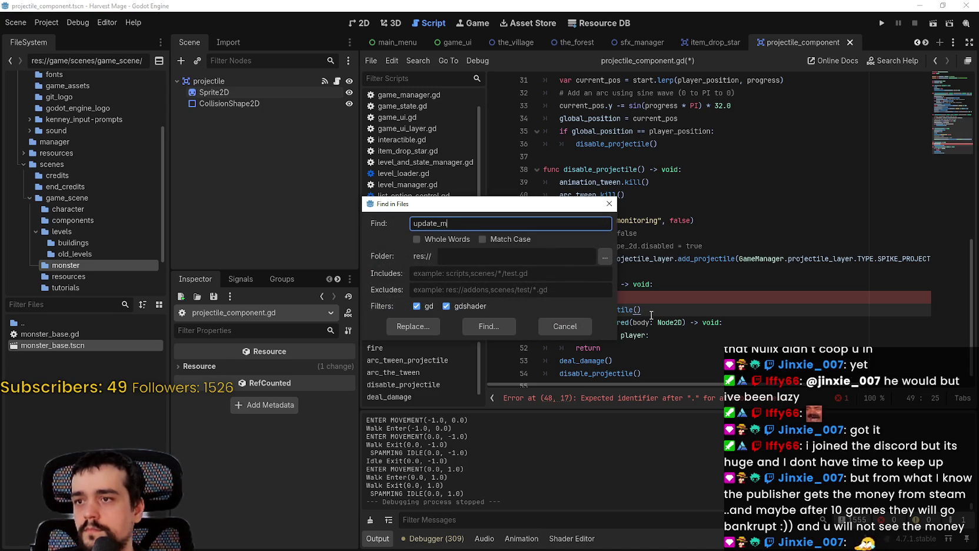
type("anan")
key("Return")
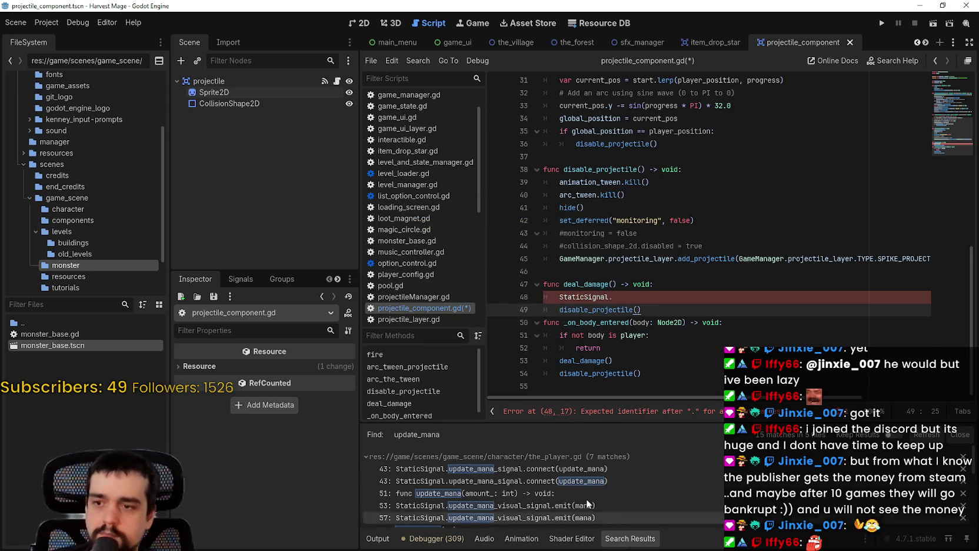
scroll(599, 484, "up", 2)
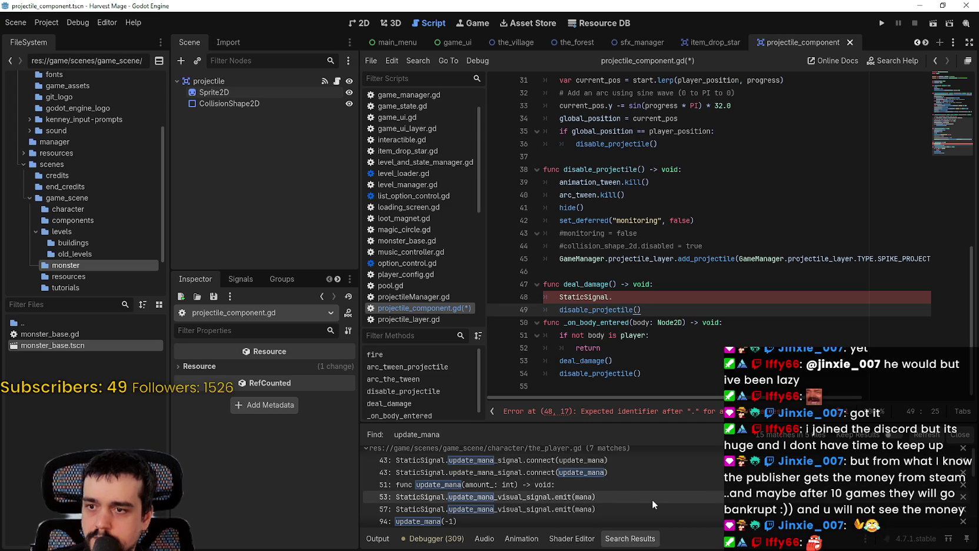
scroll(647, 481, "down", 1)
scroll(646, 477, "down", 1)
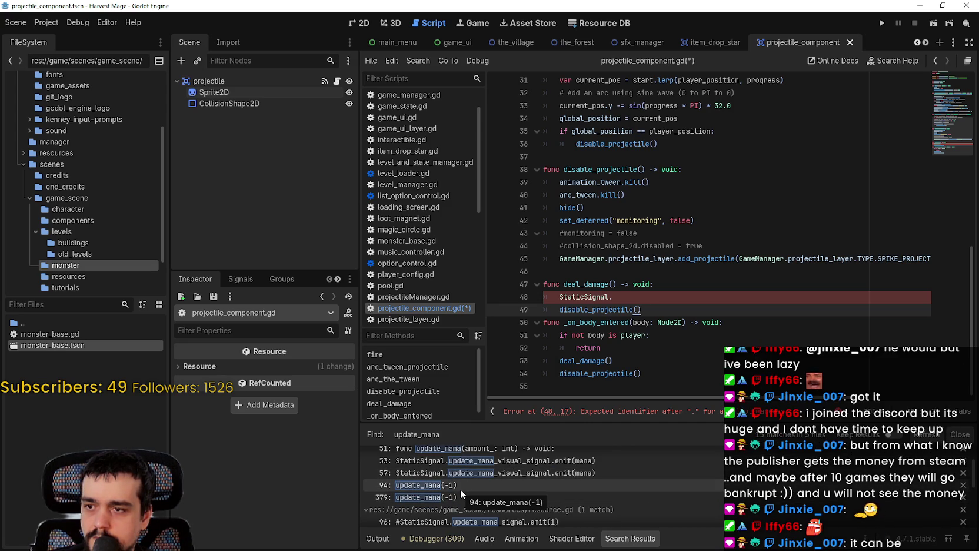
scroll(463, 488, "up", 1)
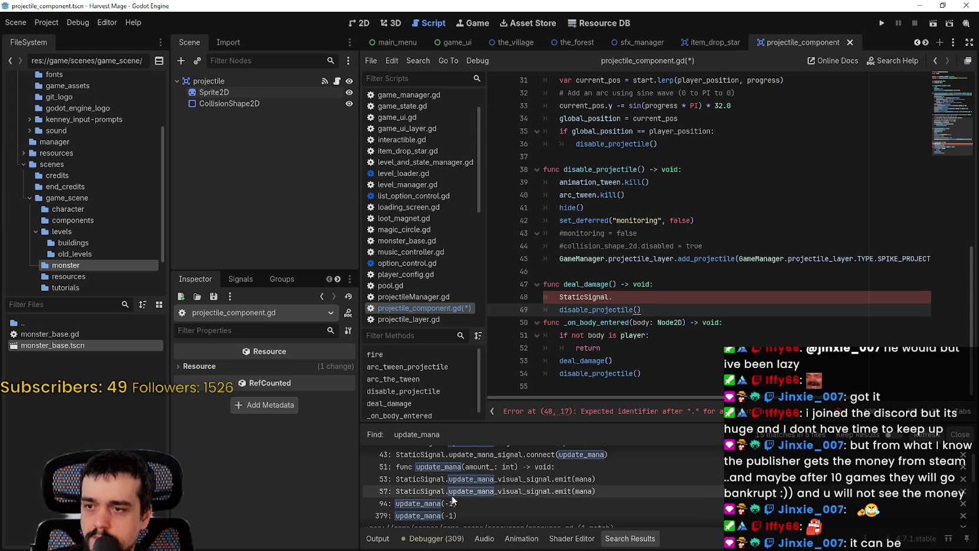
scroll(469, 490, "down", 2)
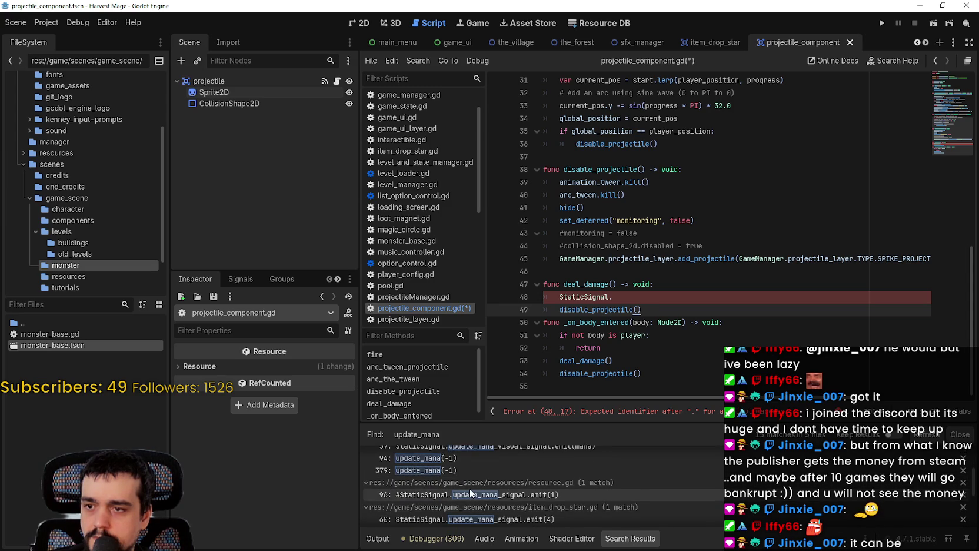
scroll(469, 487, "down", 1)
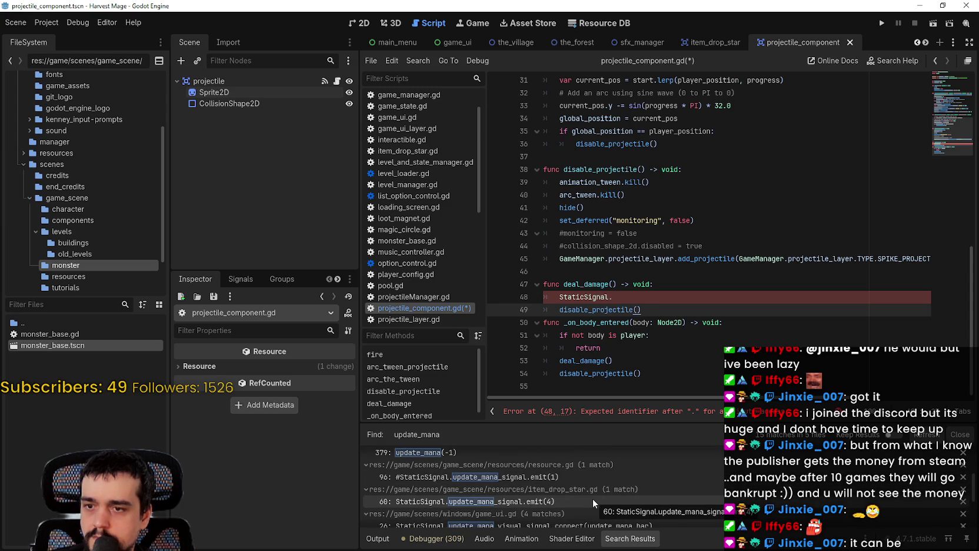
scroll(593, 499, "down", 1)
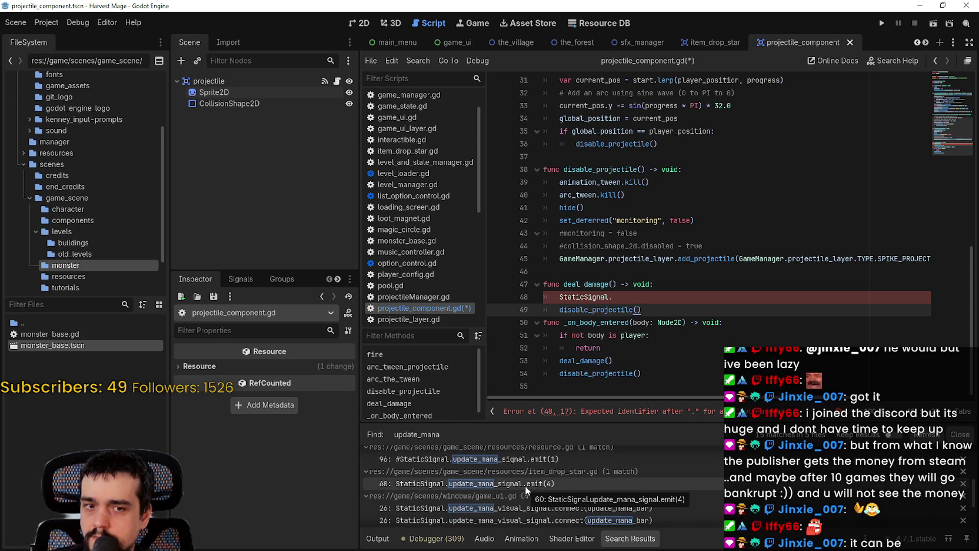
Step: Complete line 48 to StaticSignal.update_health_signal
left_click(652, 296)
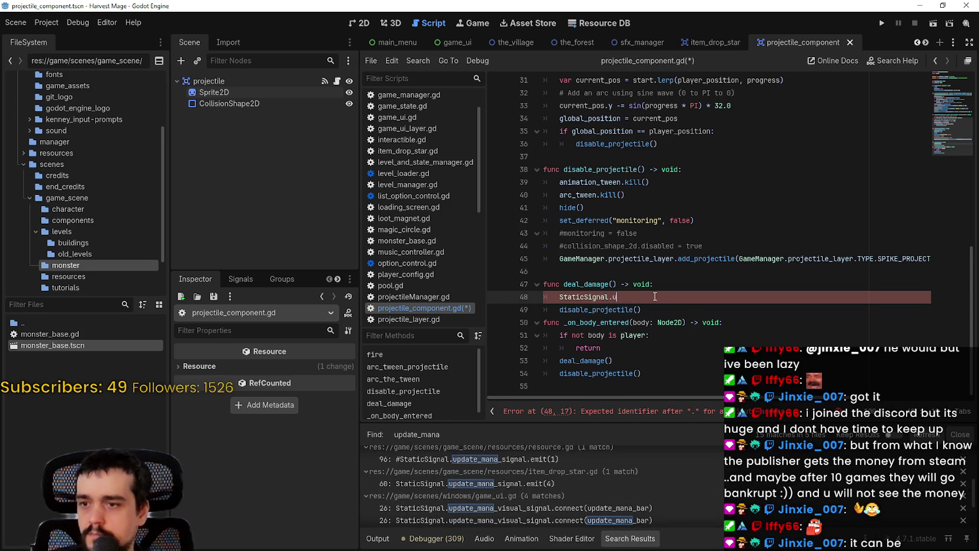
type("update")
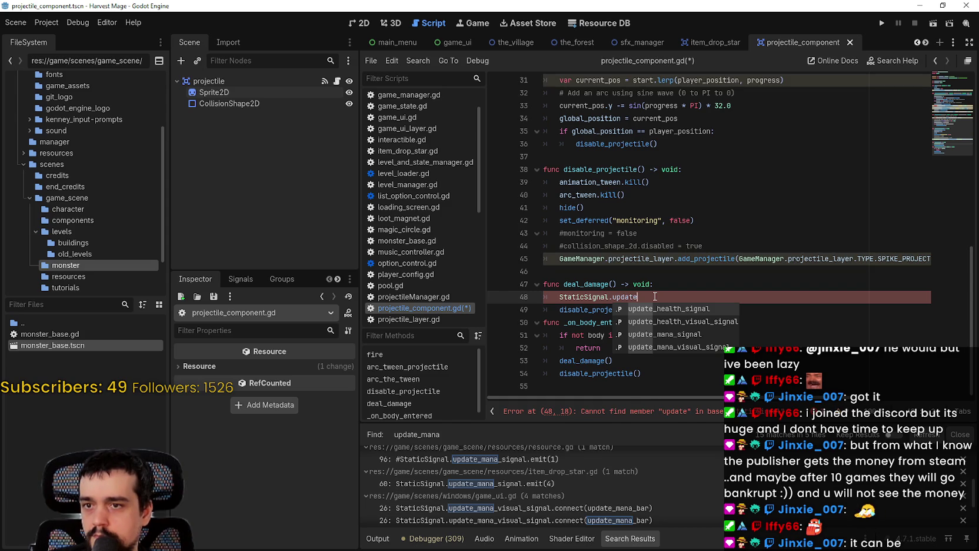
type("_health")
key("Return")
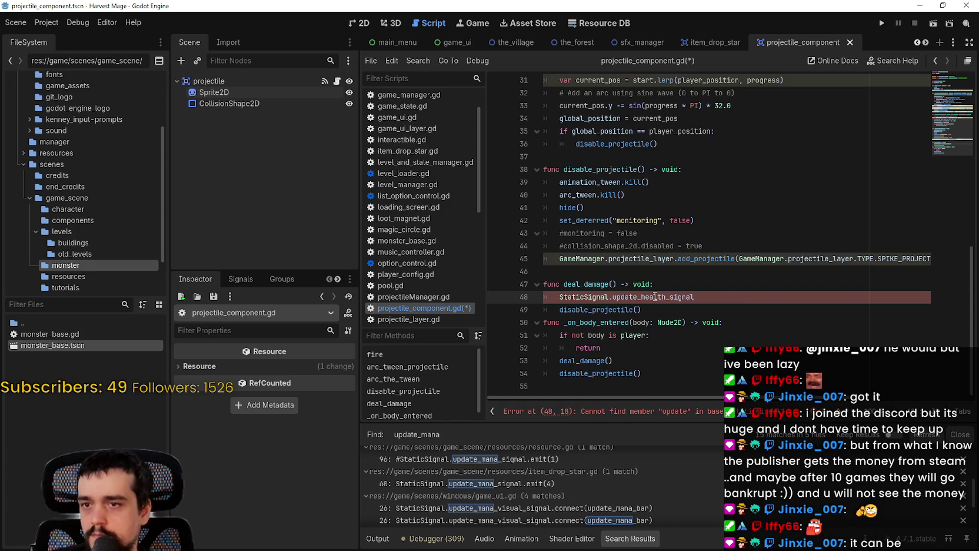
Step: Finish line 48 as an emit(-1) call and save the script
type(".emit")
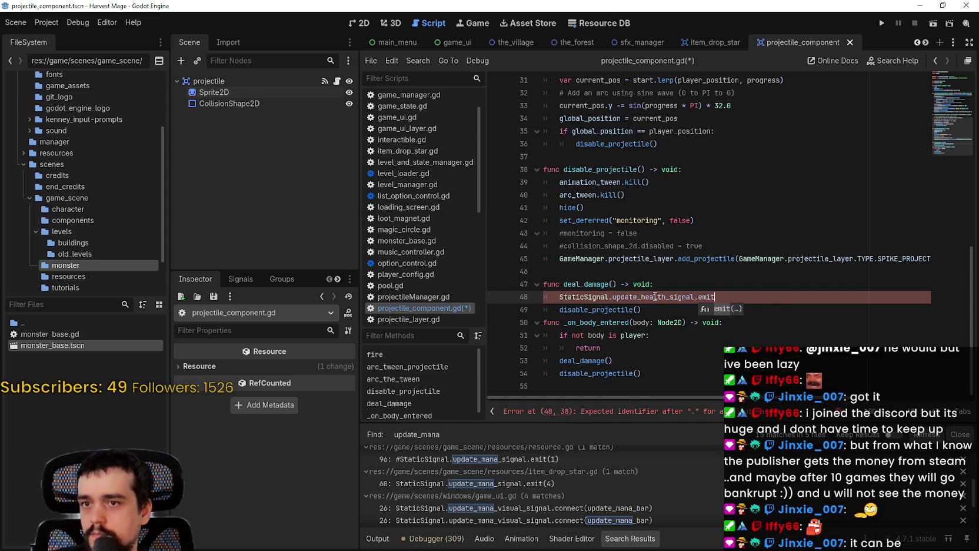
key("Return")
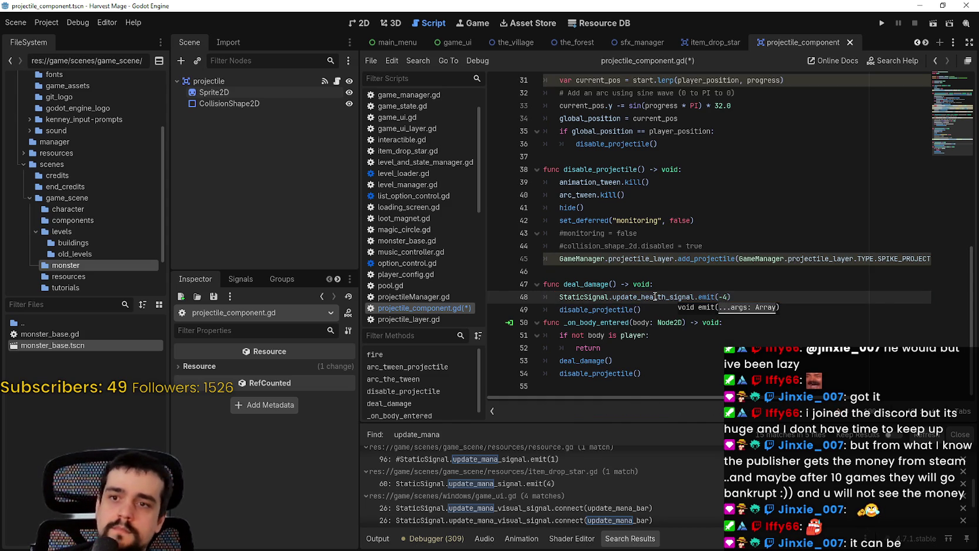
type("1")
key("ctrl+s")
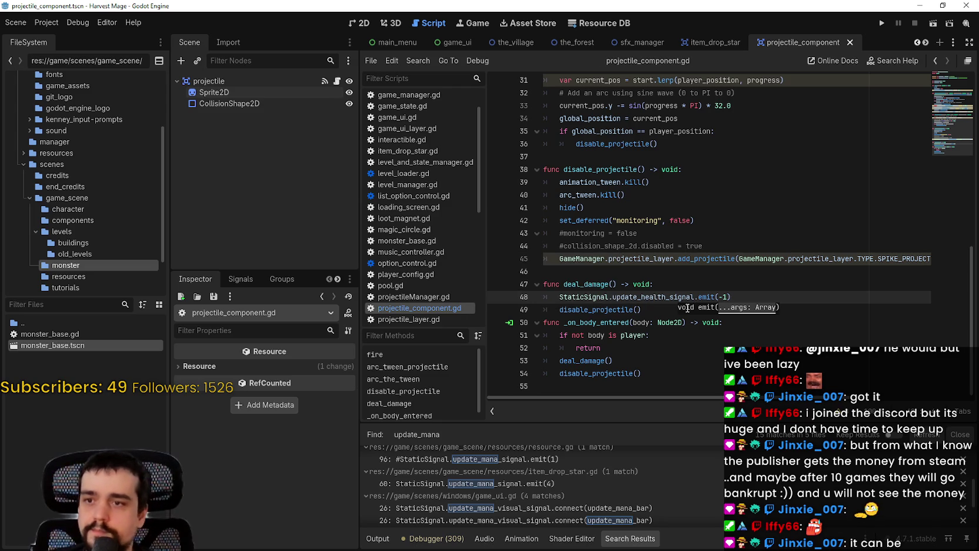
Step: Delete the redundant disable_projectile() line 54 and launch the game
double_click(606, 284)
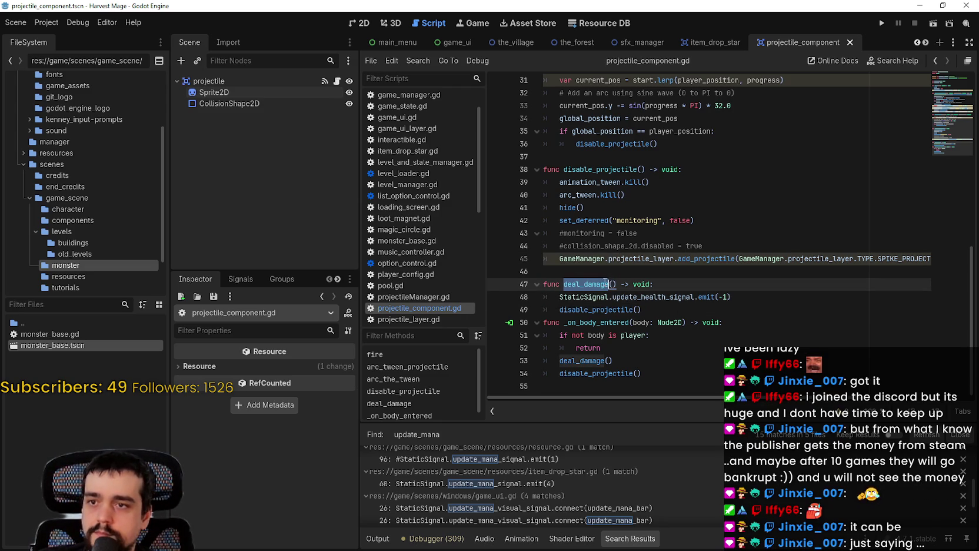
mouse_move(565, 373)
left_mouse_down()
mouse_move(643, 373)
mouse_move(534, 377)
left_mouse_up()
key("Down")
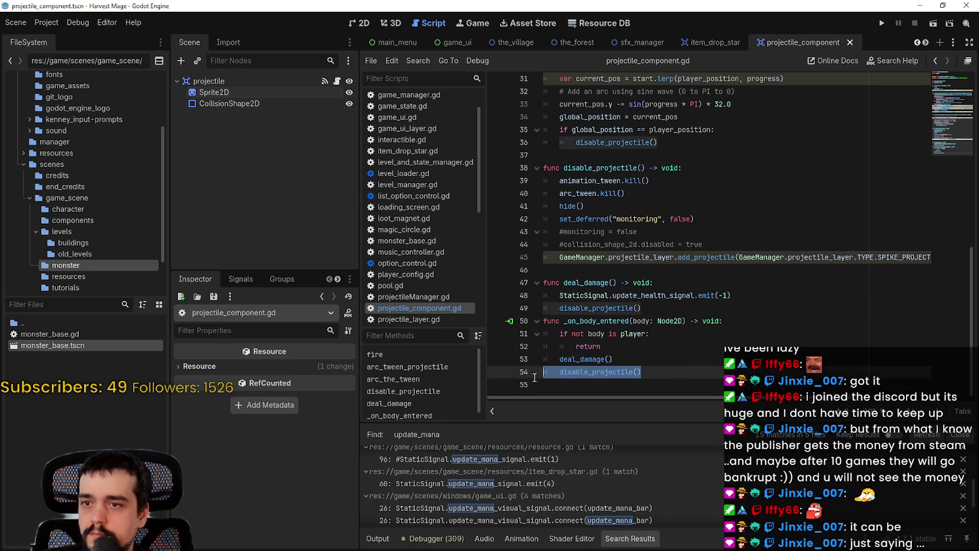
key("BackSpace")
key("BackSpace")
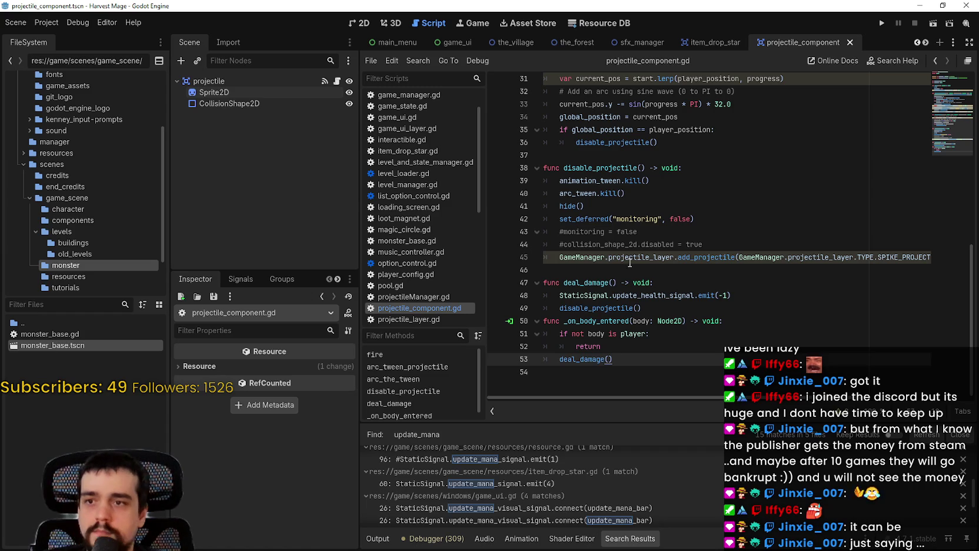
left_click(630, 266)
left_click(883, 21)
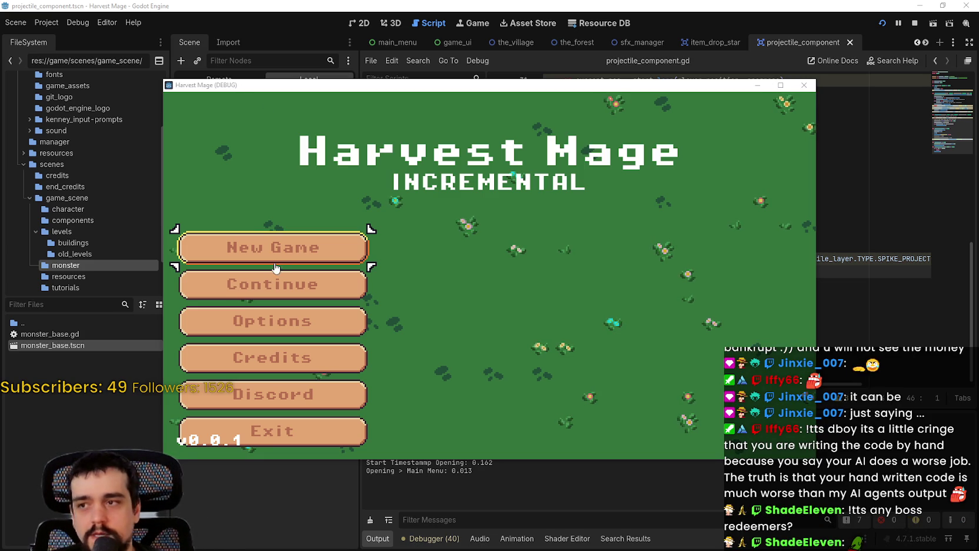
Step: Continue the saved game and maximize the game window
left_click(297, 283)
left_click_drag(658, 90, 682, 76)
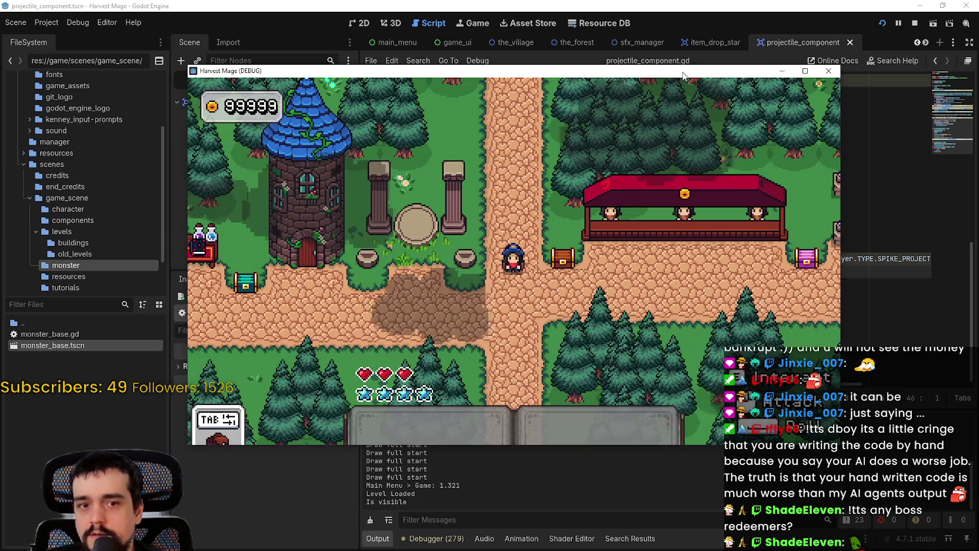
double_click(682, 75)
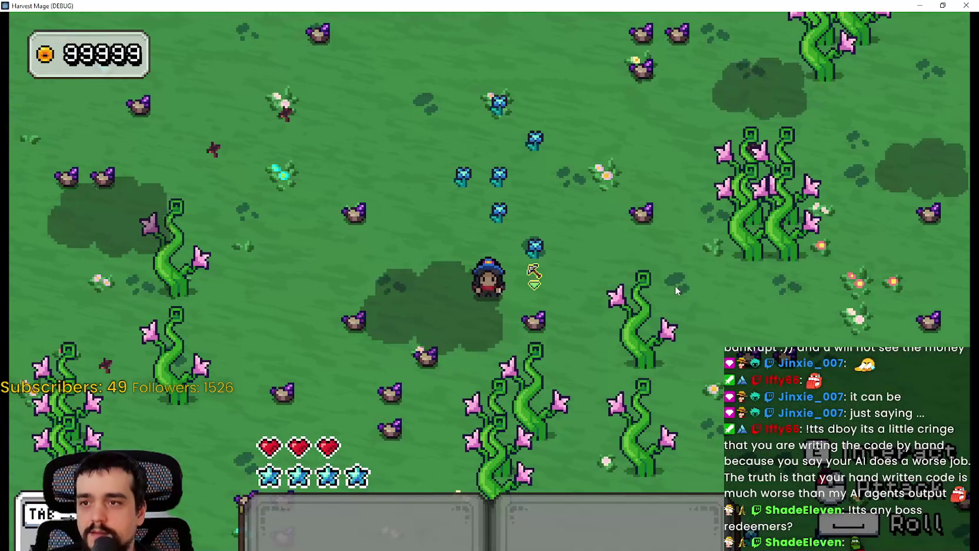
Step: Walk the player, select hotbar slot 2, cast a spell at the nearby flower, then close the game
key("a")
key("w")
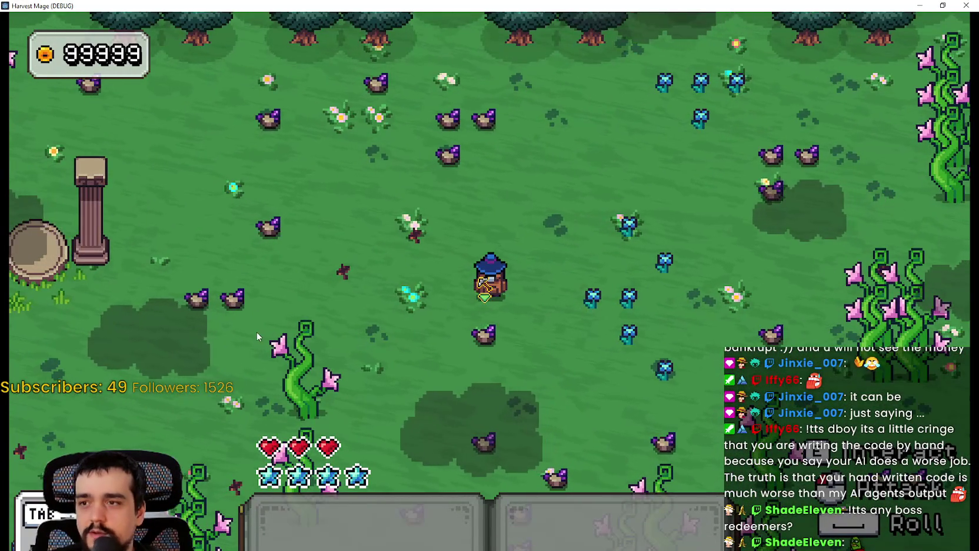
key("w")
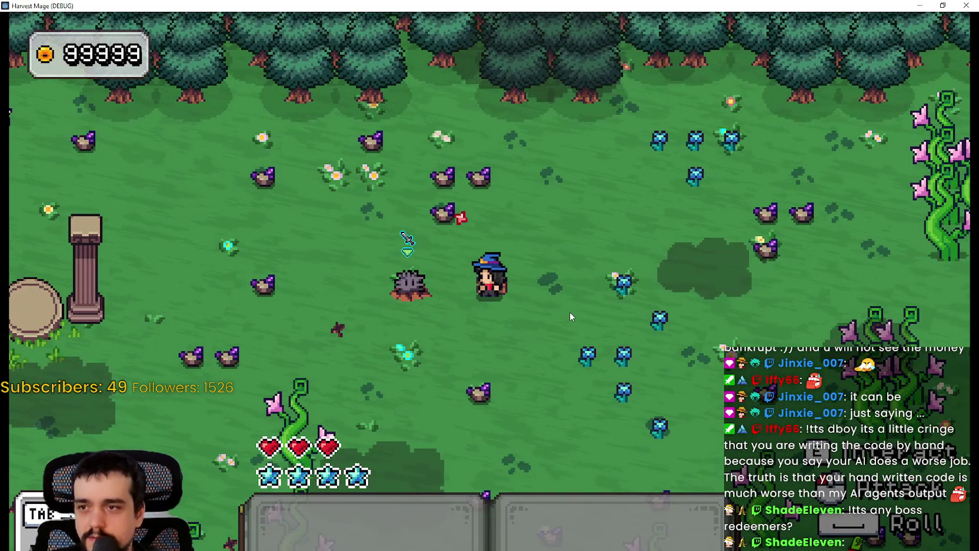
key("d")
key("w")
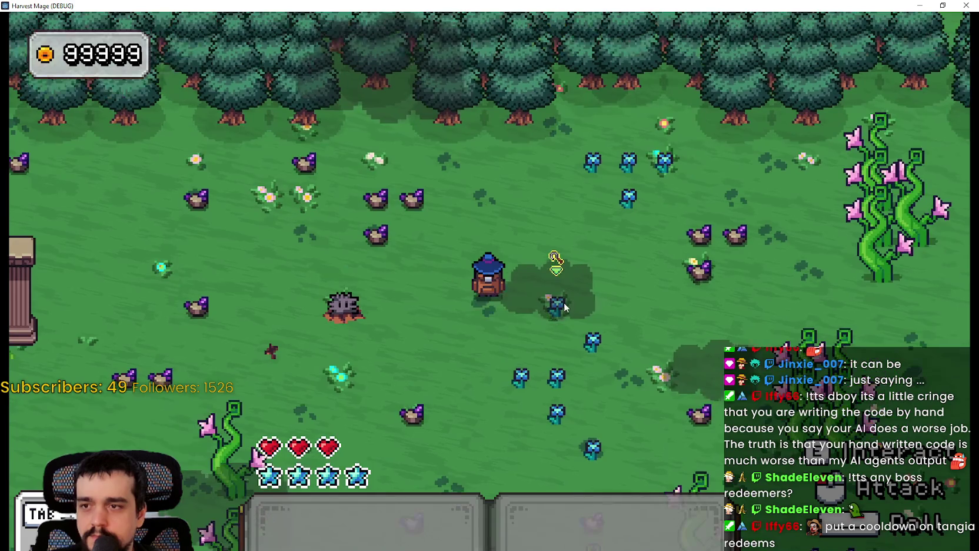
key("2")
key("d")
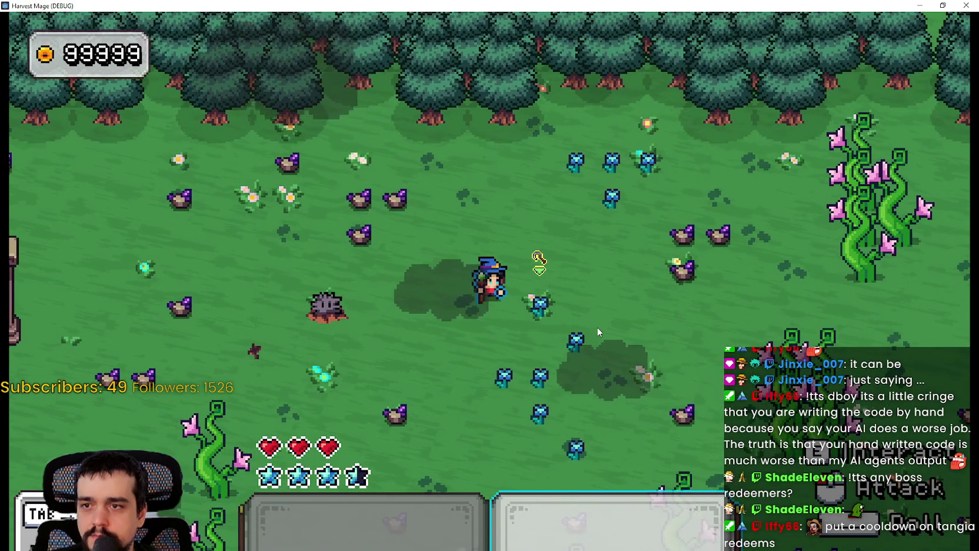
left_click(597, 327)
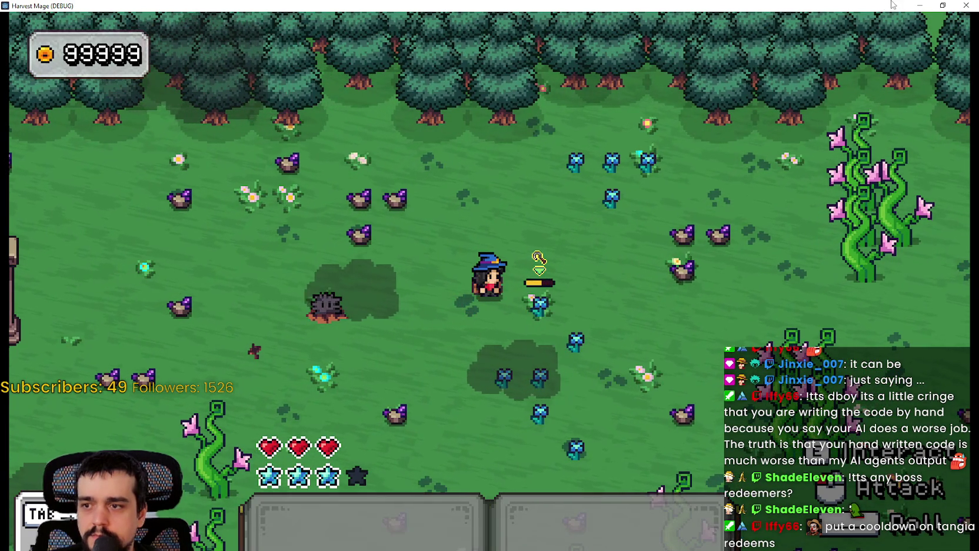
left_click(966, 5)
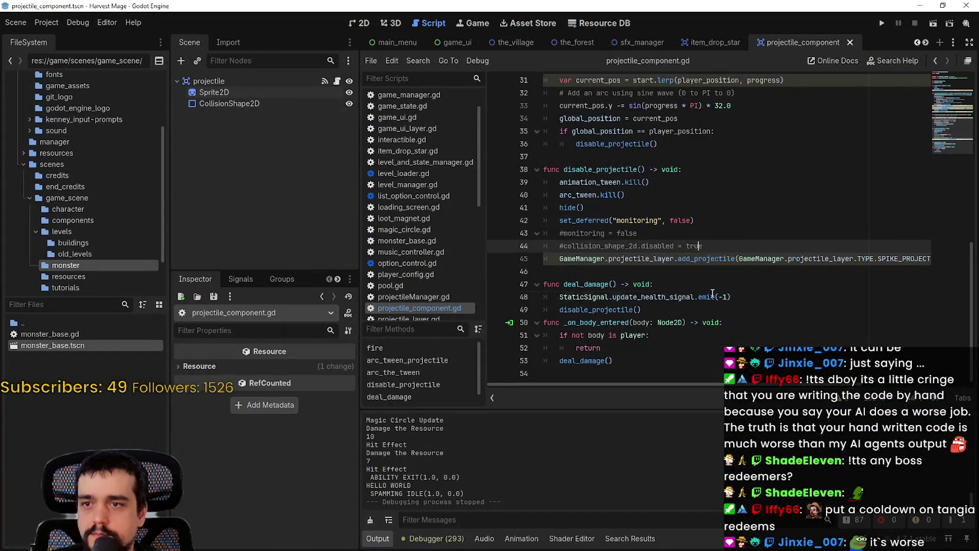
Step: Review the emit line, then look through the player_config.gd script
left_click(734, 297)
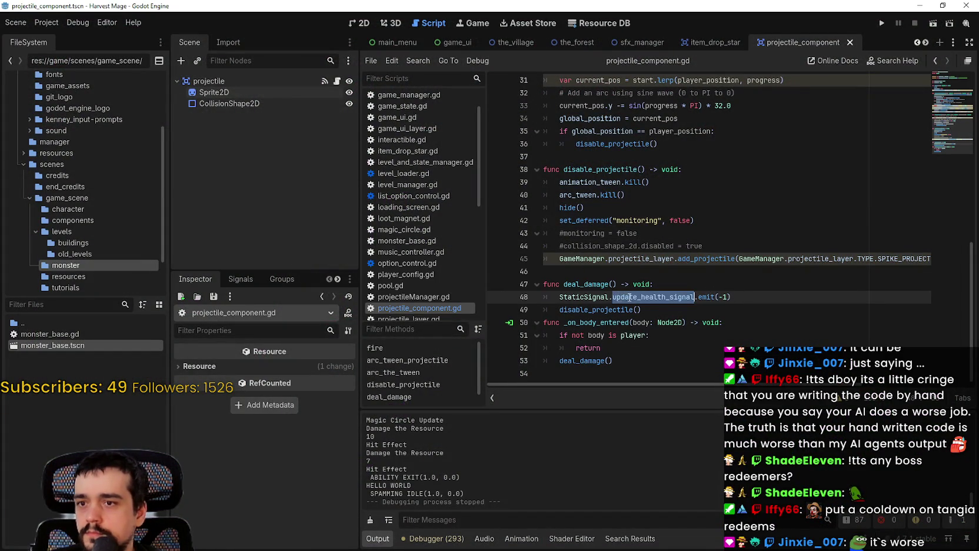
scroll(446, 255, "down", 5)
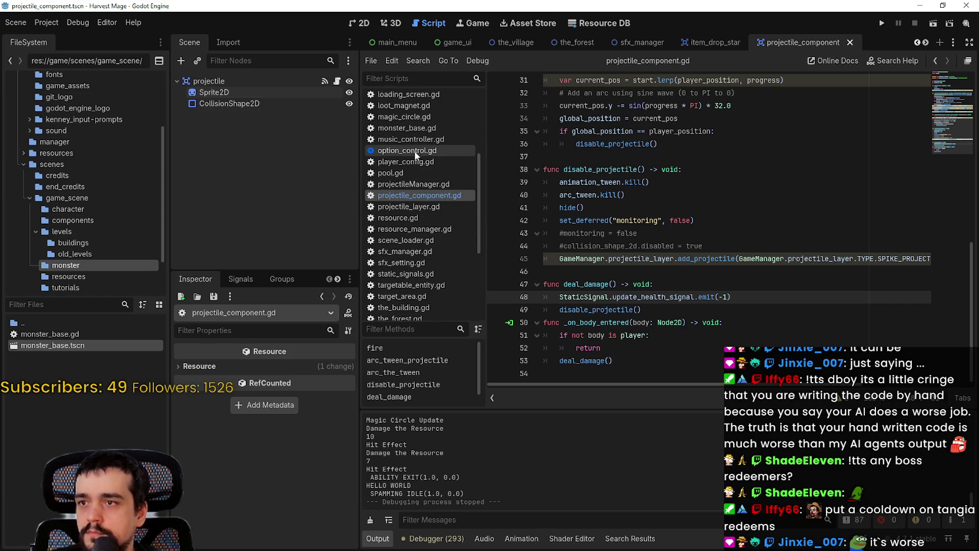
scroll(415, 249, "up", 2)
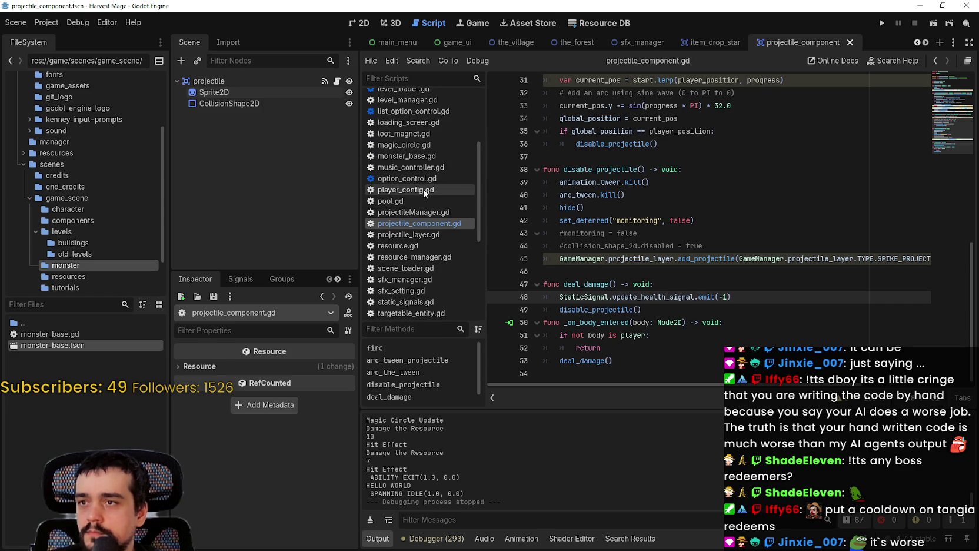
scroll(423, 212, "up", 5)
scroll(448, 270, "down", 1)
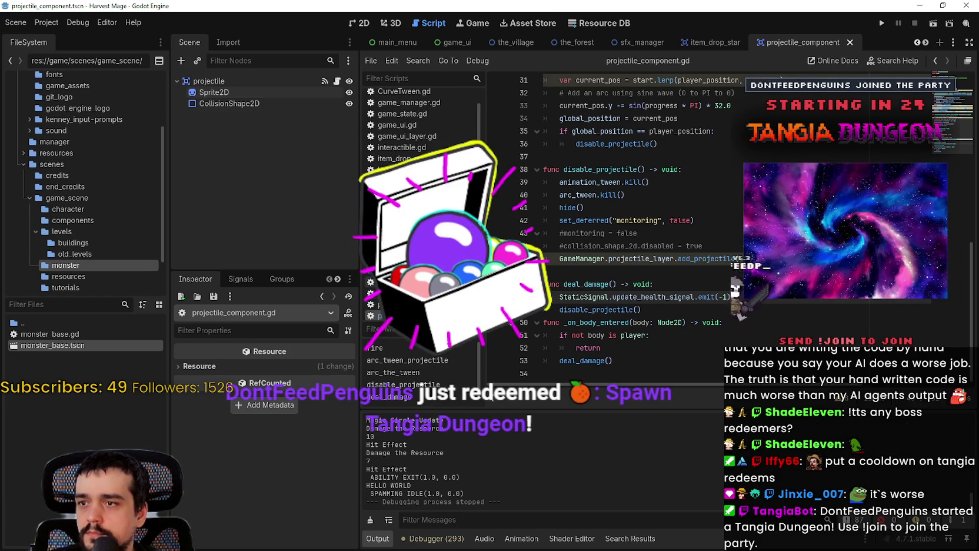
left_click(447, 269)
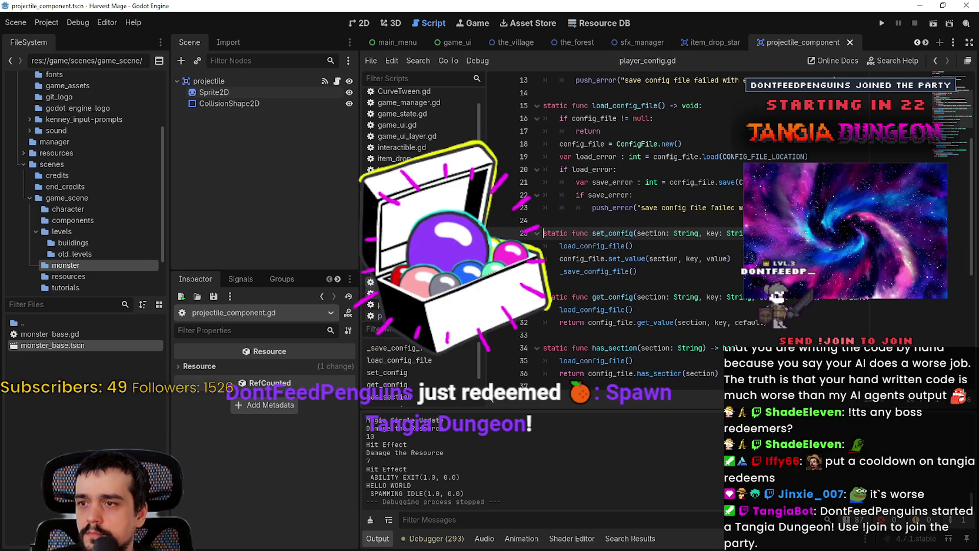
scroll(424, 235, "down", 3)
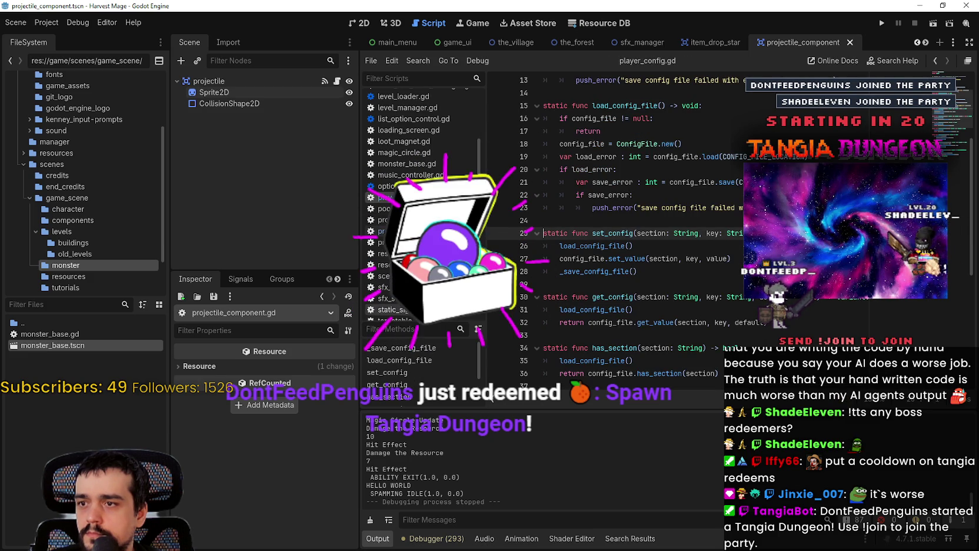
scroll(424, 206, "down", 3)
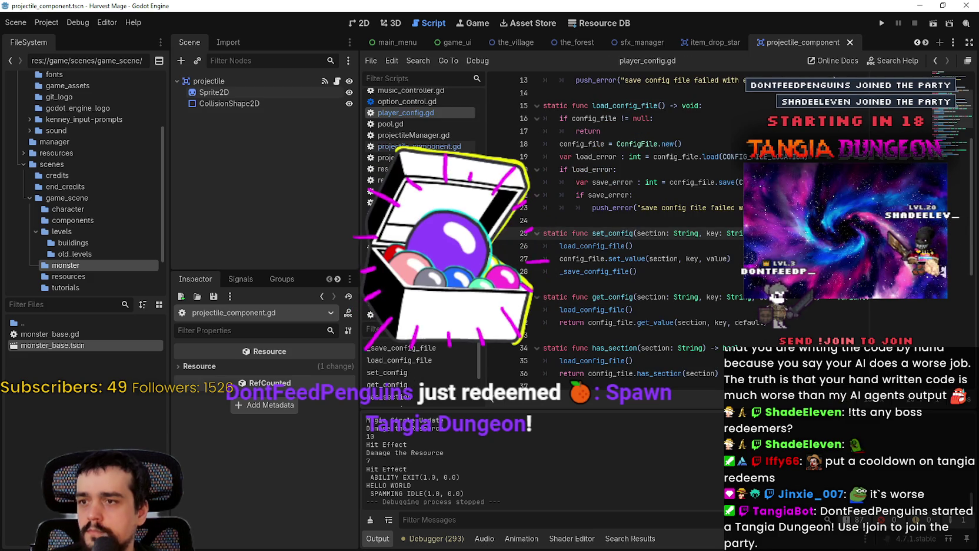
Step: In the_player.gd, change line 57's signal to update_health_visual_signal
left_click(412, 248)
scroll(804, 310, "down", 5)
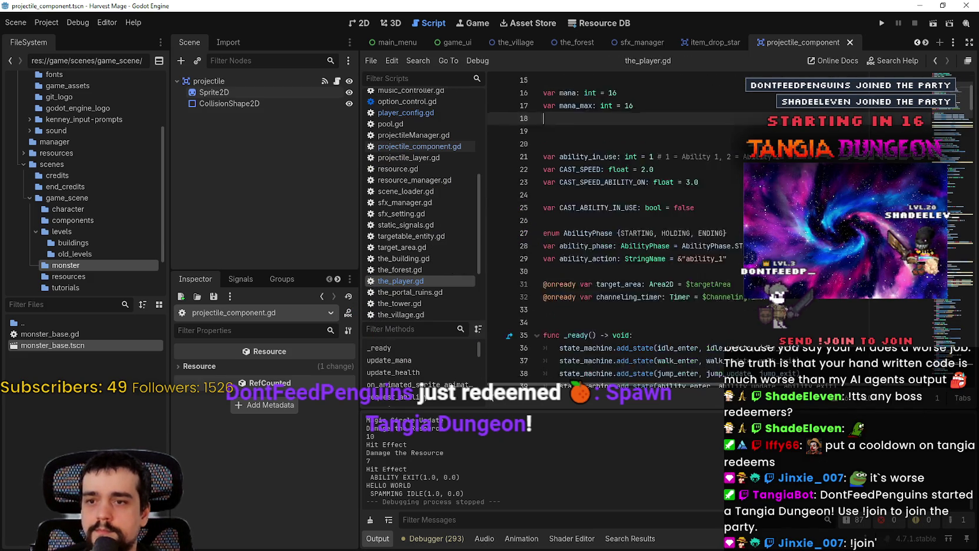
scroll(706, 265, "down", 1)
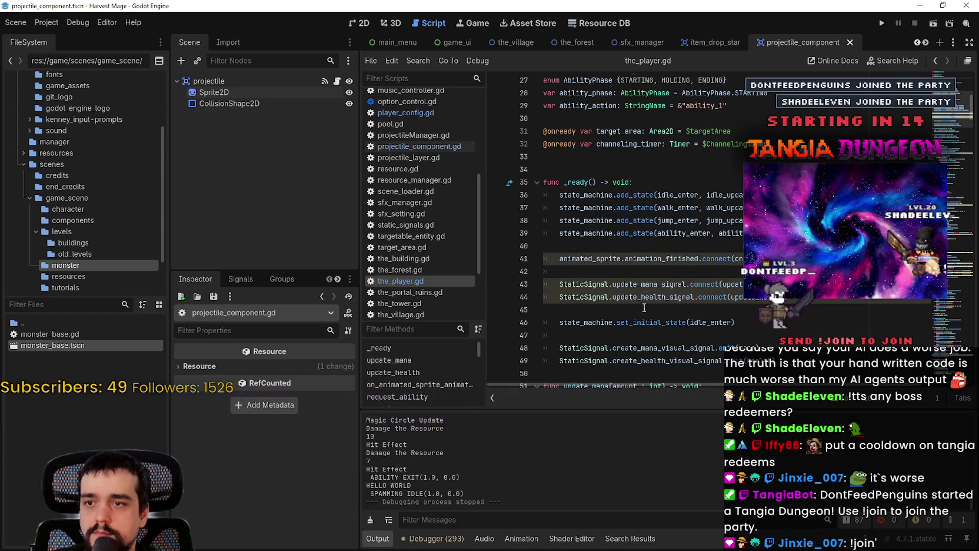
double_click(645, 284)
scroll(636, 265, "down", 2)
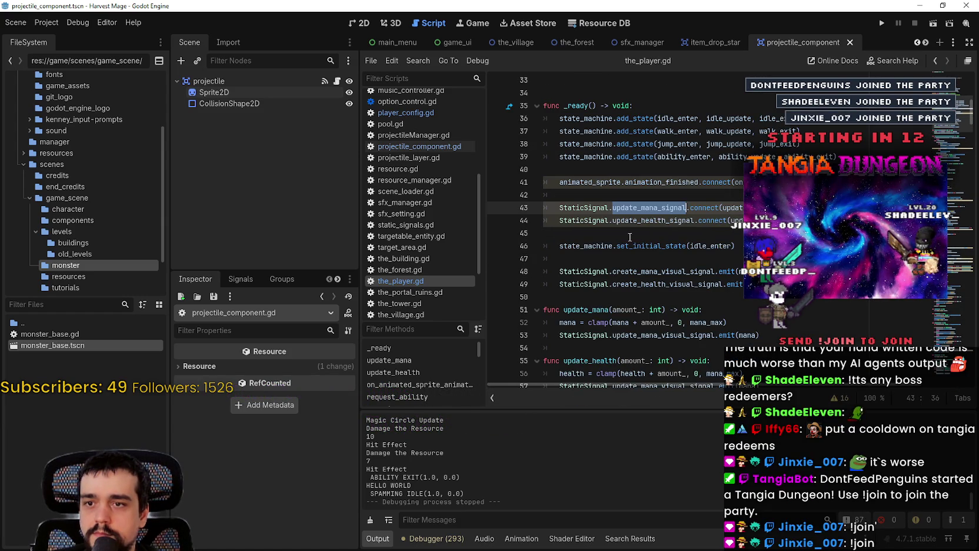
double_click(757, 220)
scroll(694, 285, "down", 3)
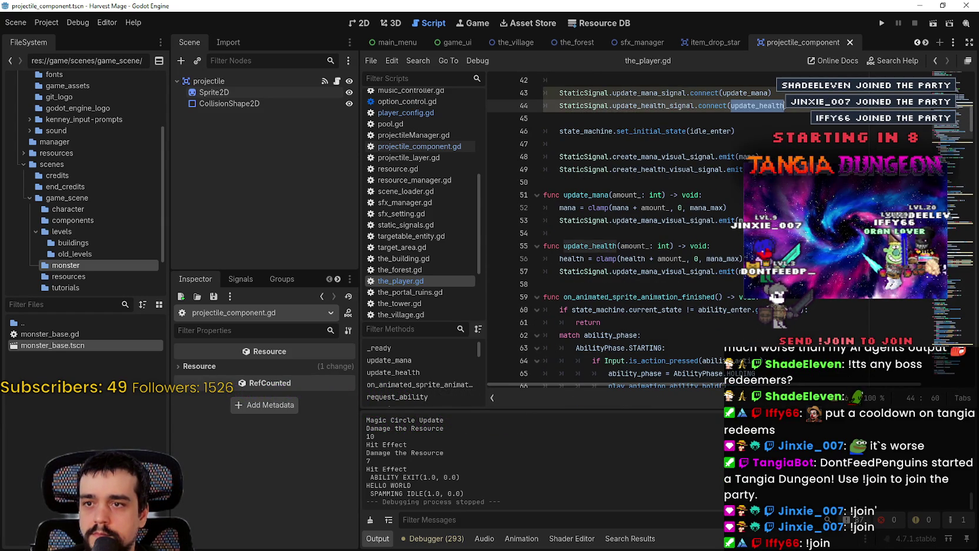
left_click(667, 220)
double_click(667, 271)
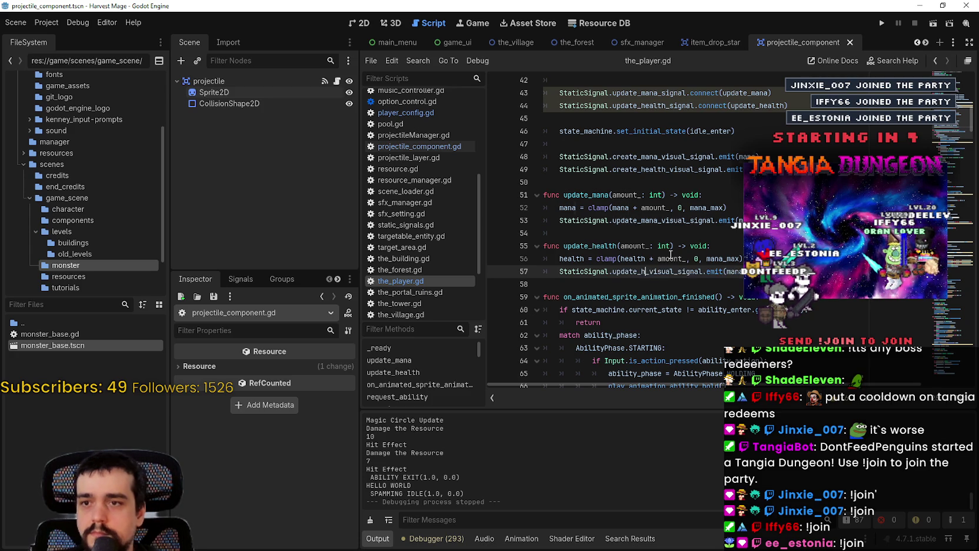
type("health")
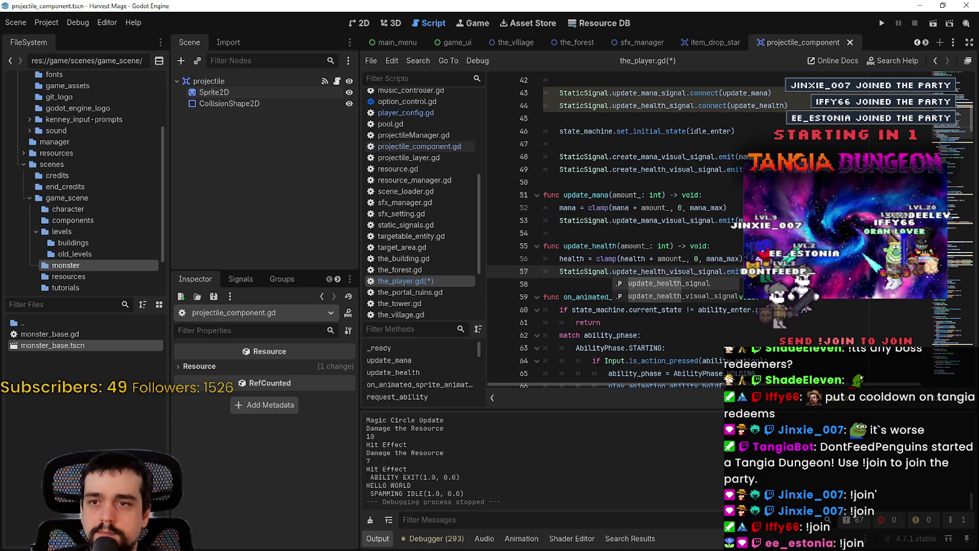
key("Return")
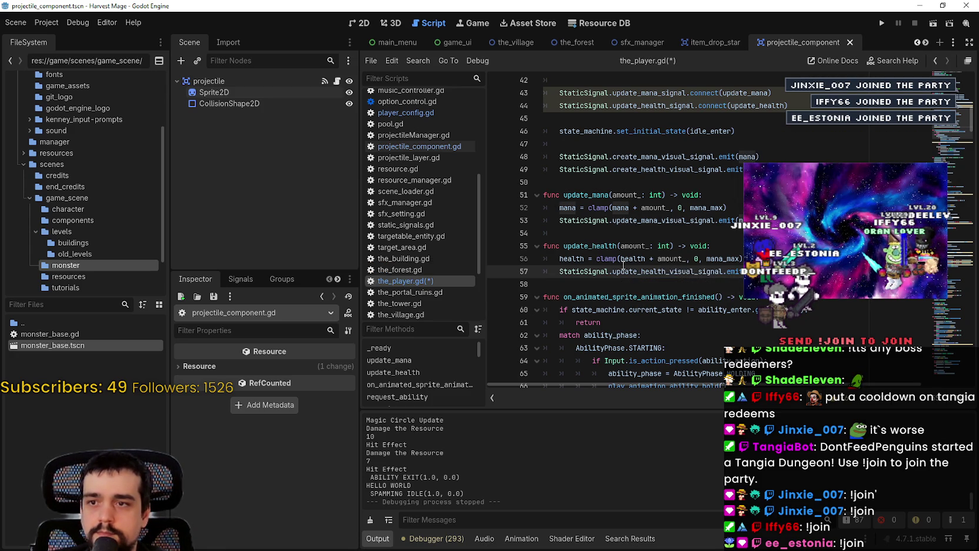
Step: Replace mana_max with health on line 56, save the_player.gd, and launch the game
left_click(721, 258)
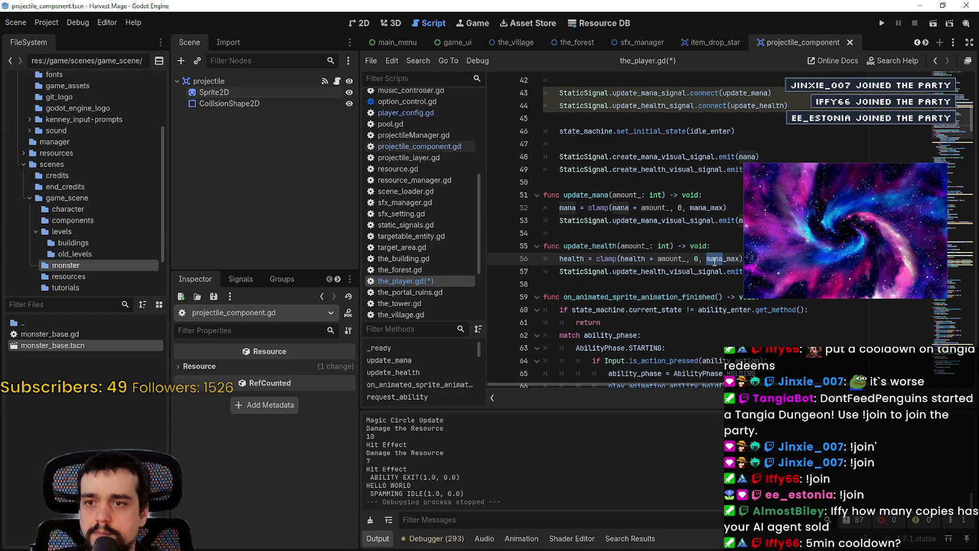
type("health")
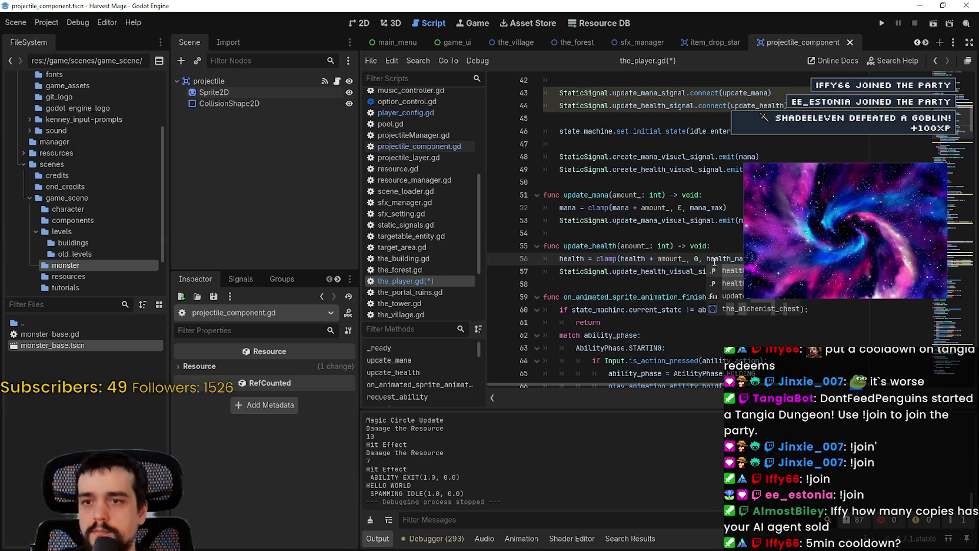
left_click(726, 249)
left_click(730, 271)
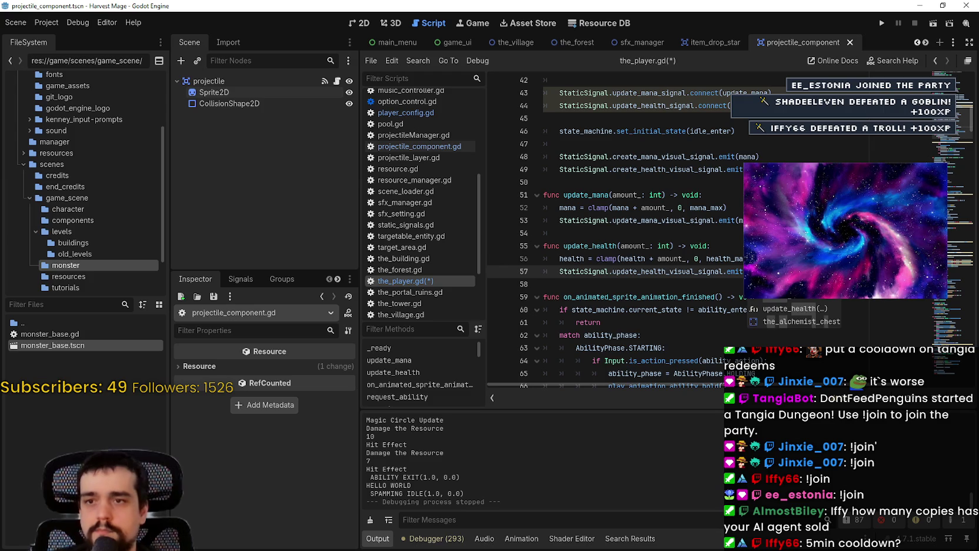
left_click(730, 258)
key("ctrl+s")
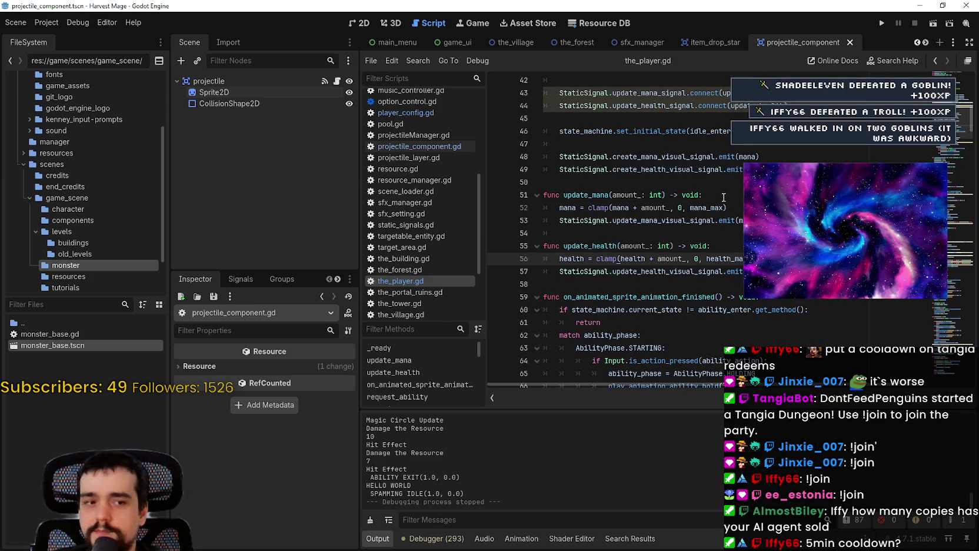
left_click(880, 23)
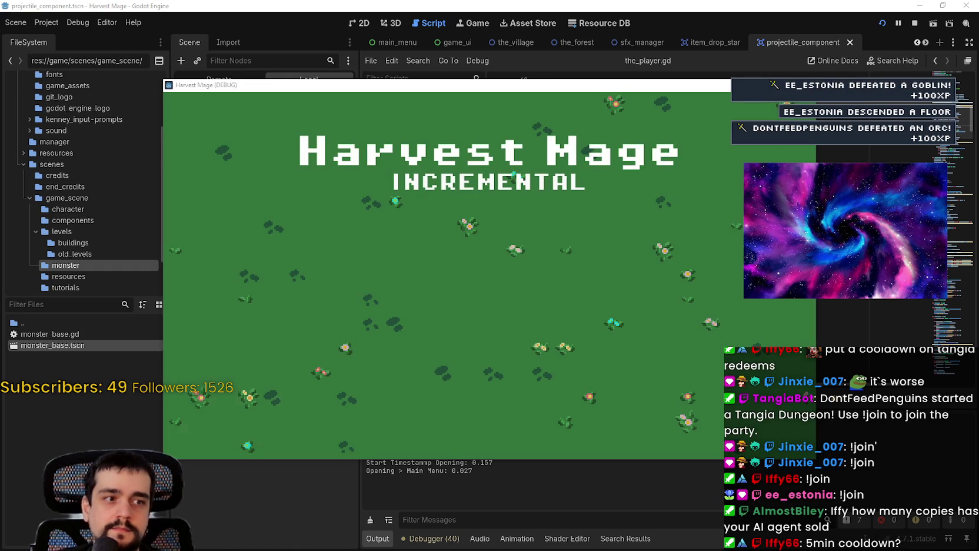
Step: Start a New Game and walk the mage near the hedgehog with WASD
left_click(273, 247)
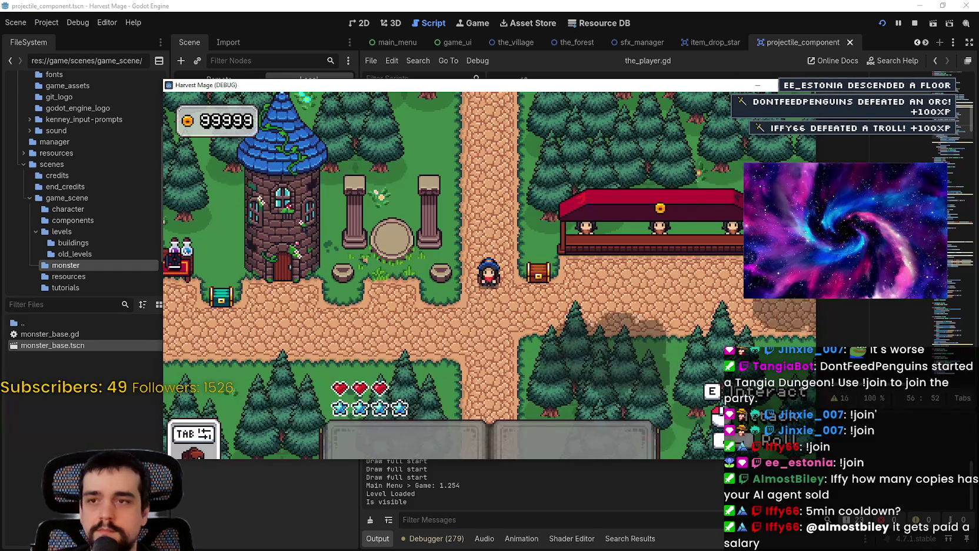
key("w")
key("d")
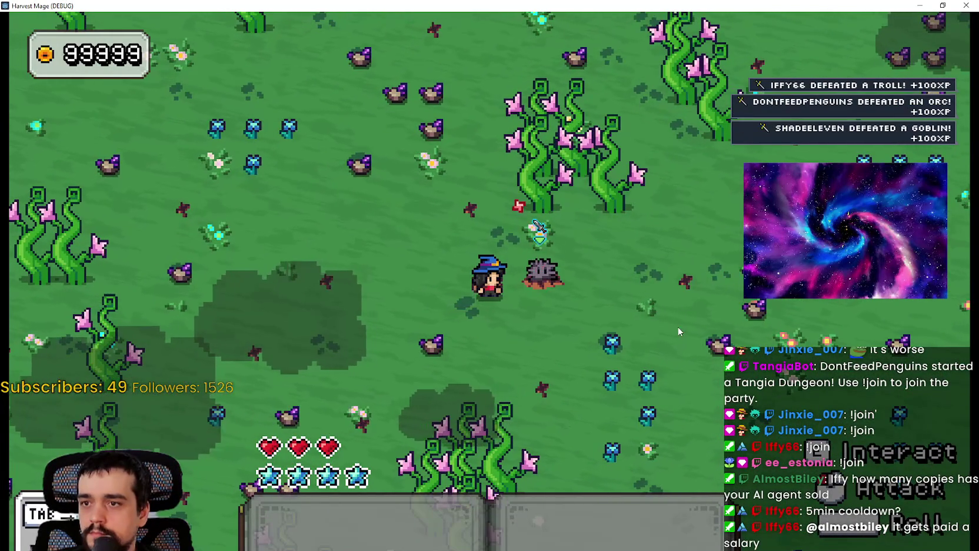
key("w")
key("a")
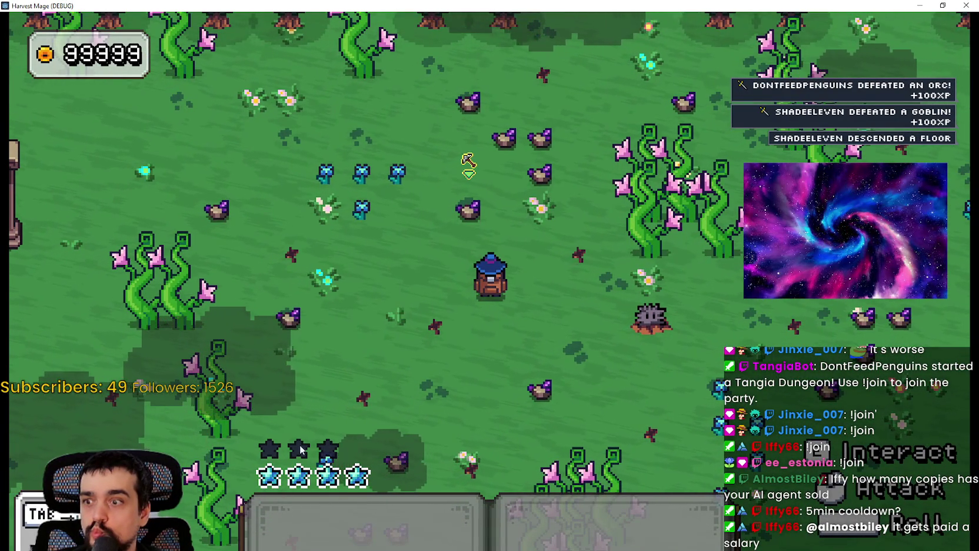
key("s")
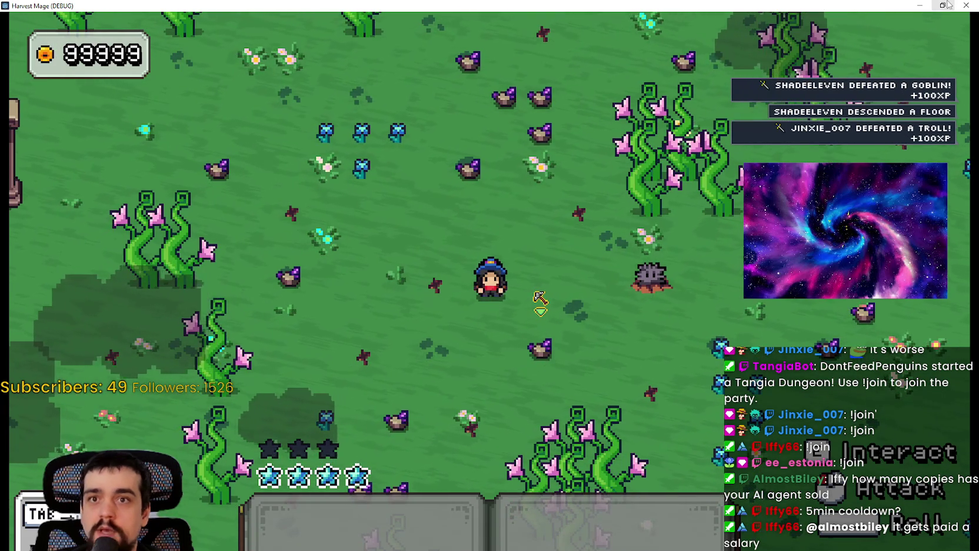
Step: Close the game window and inspect amount_ and health in the update_health clamp line
left_click(949, 5)
left_click(806, 75)
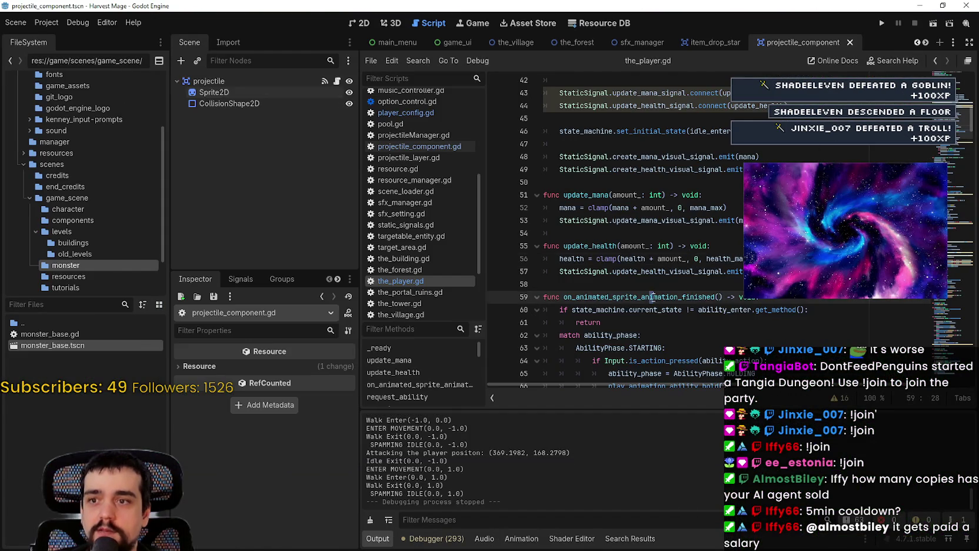
key("Up")
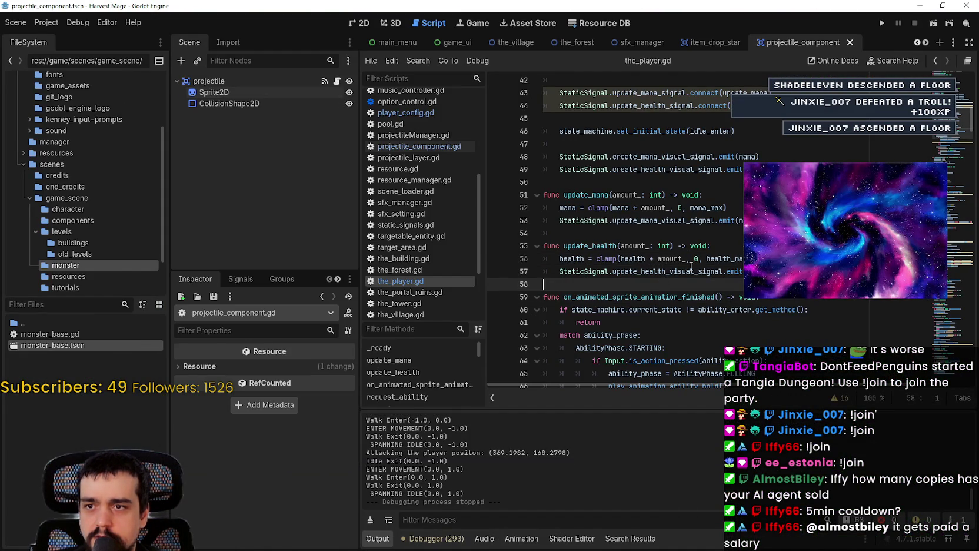
double_click(671, 259)
double_click(634, 259)
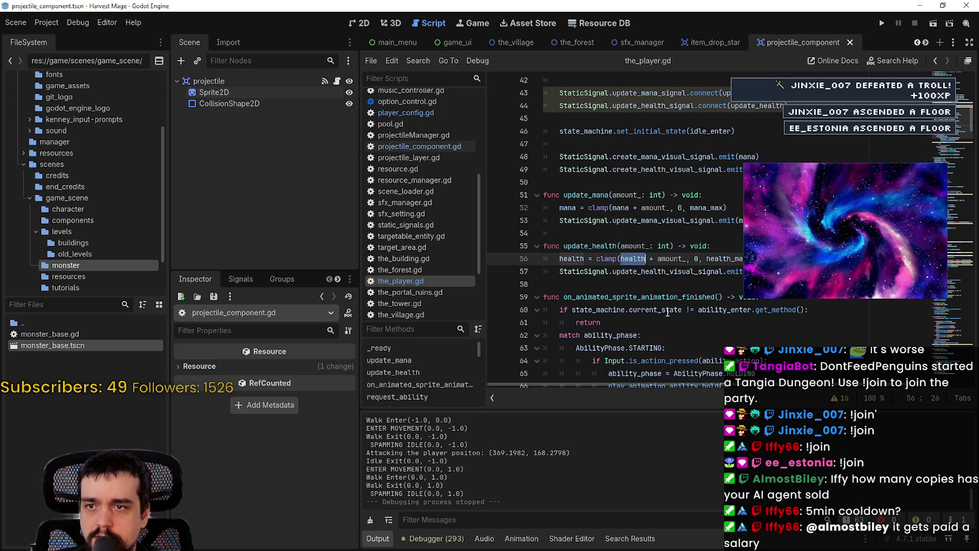
Step: Inspect update_health, its signal connection, and the health_max clamp in the_player.gd
double_click(577, 246)
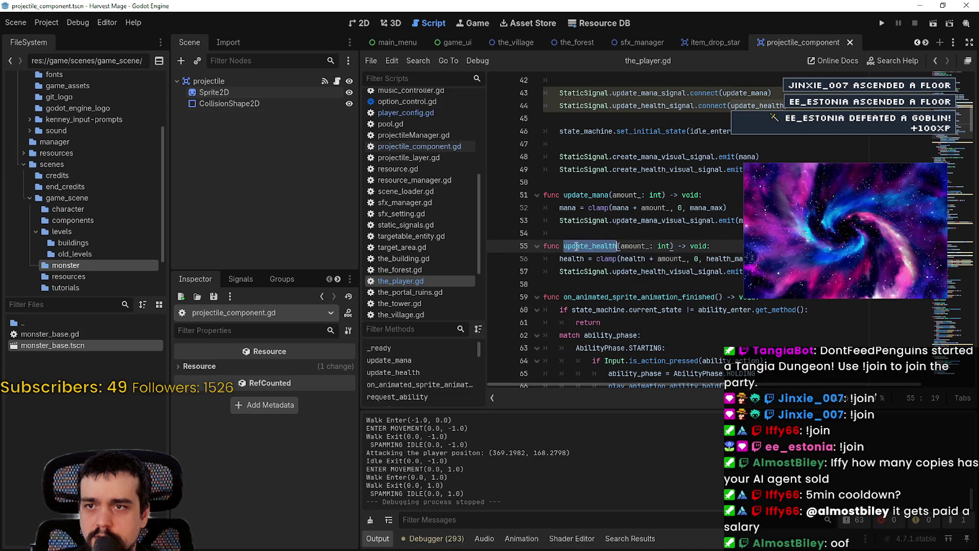
double_click(647, 106)
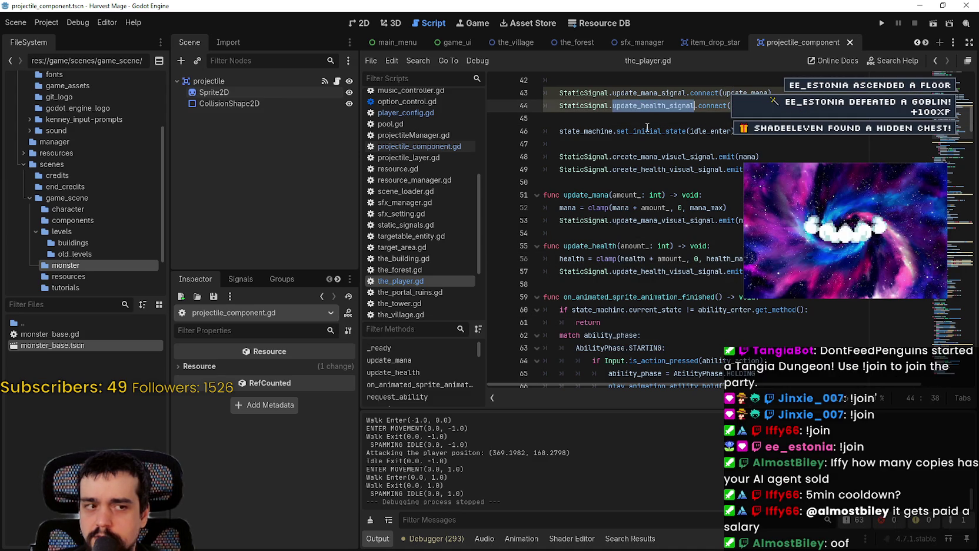
left_click(732, 220)
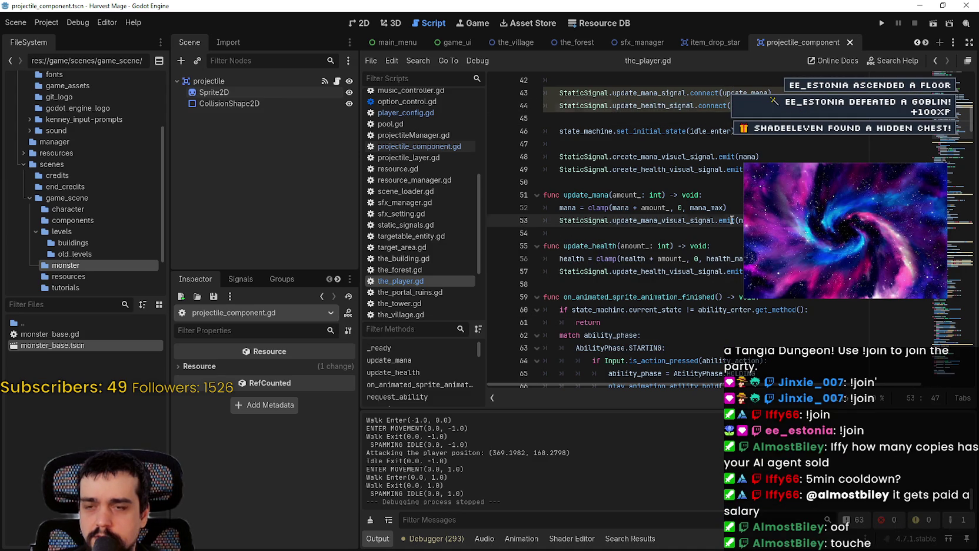
left_click(706, 266)
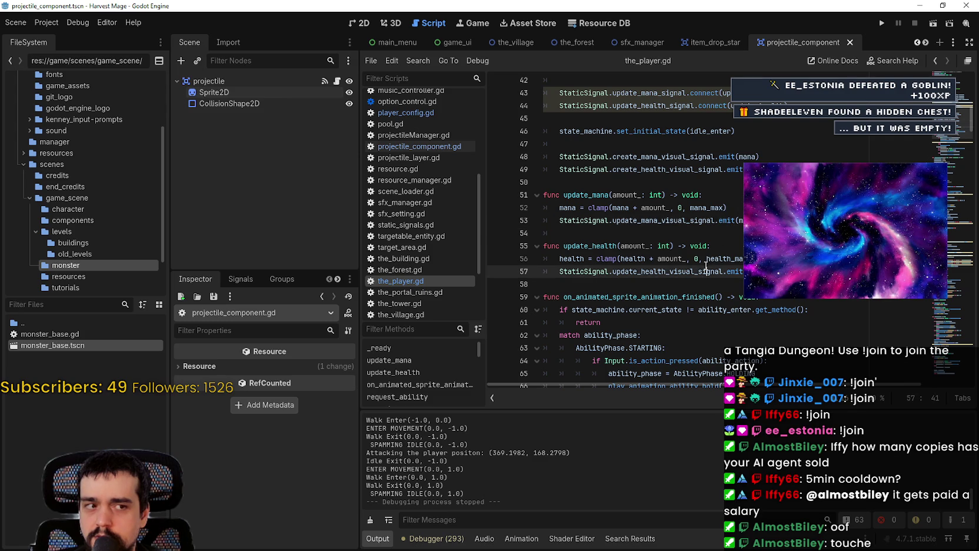
double_click(727, 258)
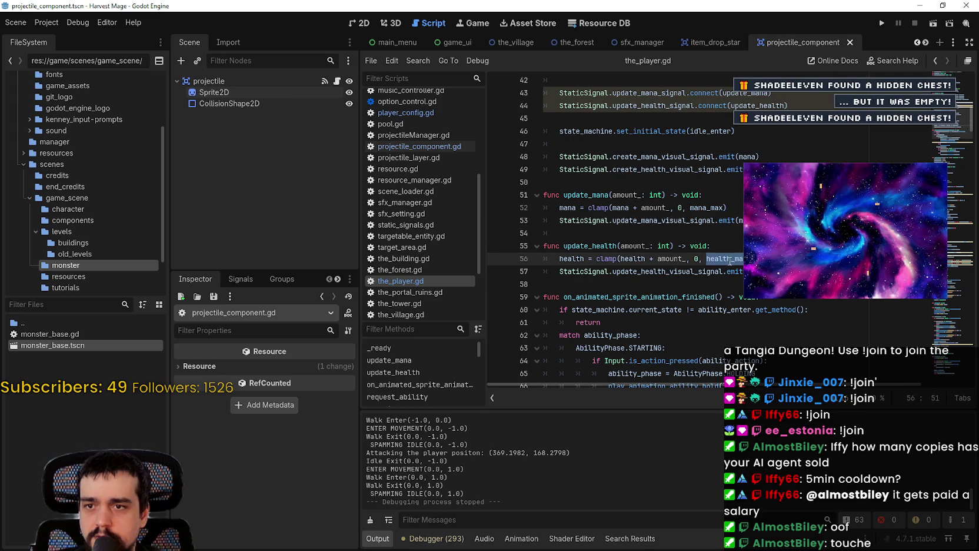
left_click(775, 271)
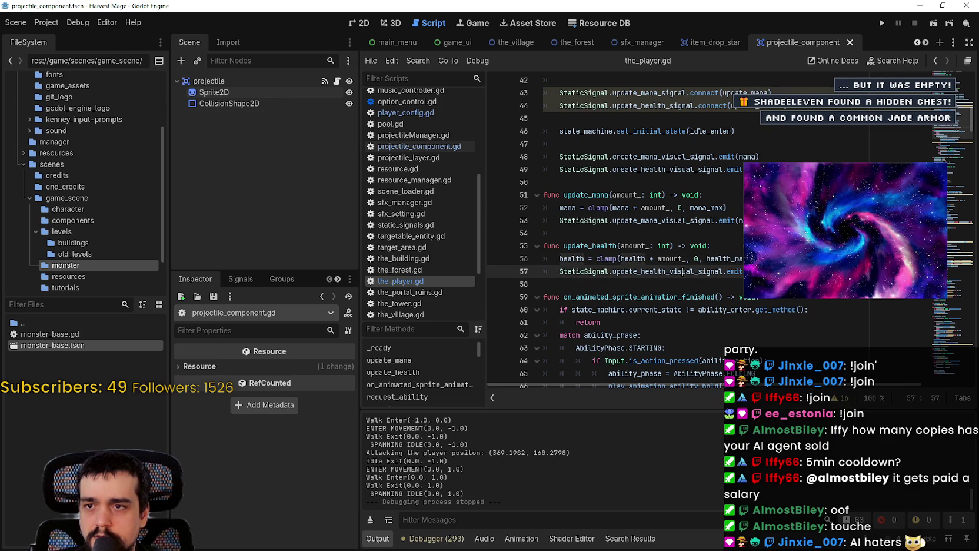
Step: Compare the update_health_visual_signal call with the mana clamp, then switch to projectile_component.gd
left_click_drag(635, 273, 560, 272)
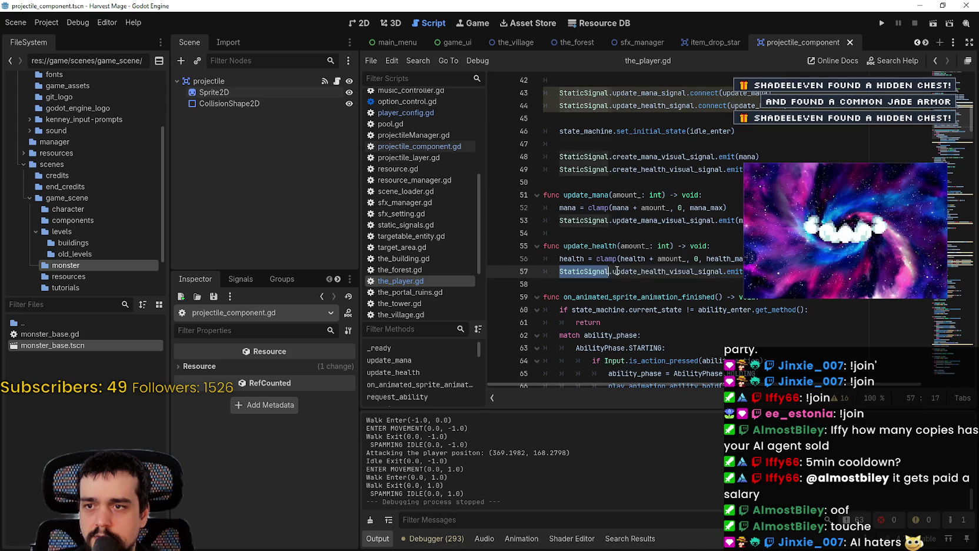
double_click(705, 207)
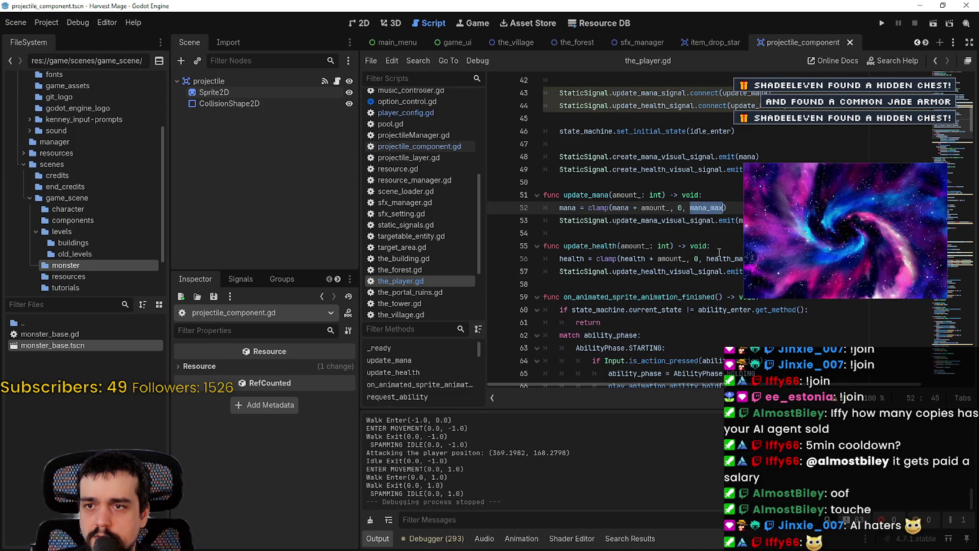
left_click(719, 260)
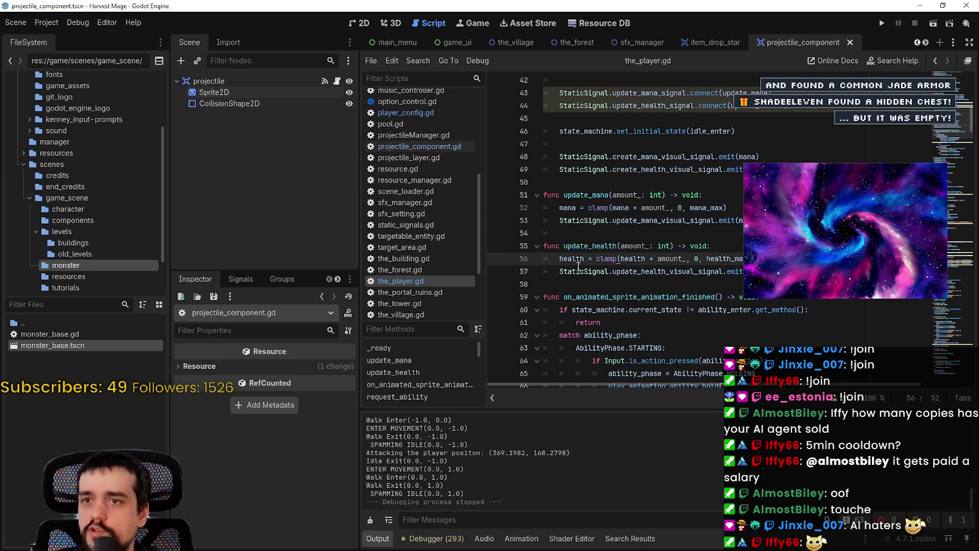
left_click(585, 247)
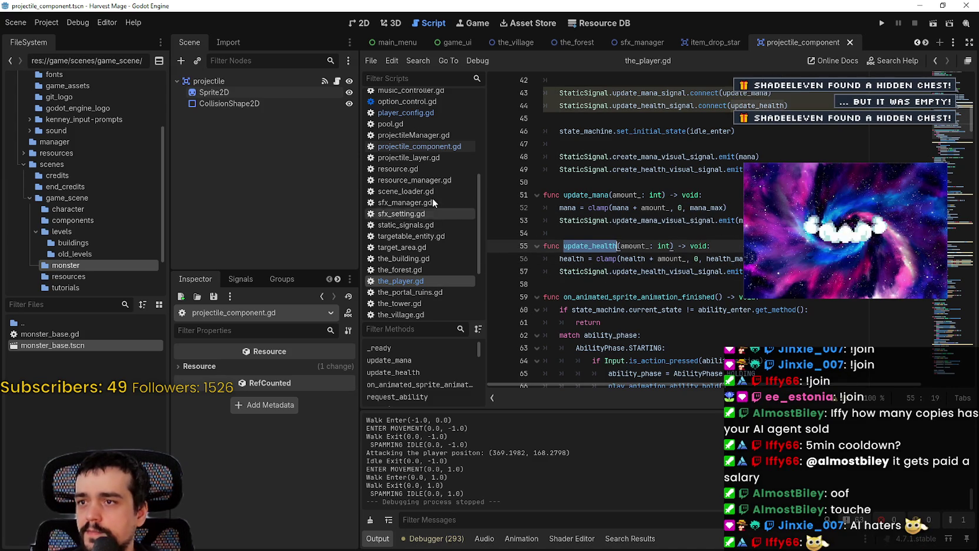
left_click(443, 147)
Step: Inspect the emit line, the set_deferred monitoring line, and where deal_damage is called
left_click_drag(731, 297, 558, 296)
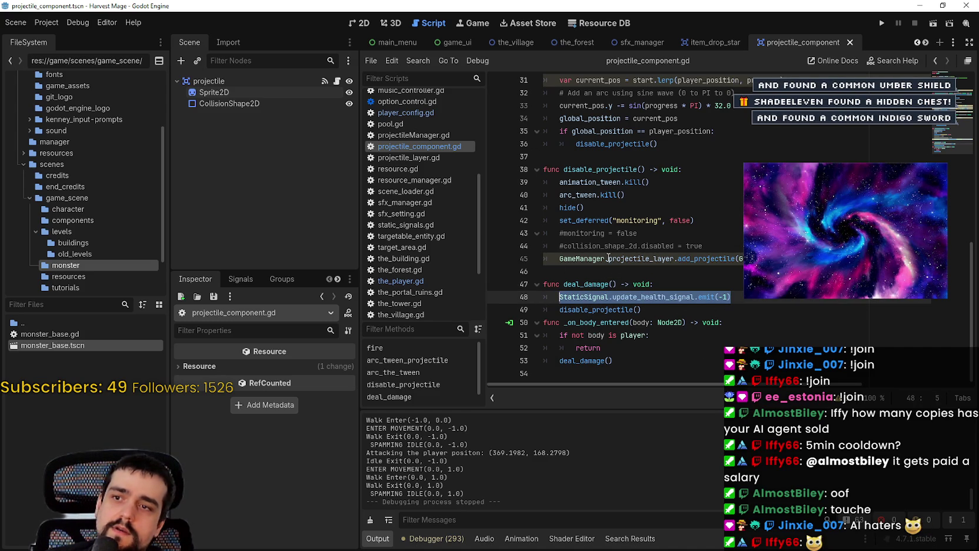
left_click_drag(560, 220, 733, 220)
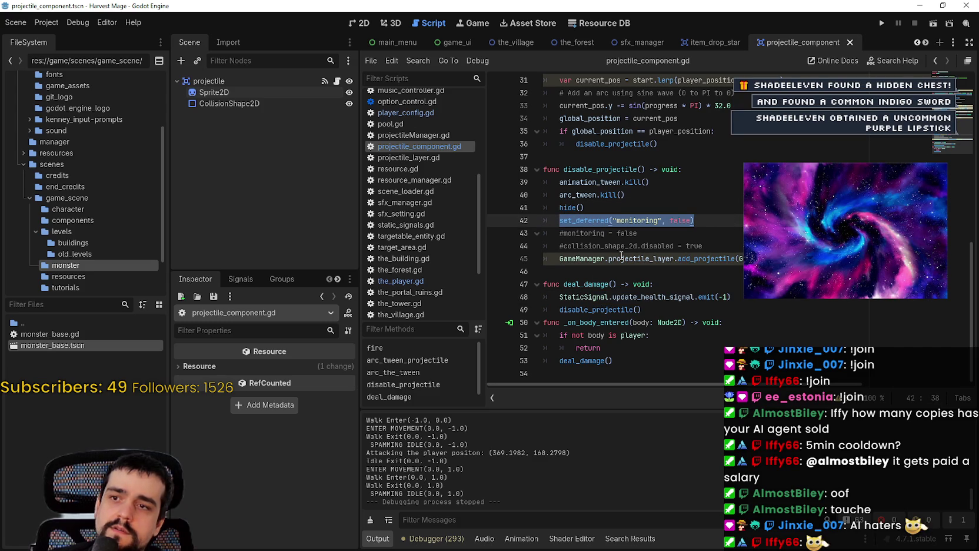
double_click(595, 361)
Step: Move disable_projectile() above the emit(-1) line and add a blank line before _on_body_entered
mouse_move(642, 310)
left_mouse_down()
mouse_move(554, 318)
mouse_move(561, 307)
left_mouse_up()
key("ctrl+c")
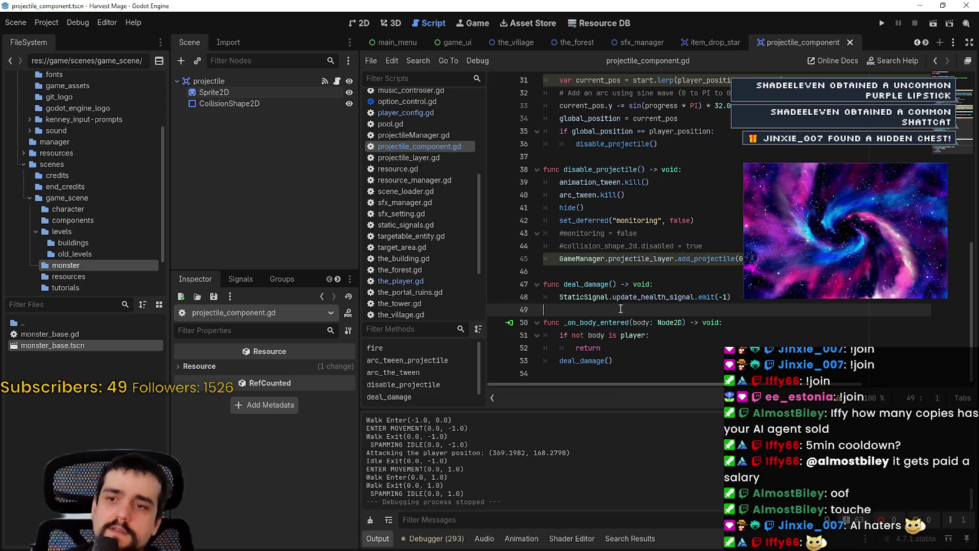
key("BackSpace")
key("ctrl+shift+Return")
key("ctrl+v")
left_click(769, 319)
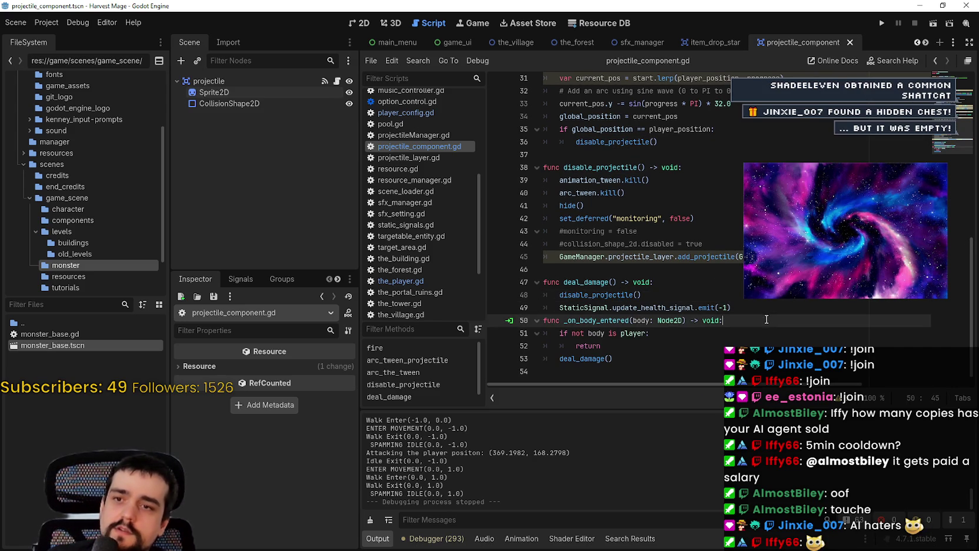
key("ctrl+shift+Return")
key("BackSpace")
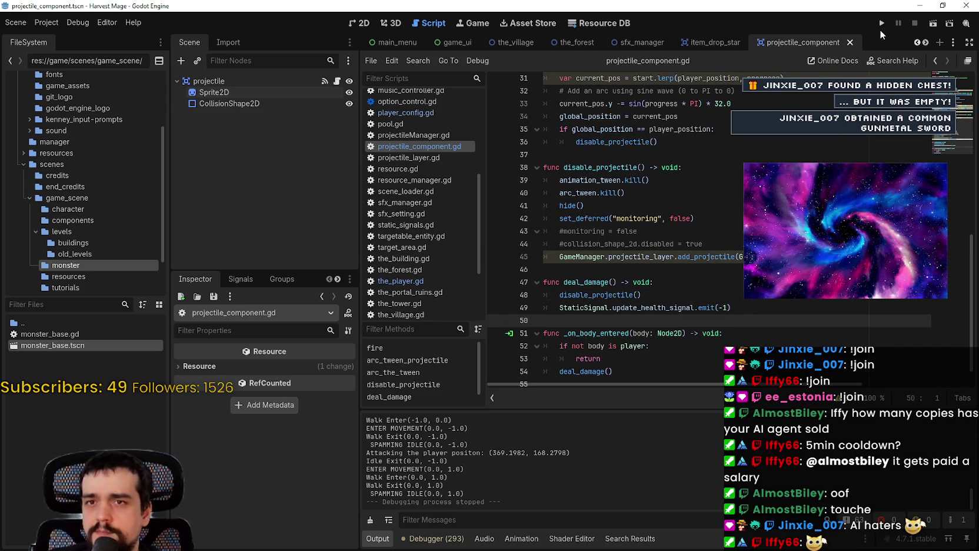
Step: Run the project, continue the saved game to view the health stars, then close the game window
left_click(882, 24)
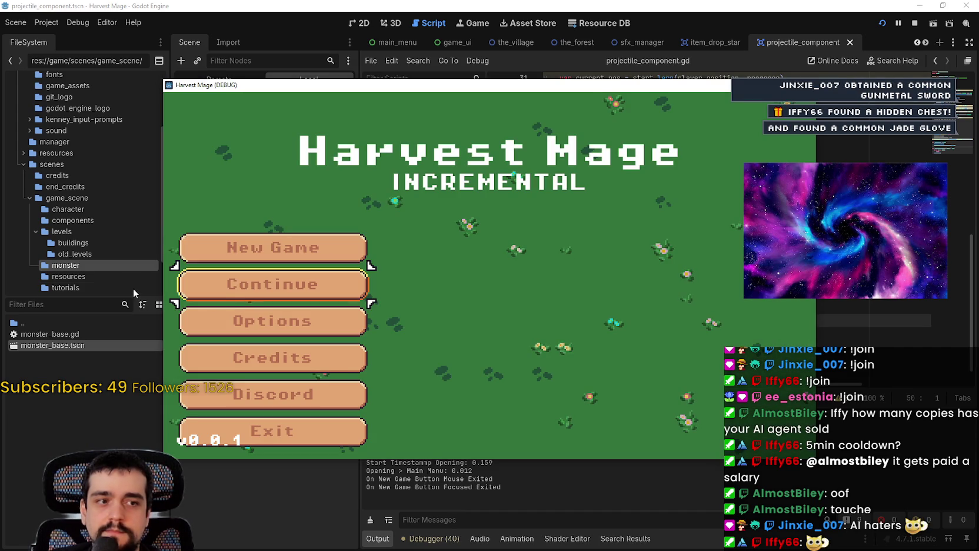
key("Return")
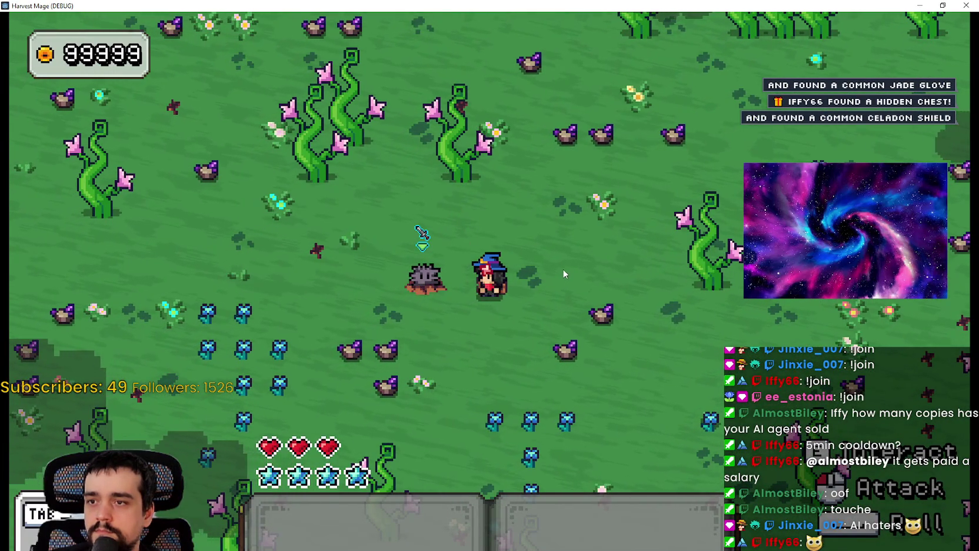
left_click(965, 5)
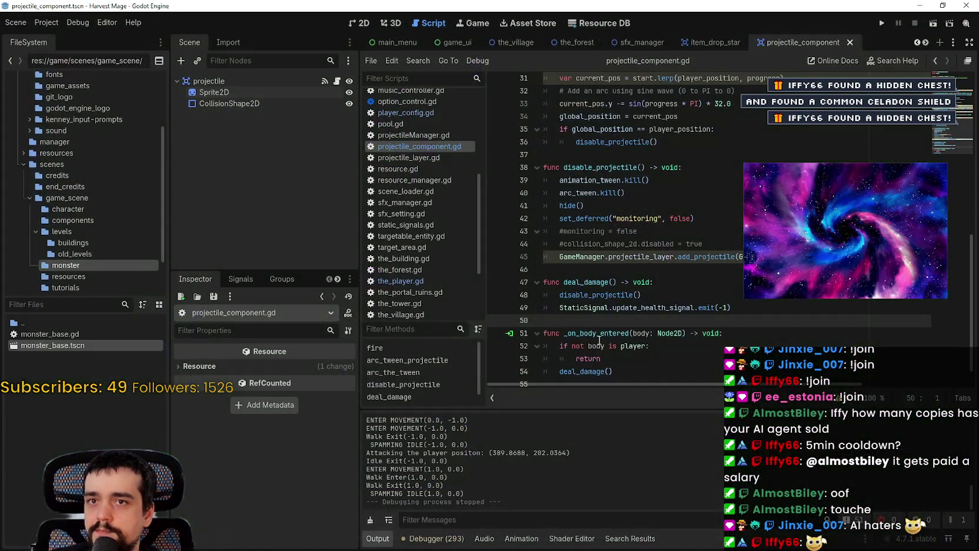
scroll(483, 312, "down", 3)
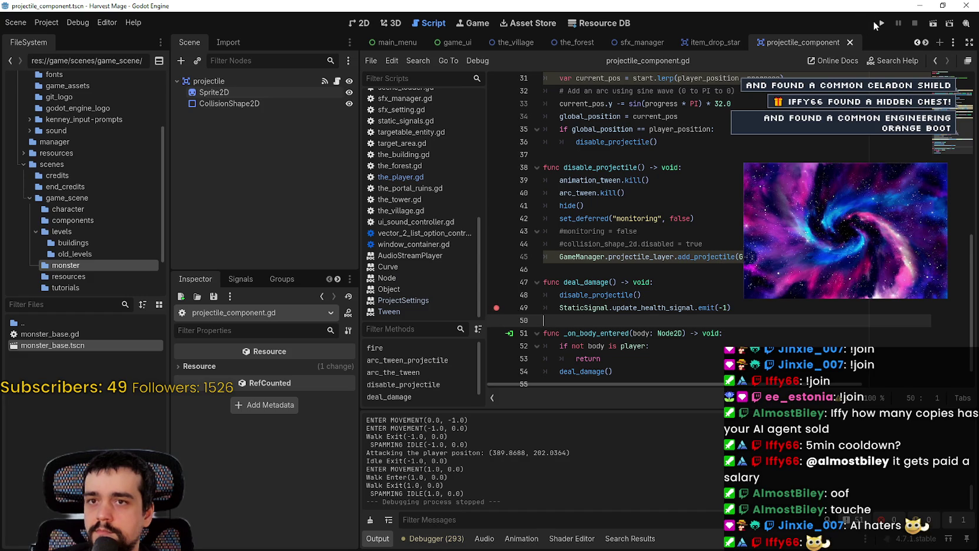
left_click(881, 24)
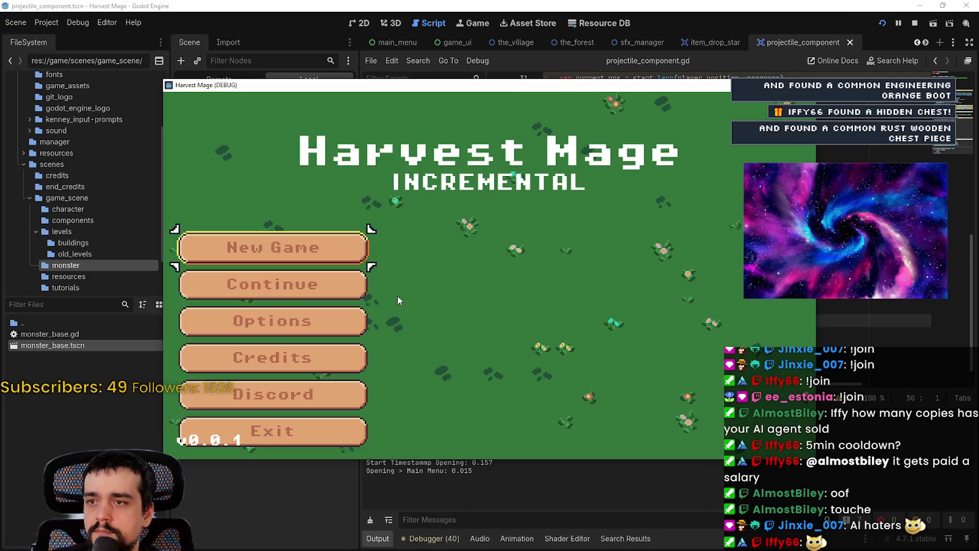
key("Return")
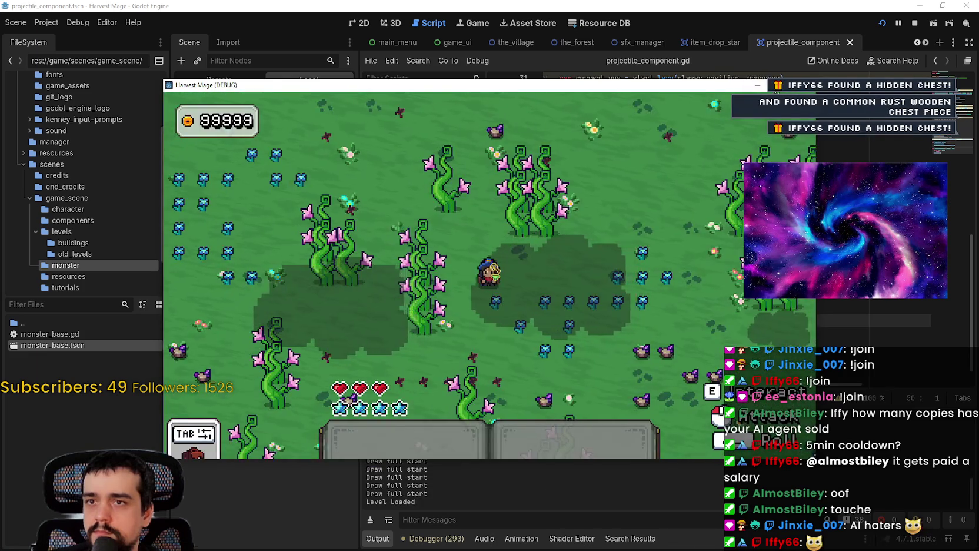
key("w")
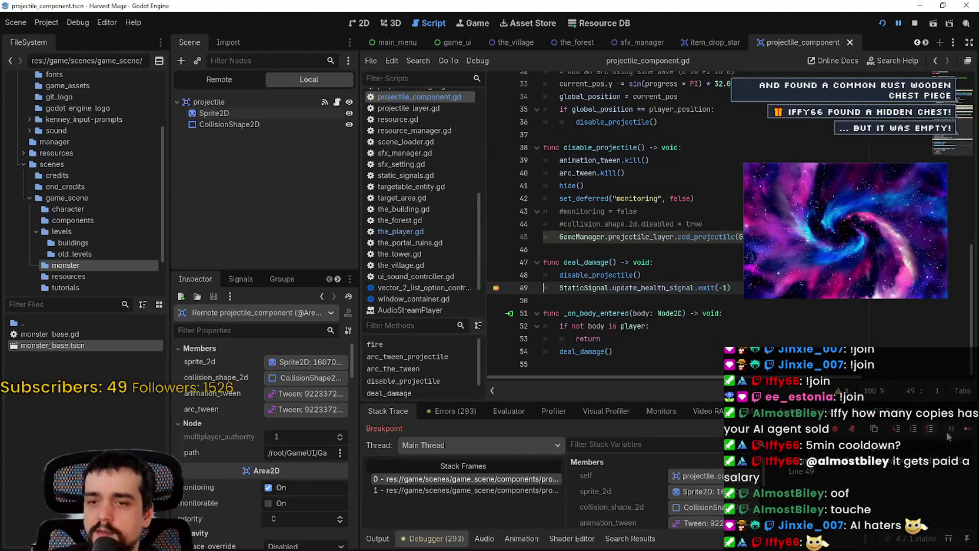
key("F12")
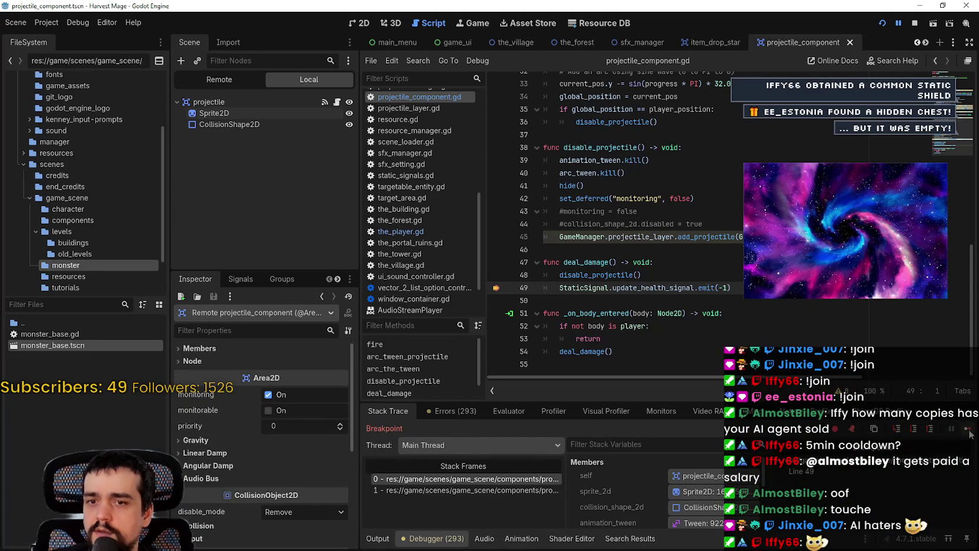
left_click(968, 430)
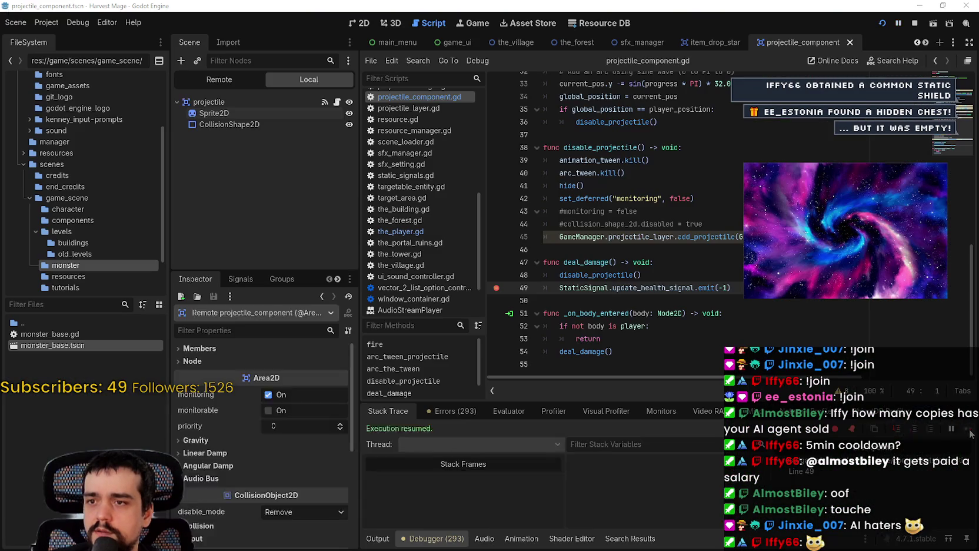
left_click(968, 430)
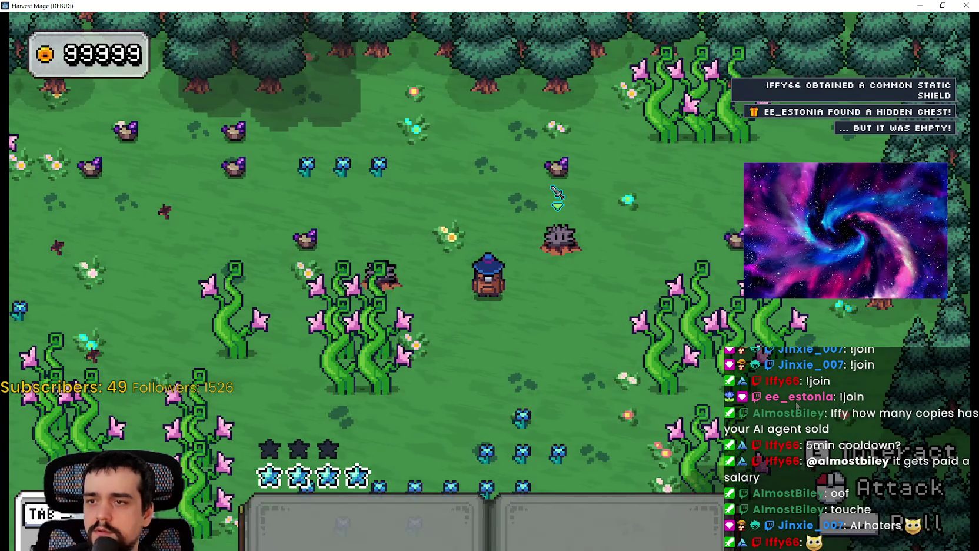
key("alt+Tab")
left_click(623, 296)
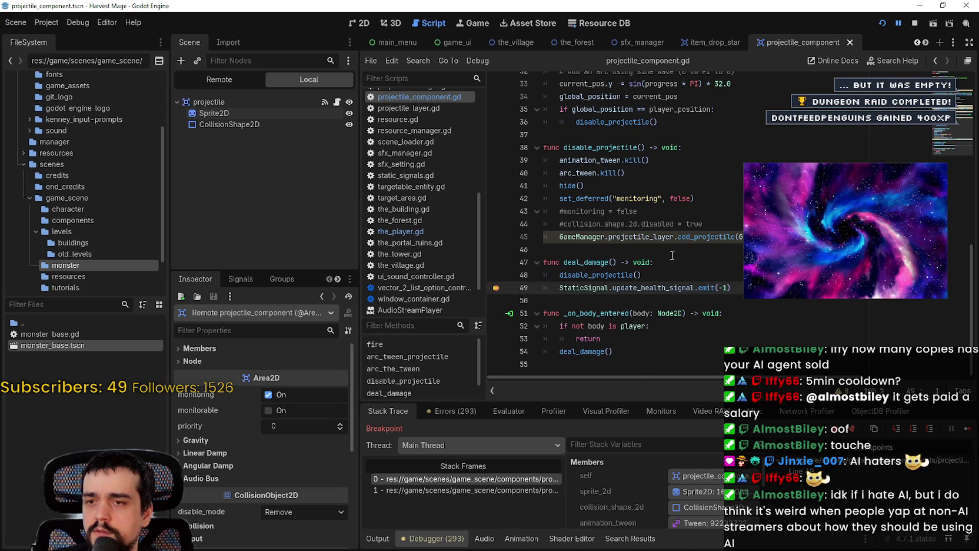
Step: Jump to update_health in the_player.gd, set a breakpoint on line 56, and resume execution
right_click(660, 285)
left_click(697, 446)
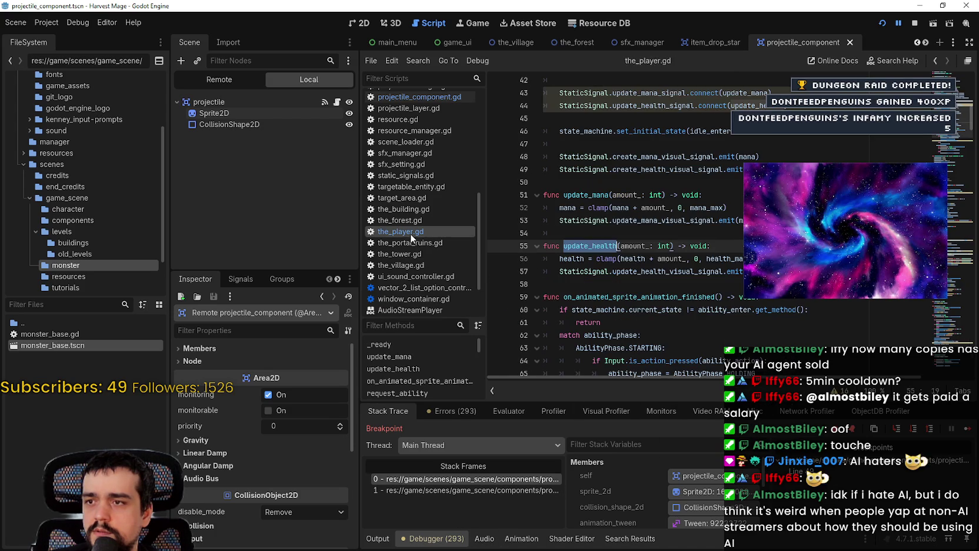
left_click(626, 266)
left_click(498, 259)
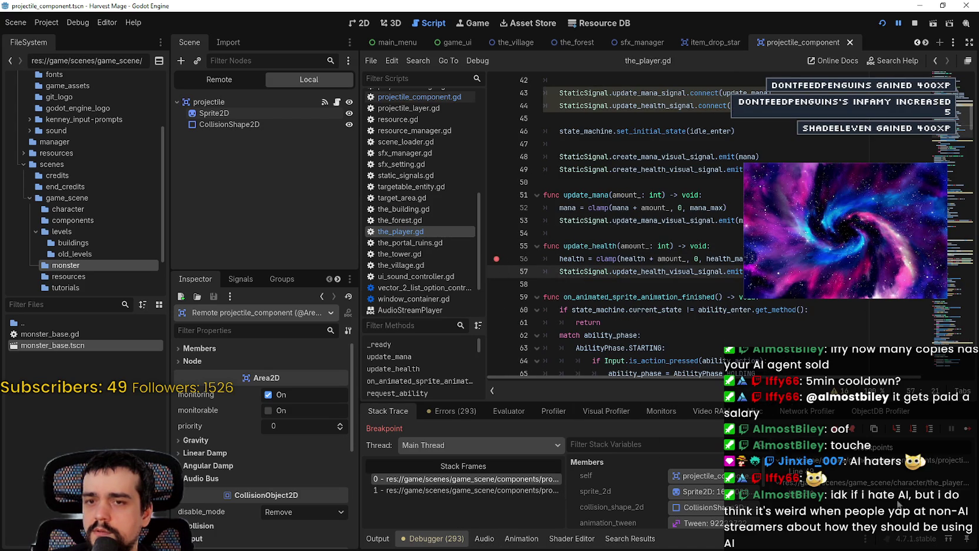
key("F12")
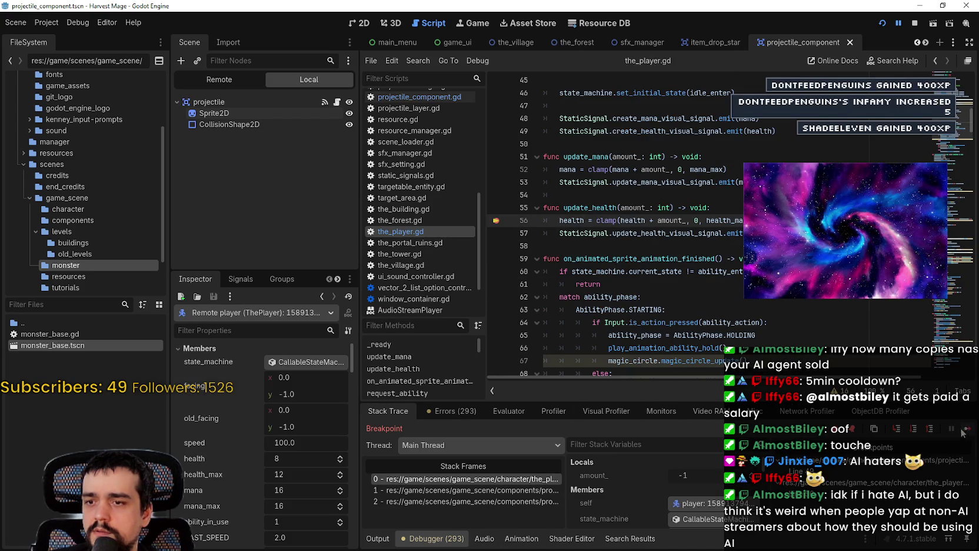
Step: While paused, inspect health, health_max and update_health_visual_signal on lines 56–57 (health 8 of 12)
double_click(633, 218)
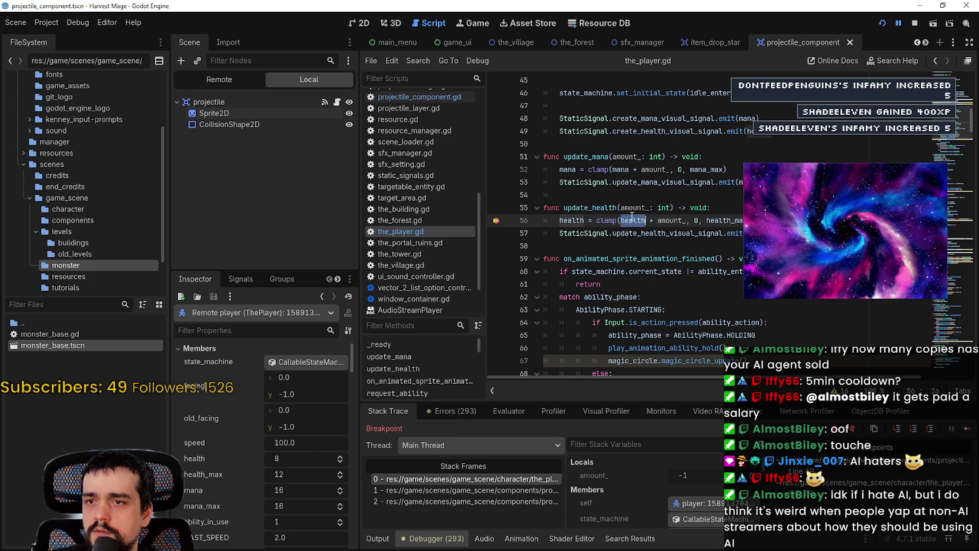
double_click(742, 221)
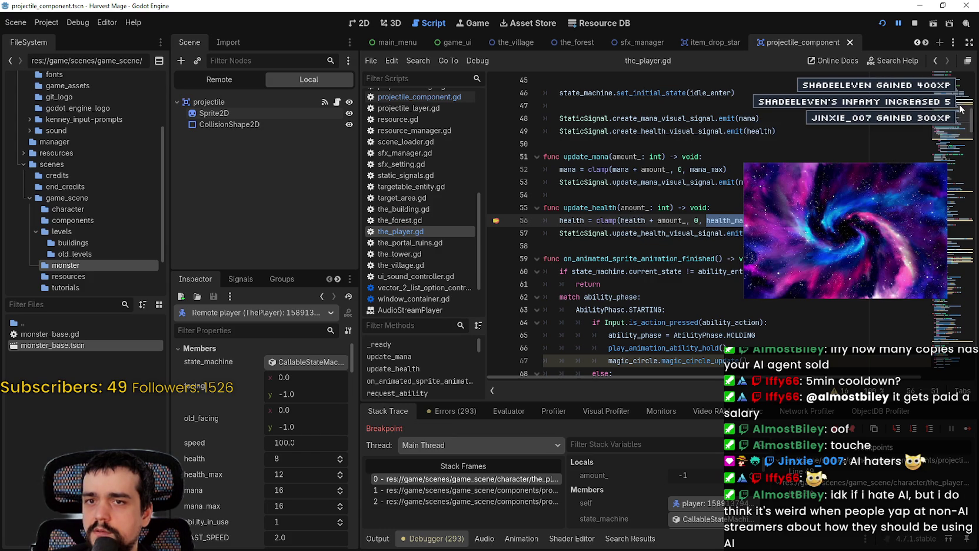
scroll(618, 224, "up", 14)
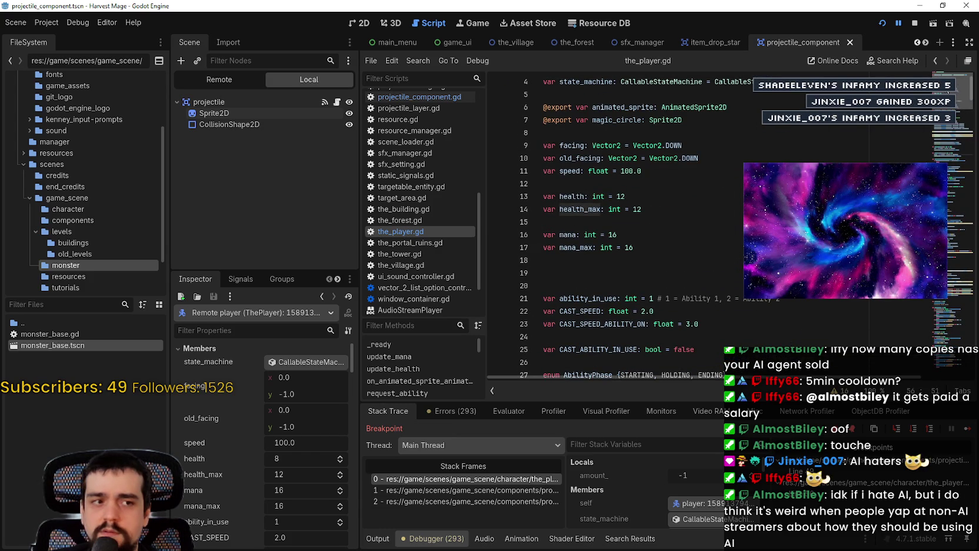
scroll(949, 126, "down", 15)
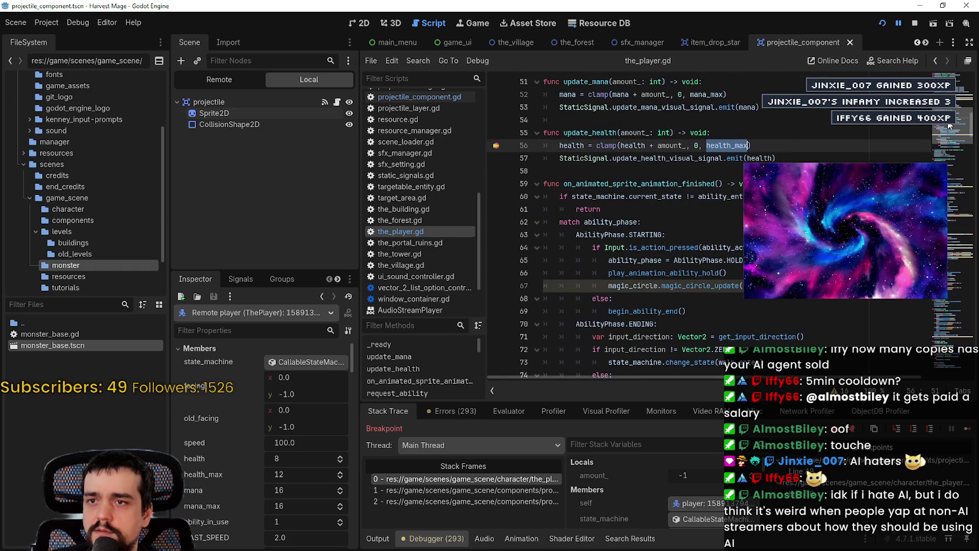
scroll(948, 126, "up", 2)
key("Down")
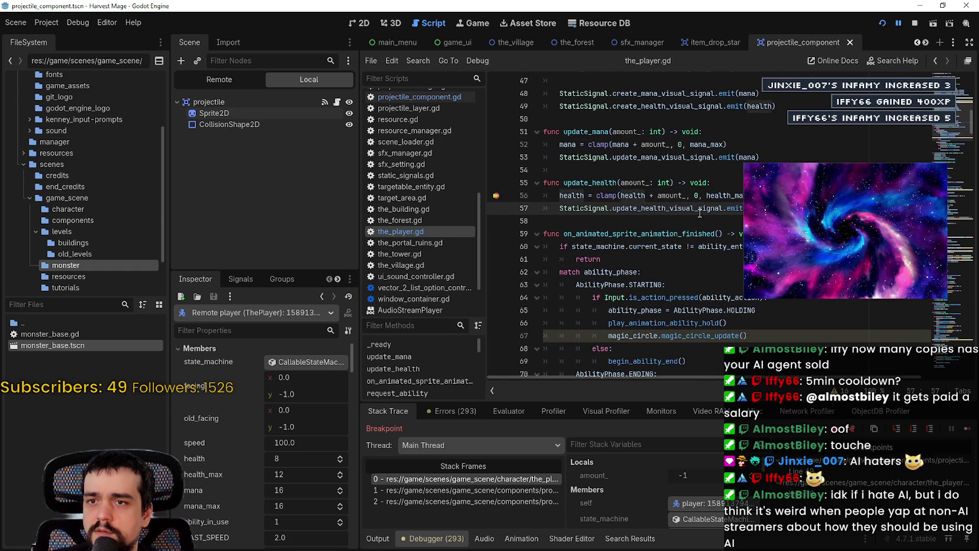
right_click(661, 213)
key("Escape")
double_click(662, 213)
scroll(428, 267, "up", 4)
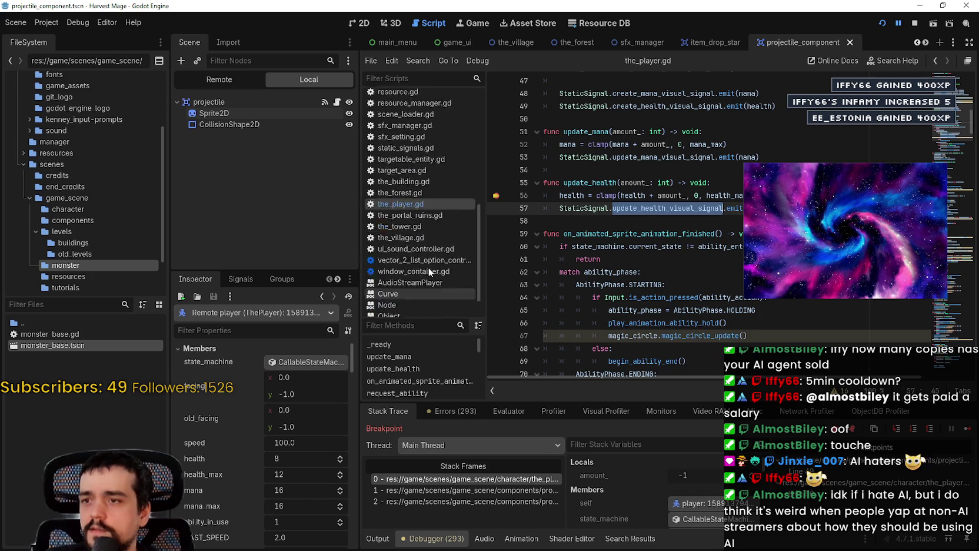
scroll(430, 281, "up", 3)
scroll(416, 137, "up", 3)
Step: Open game_ui.gd through the 'gamn' filter and inspect the create_health_bar connection on line 30
left_click(415, 80)
type("gamn")
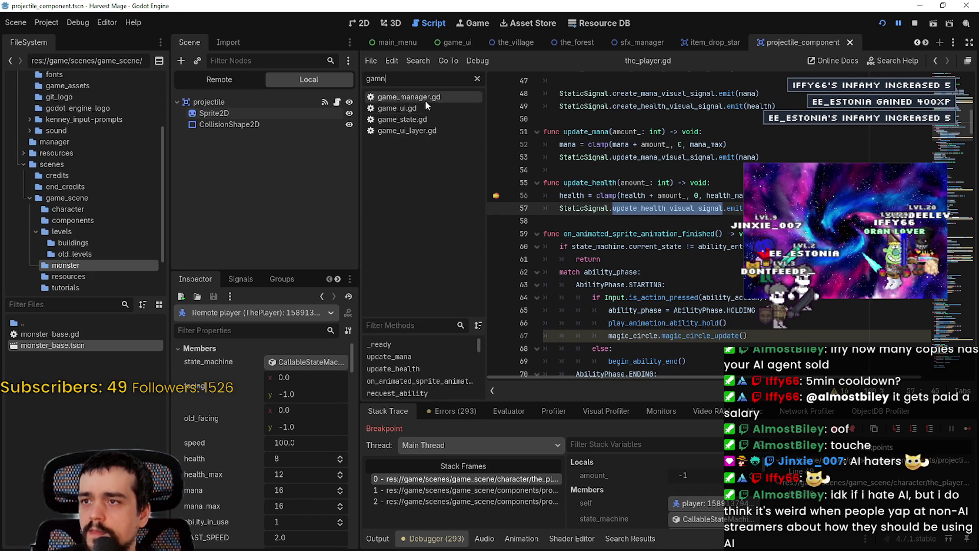
left_click(423, 109)
scroll(706, 235, "down", 5)
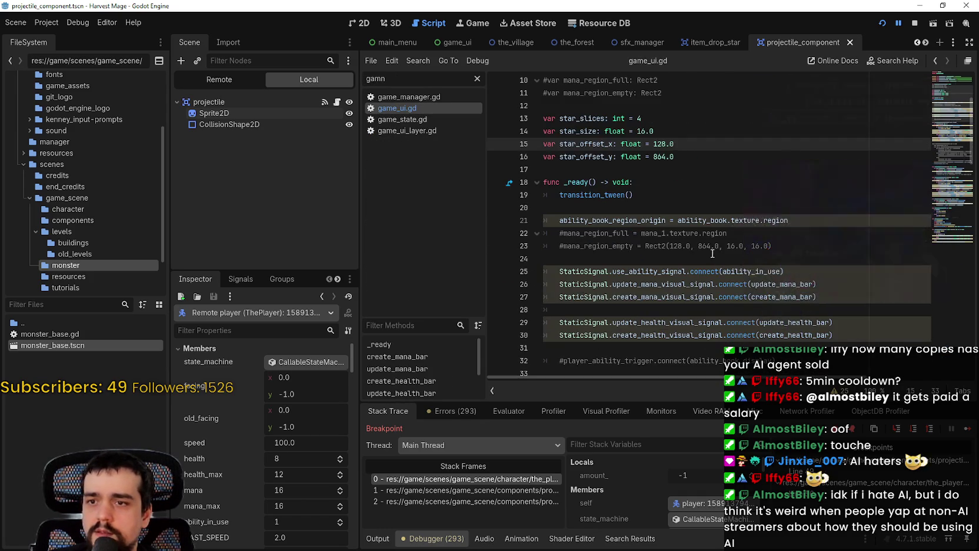
left_click(791, 263)
double_click(667, 263)
double_click(798, 259)
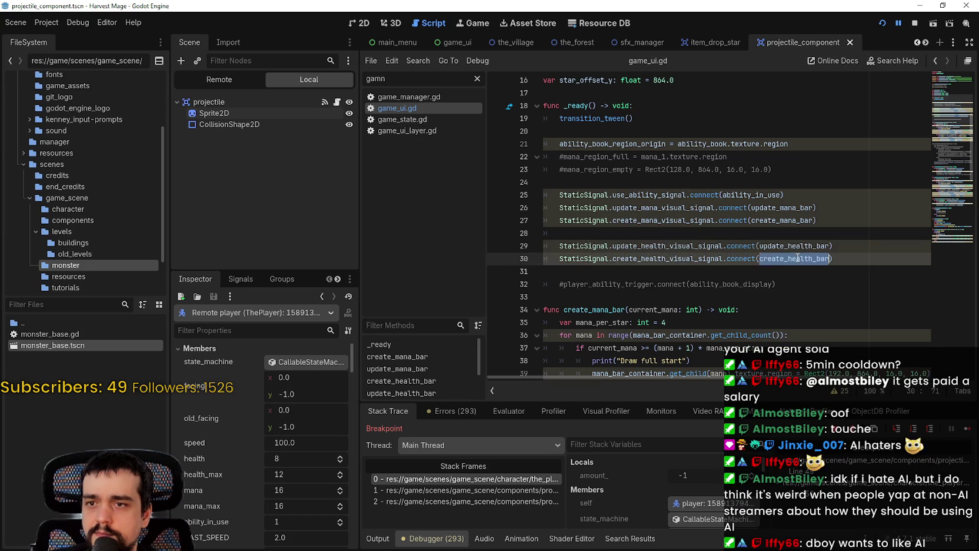
Step: Scroll to create_health_bar and select the star region arguments on line 87
scroll(797, 258, "down", 12)
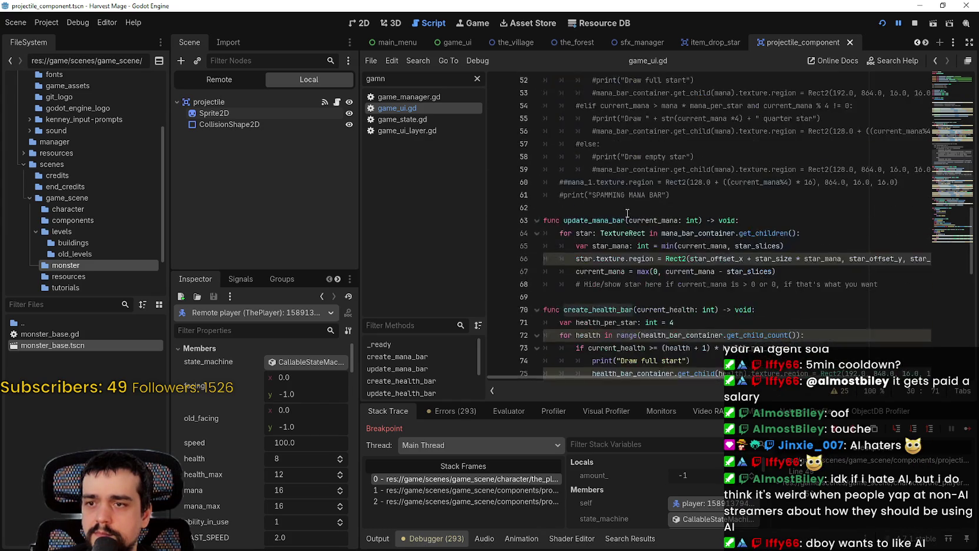
scroll(619, 219, "down", 4)
double_click(602, 158)
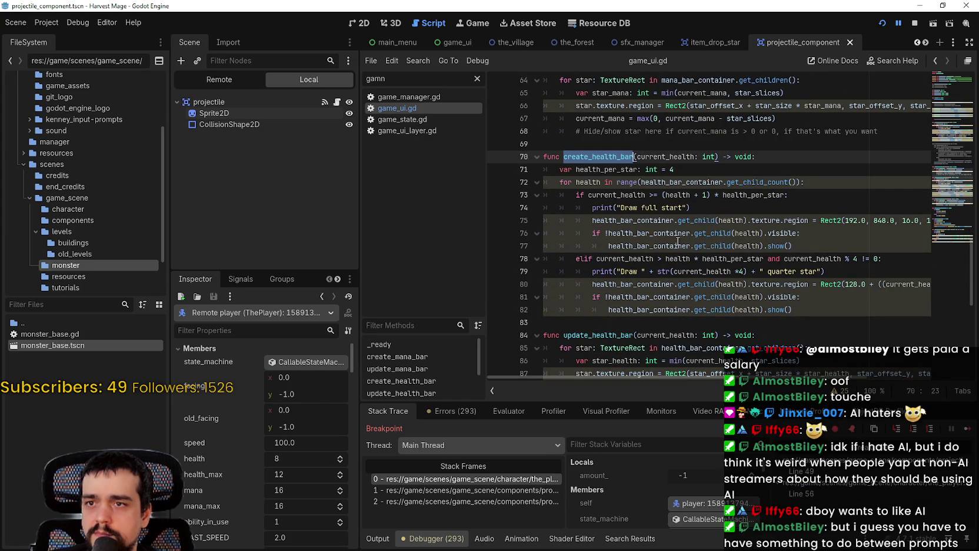
scroll(706, 275, "down", 2)
left_click(750, 323)
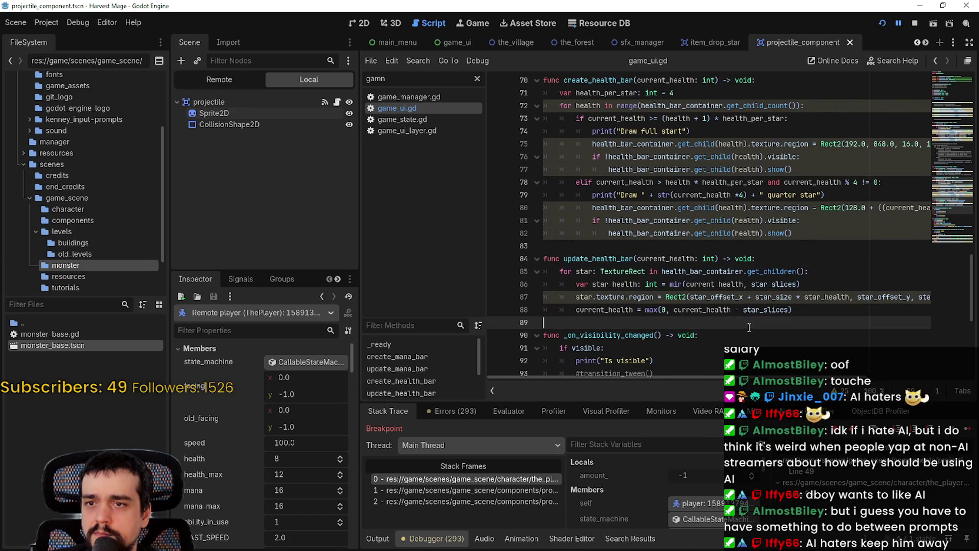
left_click_drag(835, 298, 923, 299)
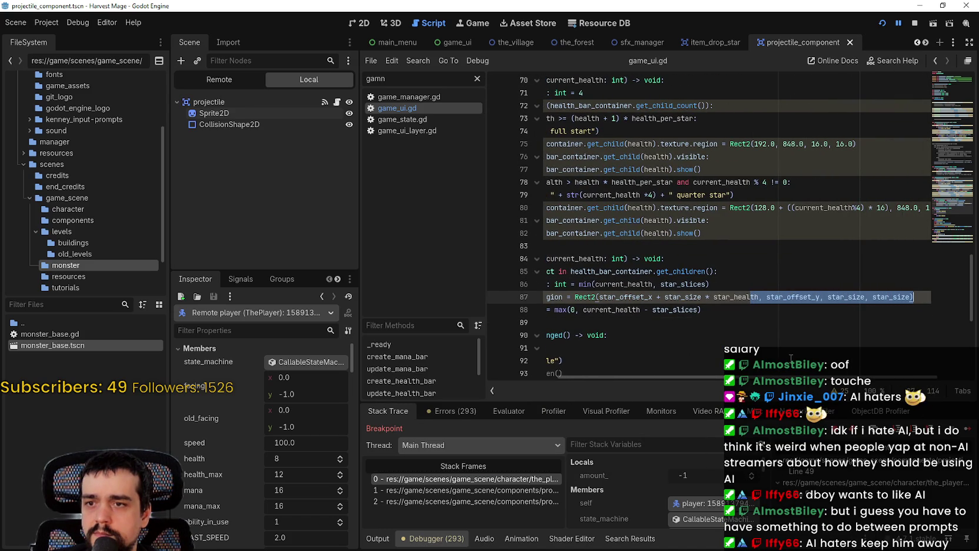
left_click_drag(765, 377, 695, 379)
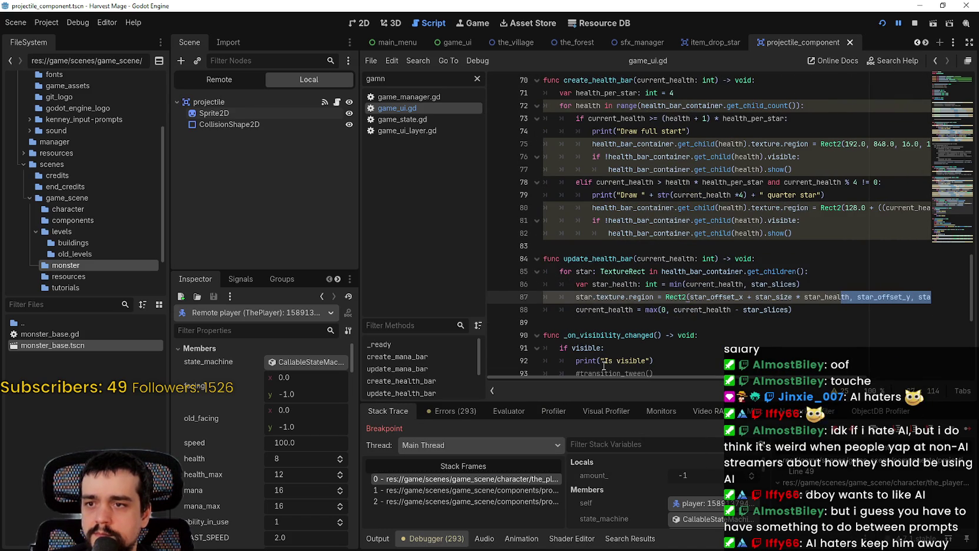
Step: Examine how current_health and star_slices are used on lines 84–88 of update_health_bar
double_click(628, 310)
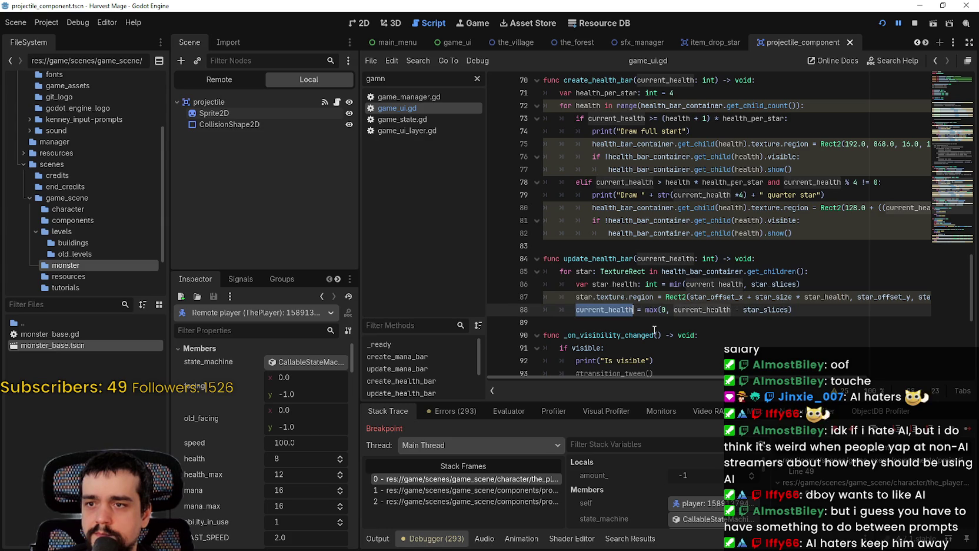
double_click(679, 258)
left_click(606, 310)
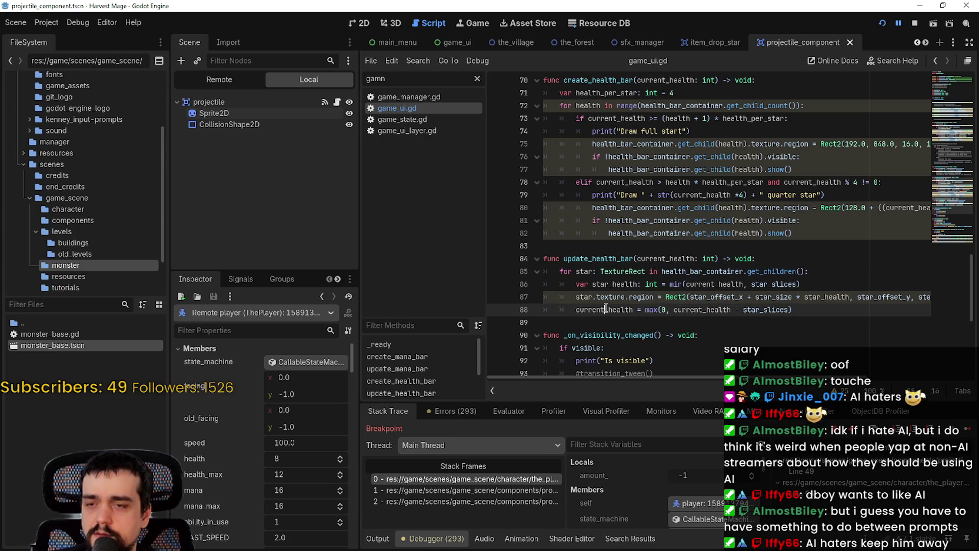
left_click(665, 310)
double_click(719, 310)
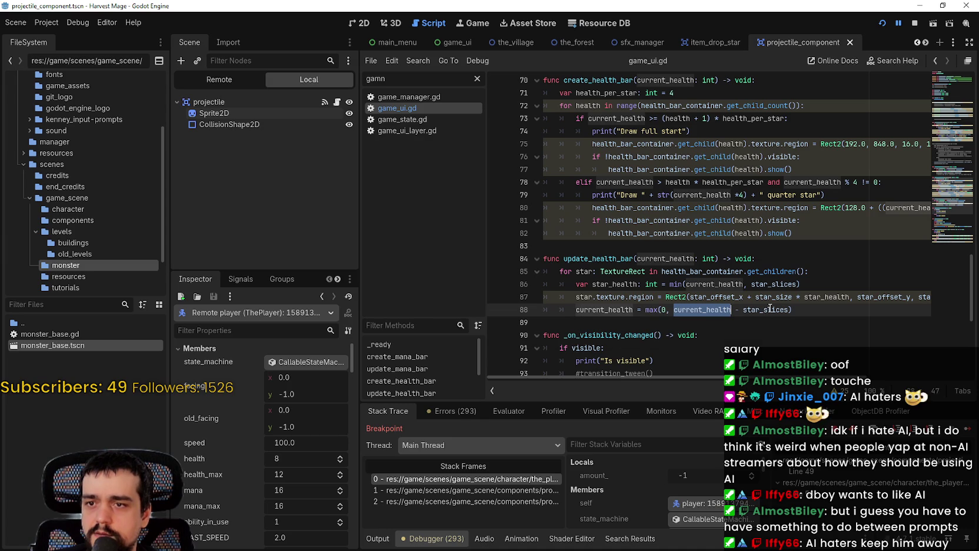
double_click(775, 309)
scroll(697, 333, "down", 3)
scroll(721, 303, "up", 3)
double_click(768, 285)
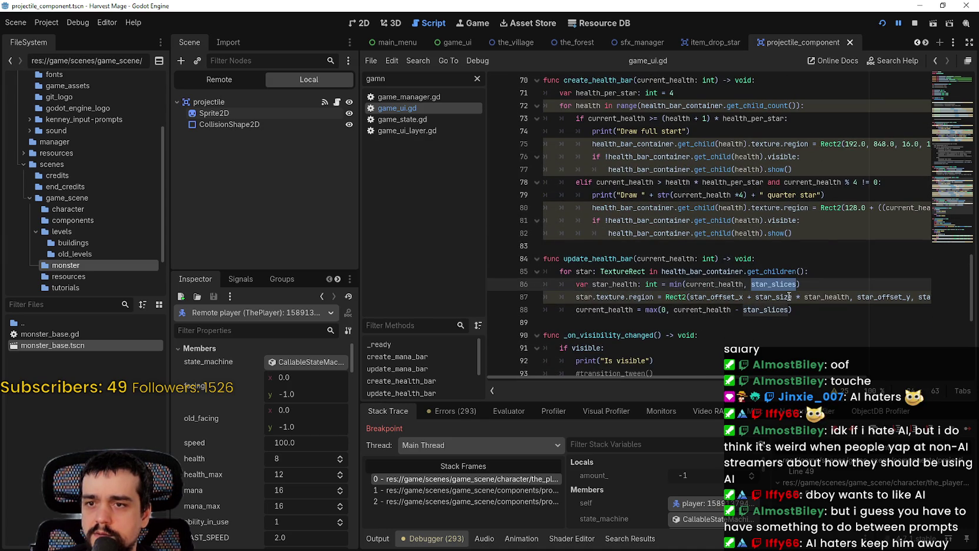
mouse_move(775, 284)
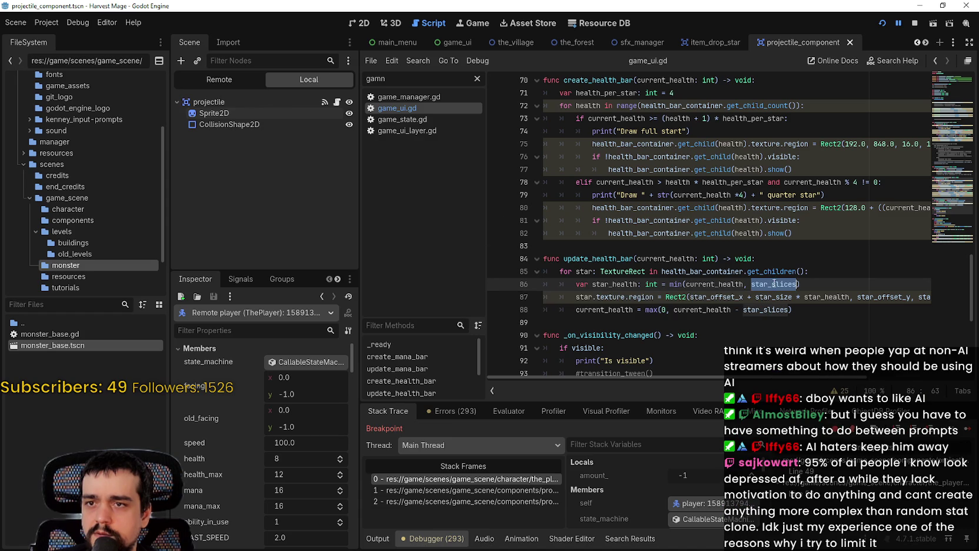
Step: Check the star variable declarations near the top, including star_offset_x on line 15
scroll(765, 277, "up", 5)
scroll(698, 221, "up", 9)
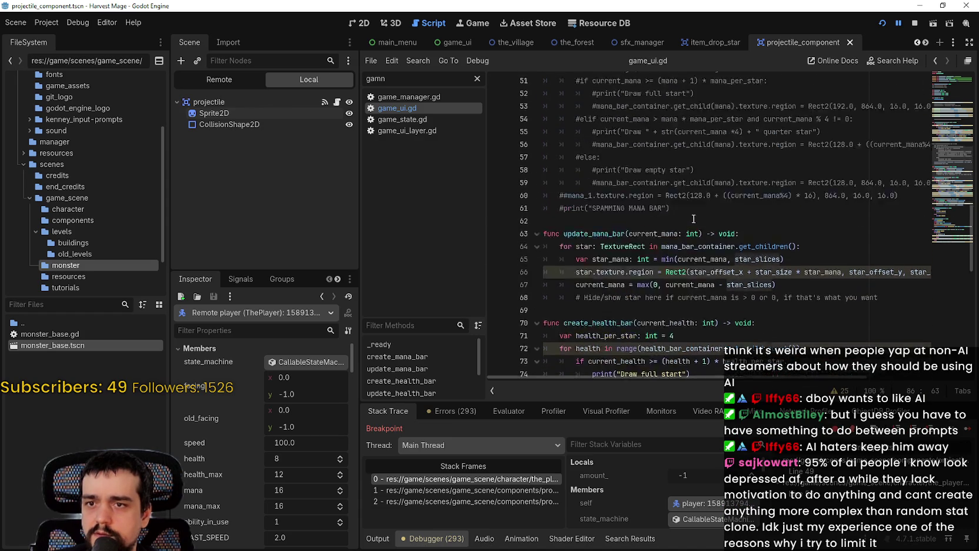
scroll(945, 103, "up", 8)
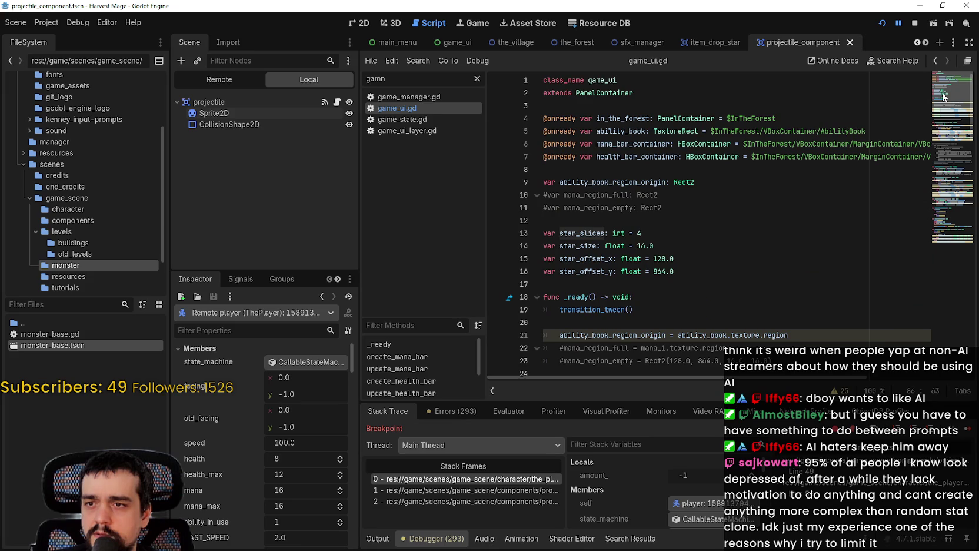
scroll(943, 94, "down", 1)
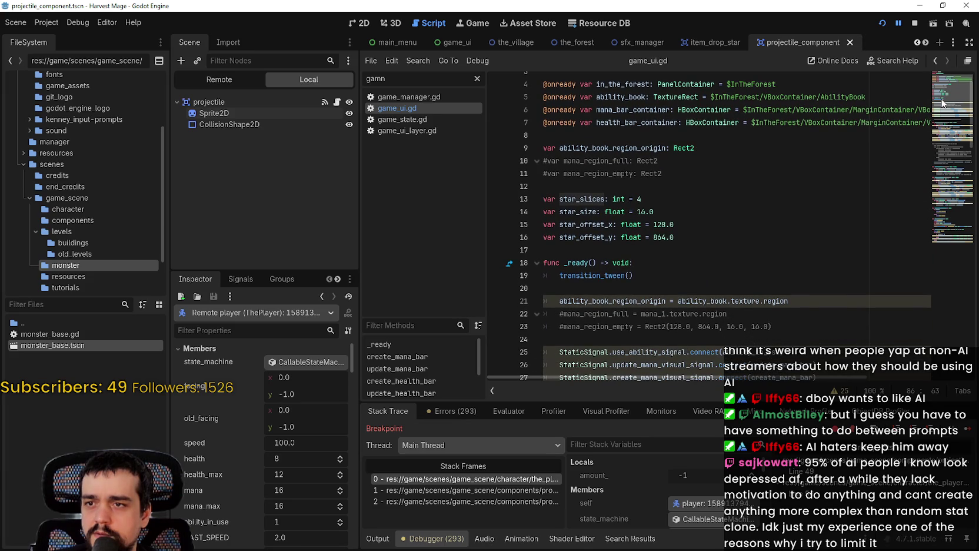
scroll(943, 103, "down", 2)
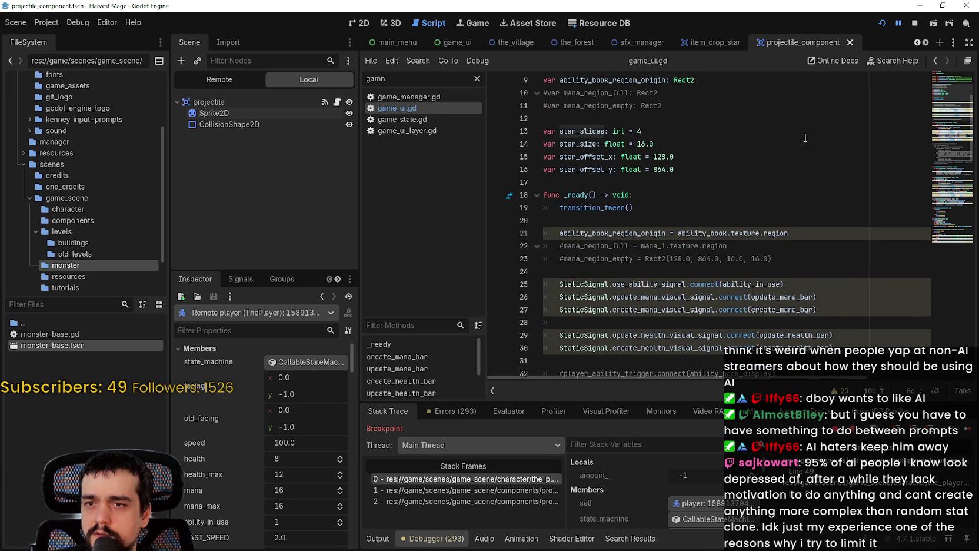
double_click(597, 157)
scroll(648, 206, "down", 5)
mouse_move(695, 284)
Step: Go back down past the mana bar function to update_health_bar and select star_offset_y on line 87
left_click(729, 172)
scroll(706, 236, "down", 10)
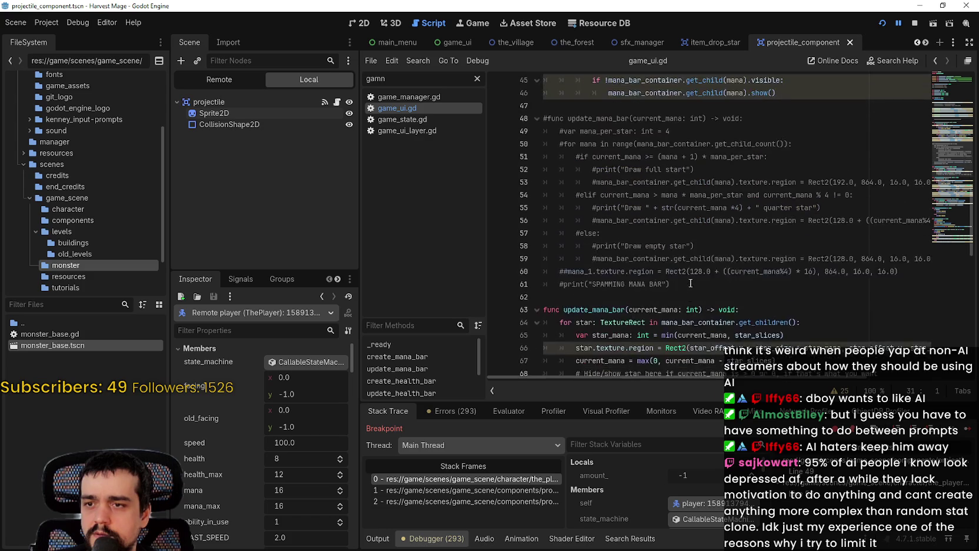
scroll(635, 253, "down", 2)
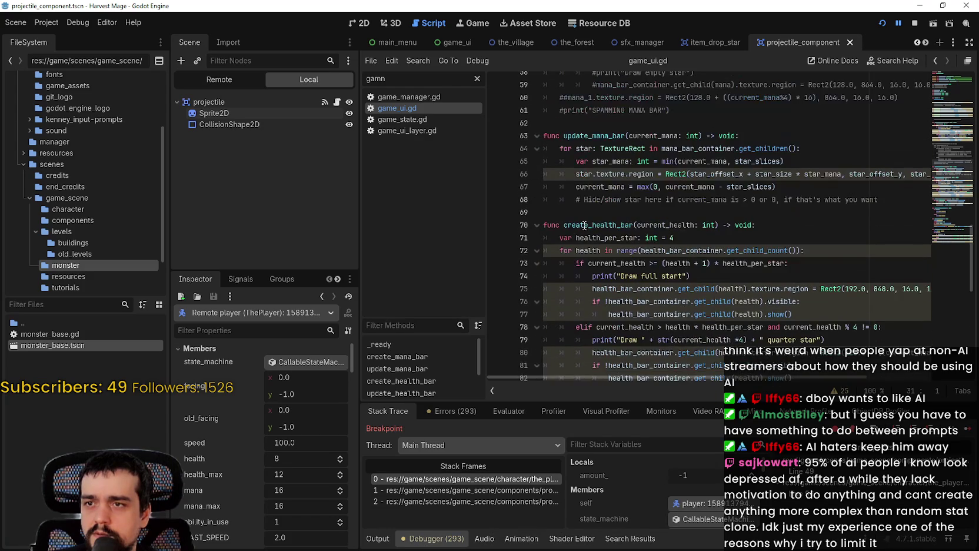
left_click(580, 211)
scroll(580, 206, "down", 2)
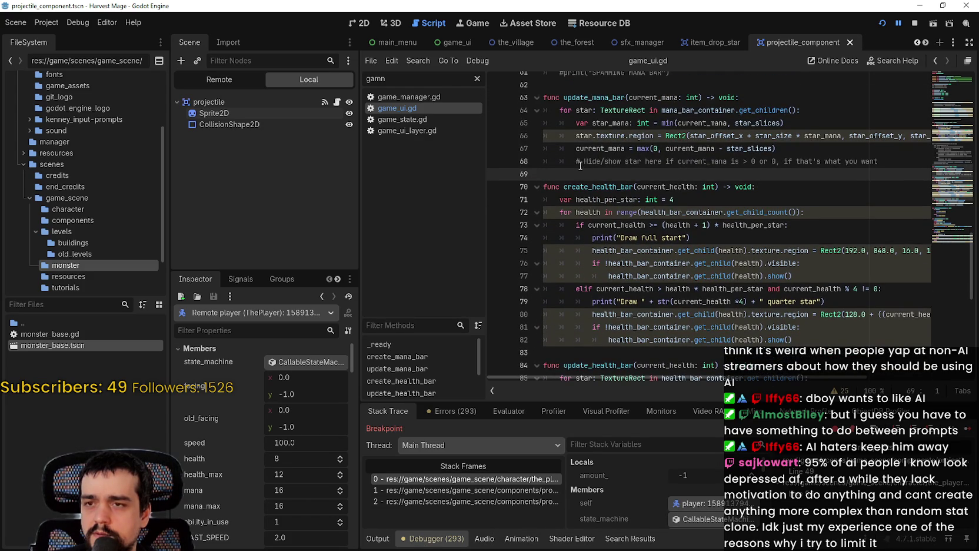
scroll(596, 262, "down", 3)
left_click(600, 317)
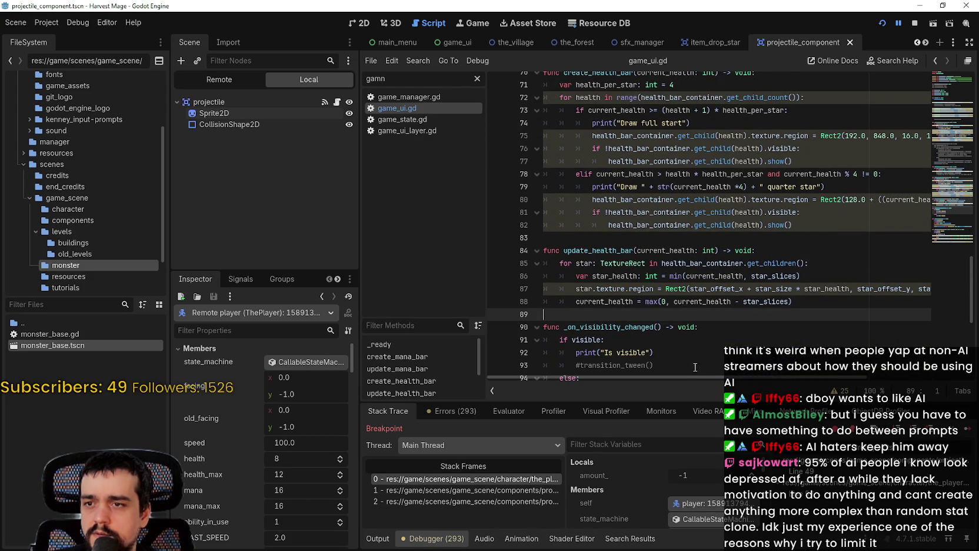
left_click_drag(691, 377, 800, 377)
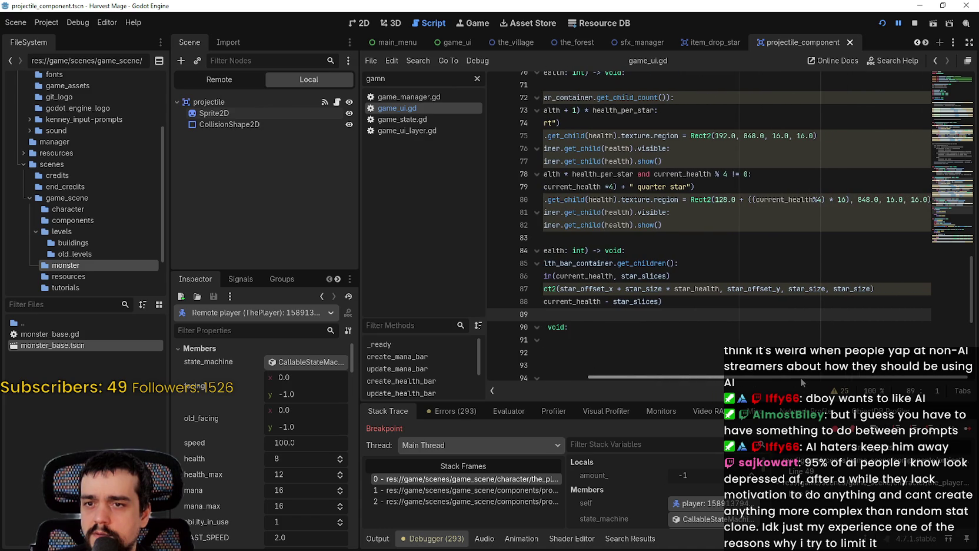
double_click(756, 289)
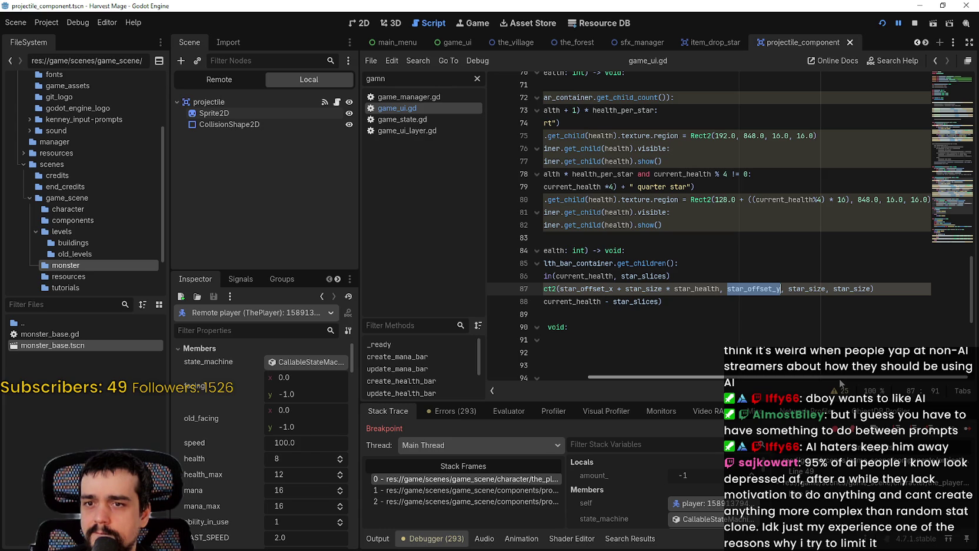
mouse_move(839, 379)
left_mouse_down()
mouse_move(739, 371)
mouse_move(823, 354)
left_mouse_up()
Step: Try a minus and then a plus after star_offset_y, removing both
left_click(785, 289)
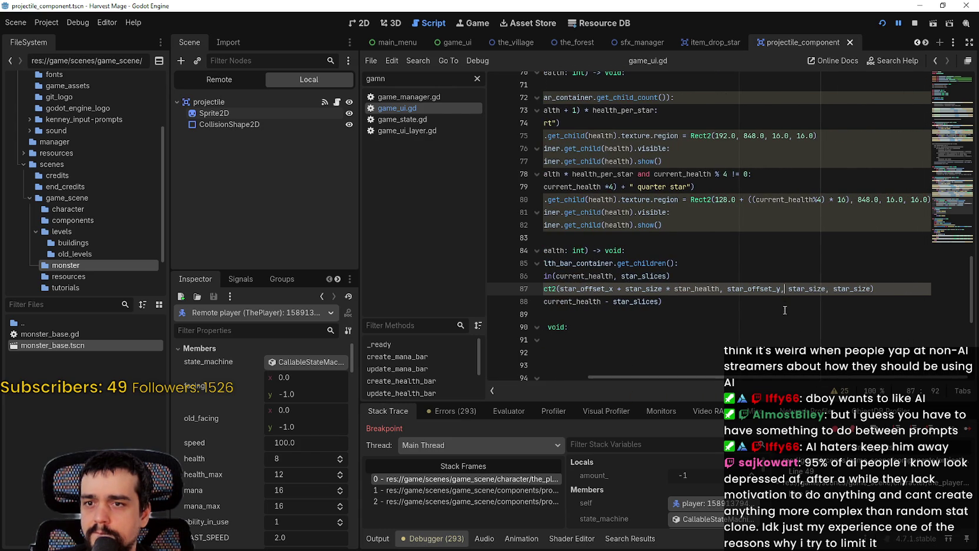
type("-")
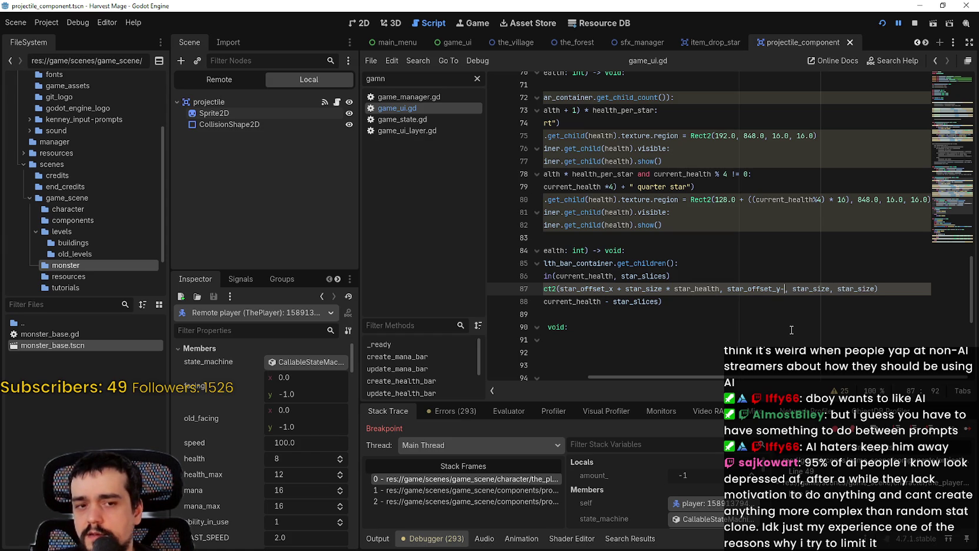
key("BackSpace")
type("+")
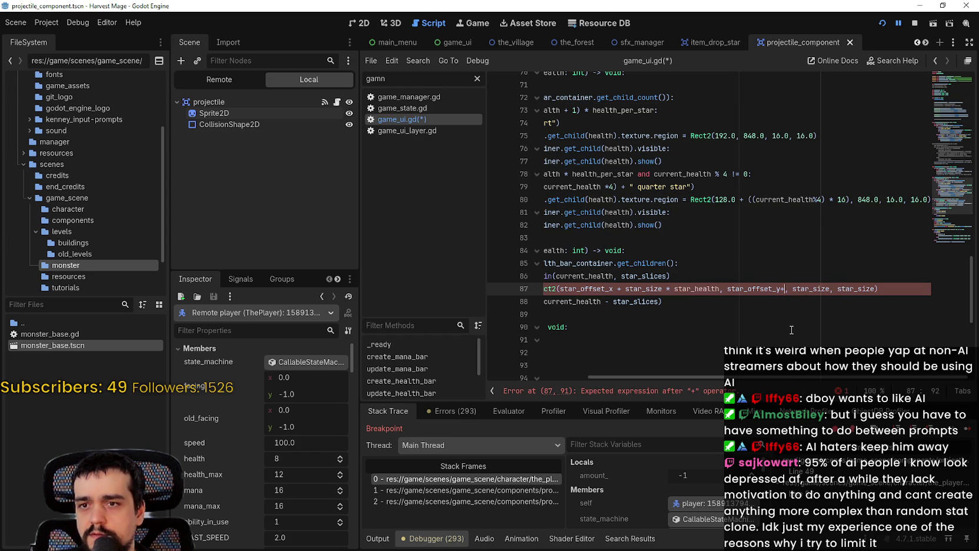
key("BackSpace")
Step: Review the star variables at the script top and the 848 offset in create_health_bar
scroll(824, 177, "left", 5)
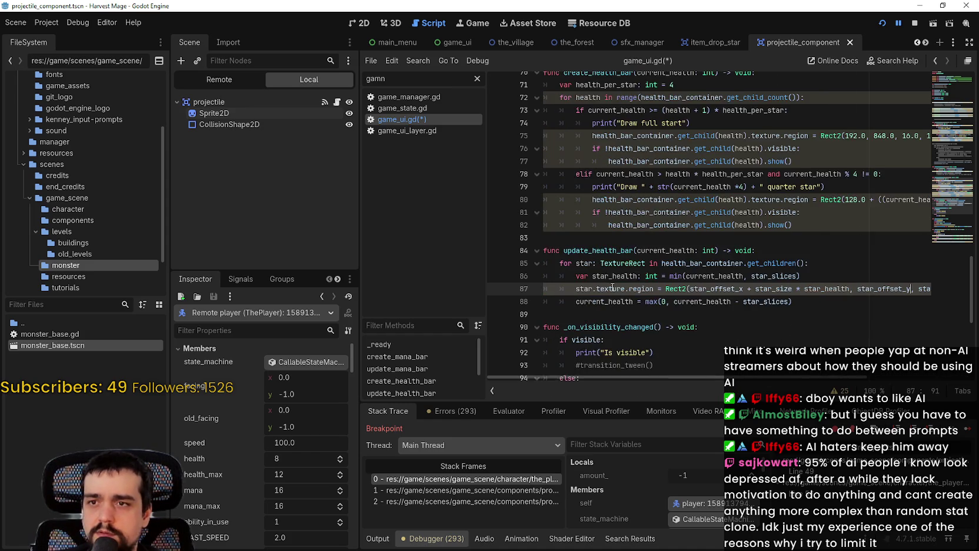
scroll(824, 176, "up", 4)
left_click(944, 99)
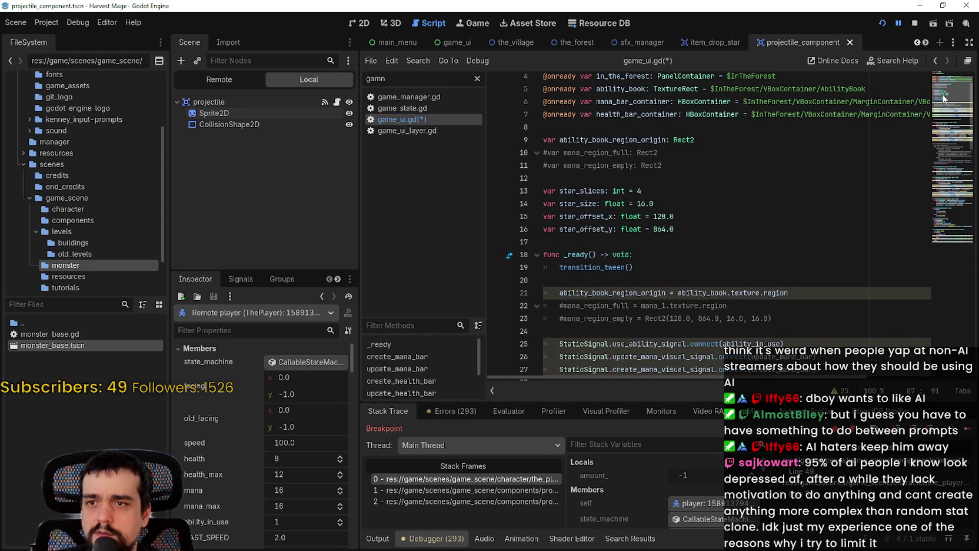
scroll(944, 98, "down", 15)
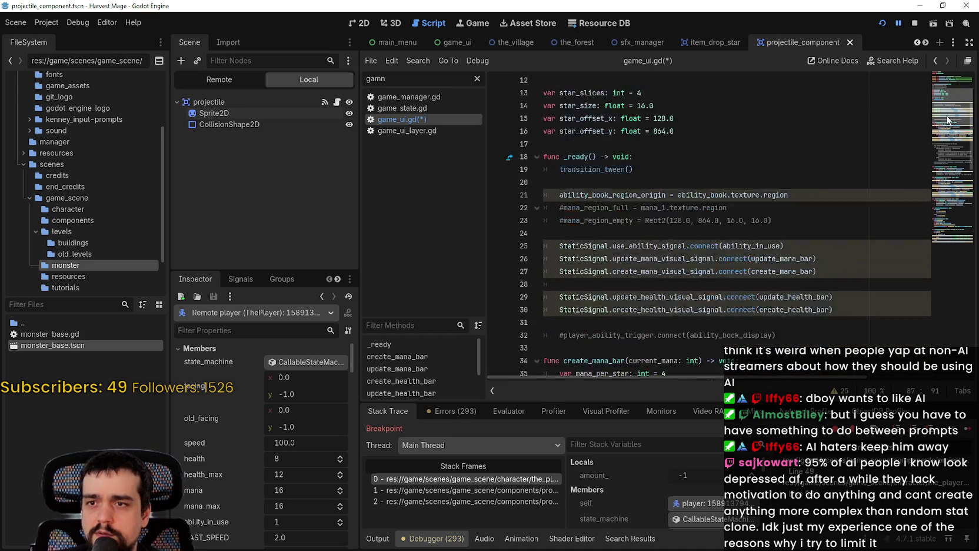
left_click_drag(779, 378, 875, 378)
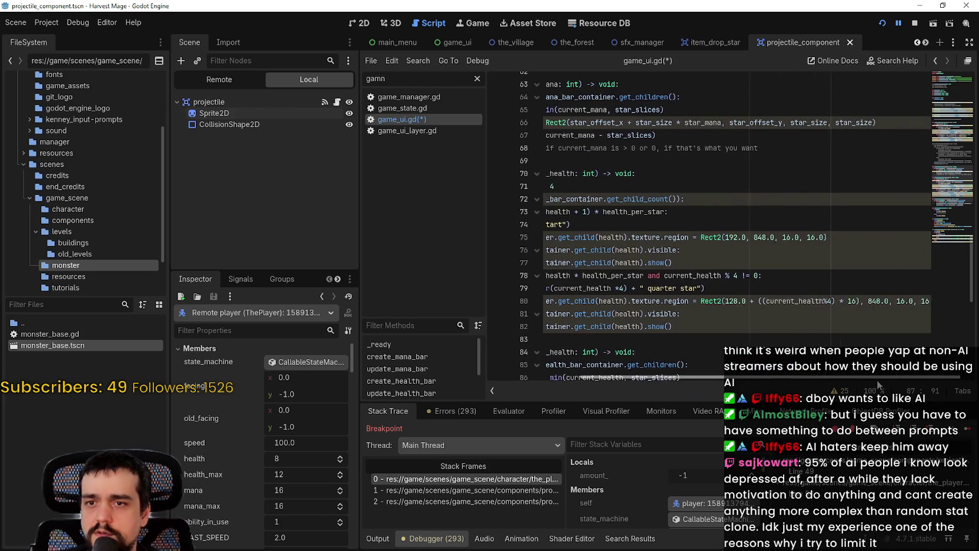
double_click(753, 236)
scroll(806, 320, "down", 2)
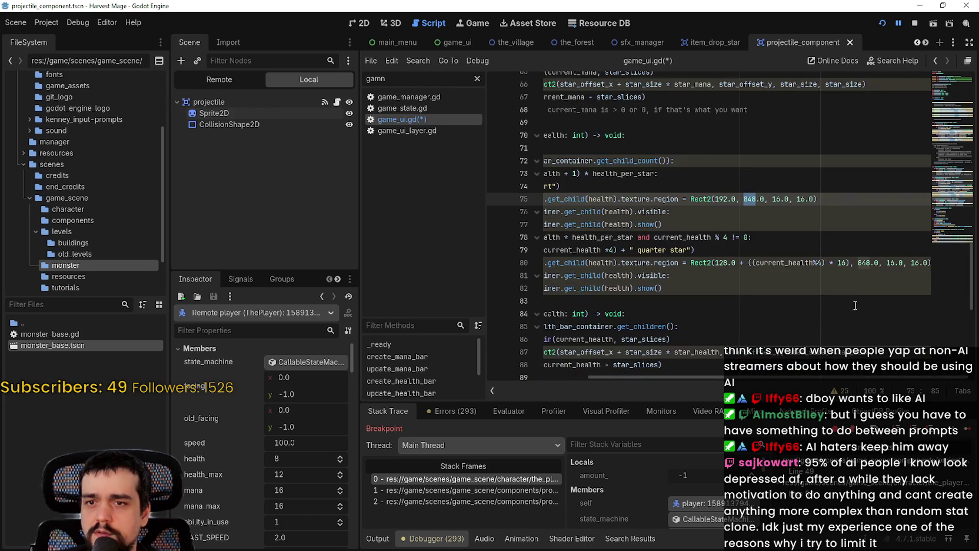
Step: Append -16 to star_offset_y on line 87, save game_ui.gd, and resume the paused game
left_click(780, 313)
type("-16")
key("ctrl+s")
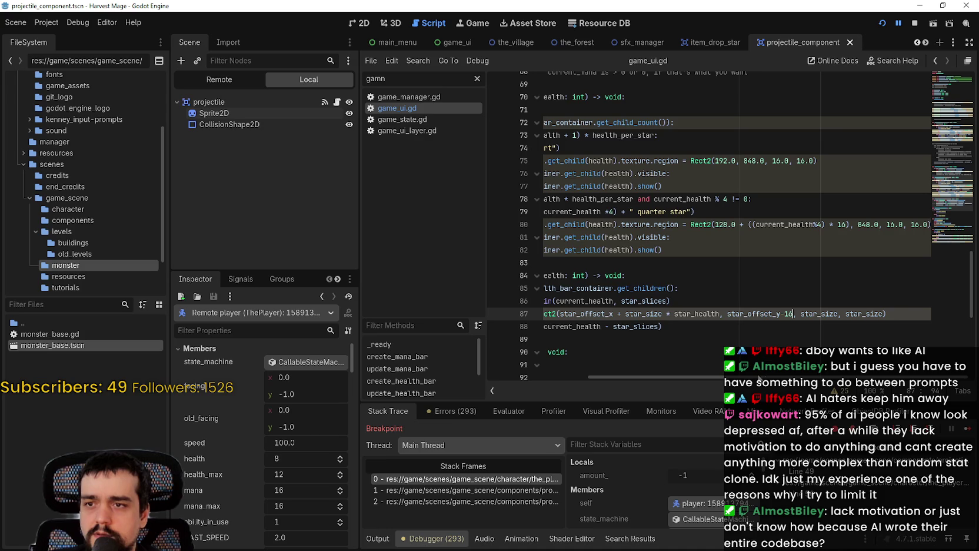
left_click(643, 338)
key("ctrl+s")
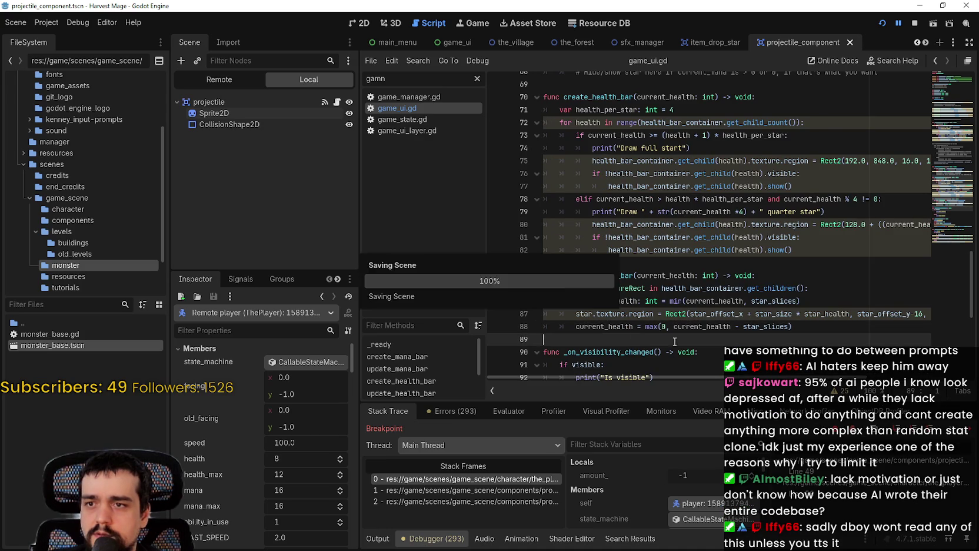
key("F12")
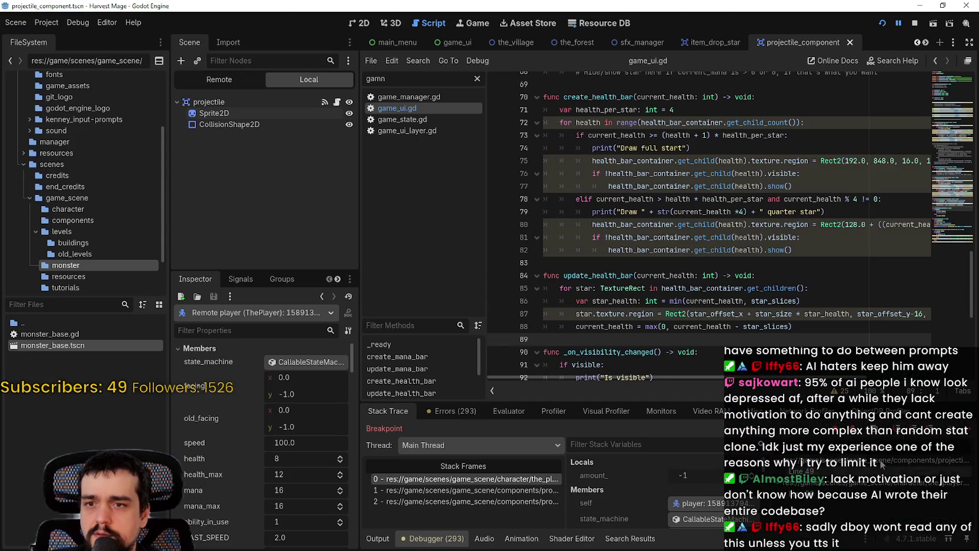
key("F12")
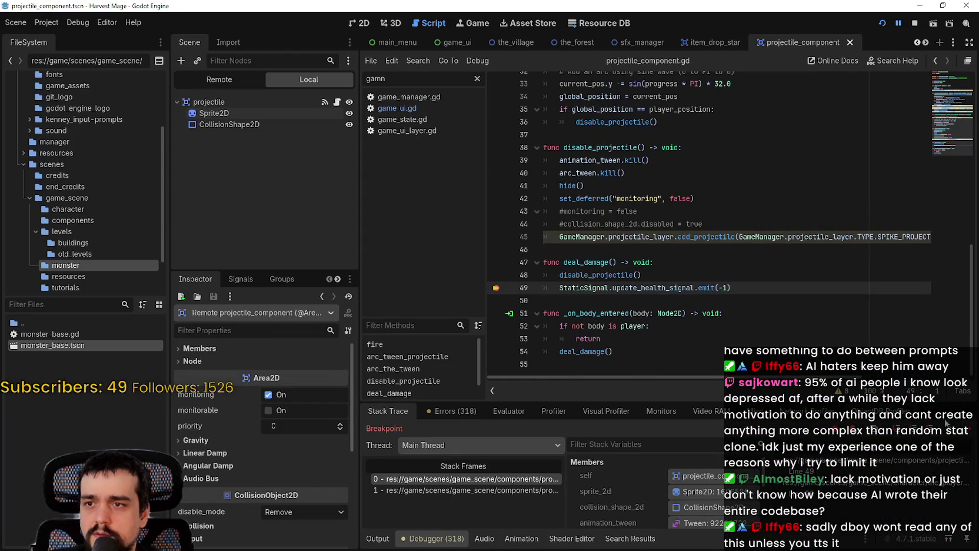
Step: Continue past the deal_damage breakpoint, start a new game run, walk upward, then close the game
key("F12")
key("F12")
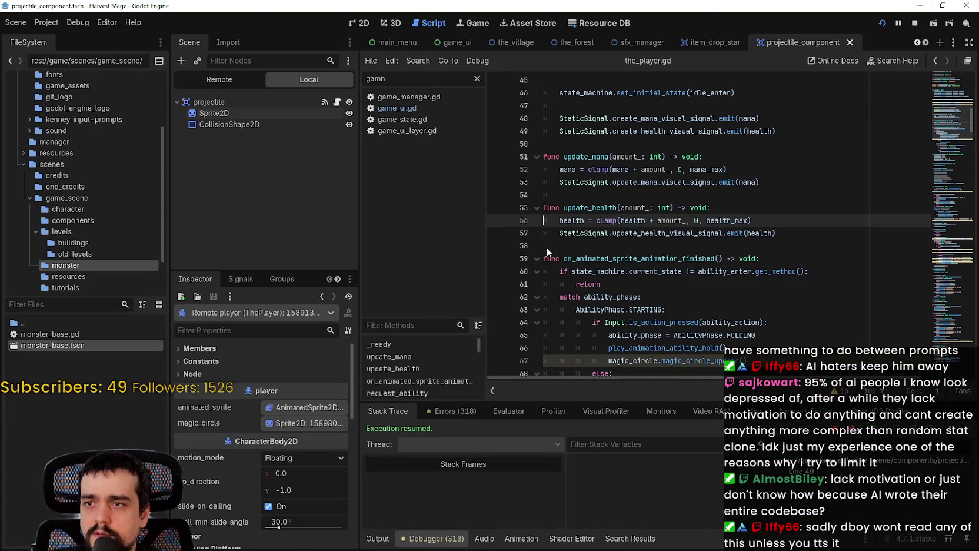
key("alt+Left")
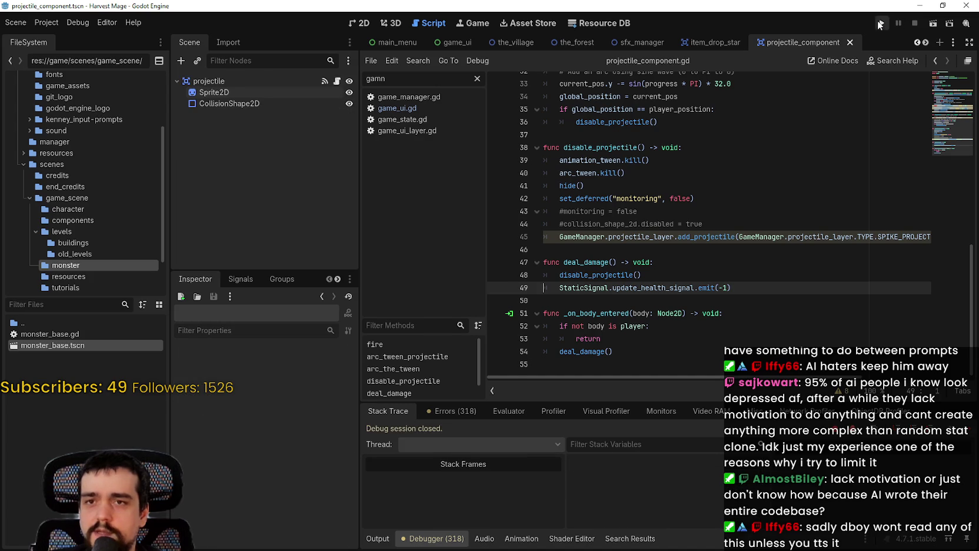
left_click(881, 22)
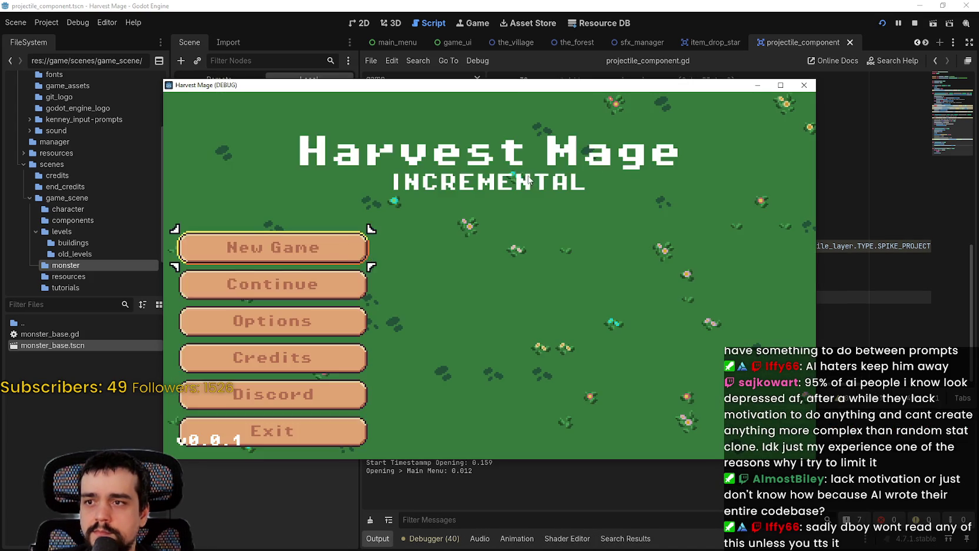
left_click(356, 253)
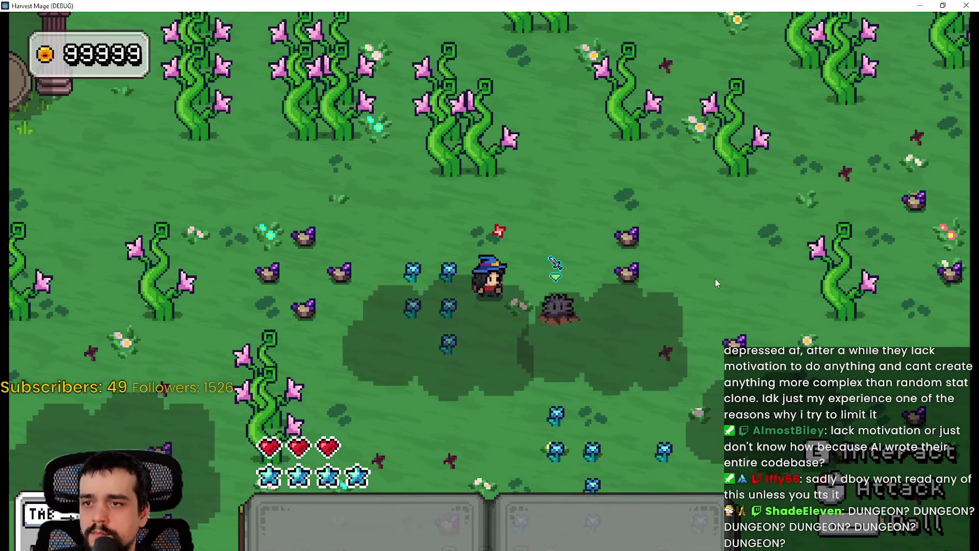
key("w")
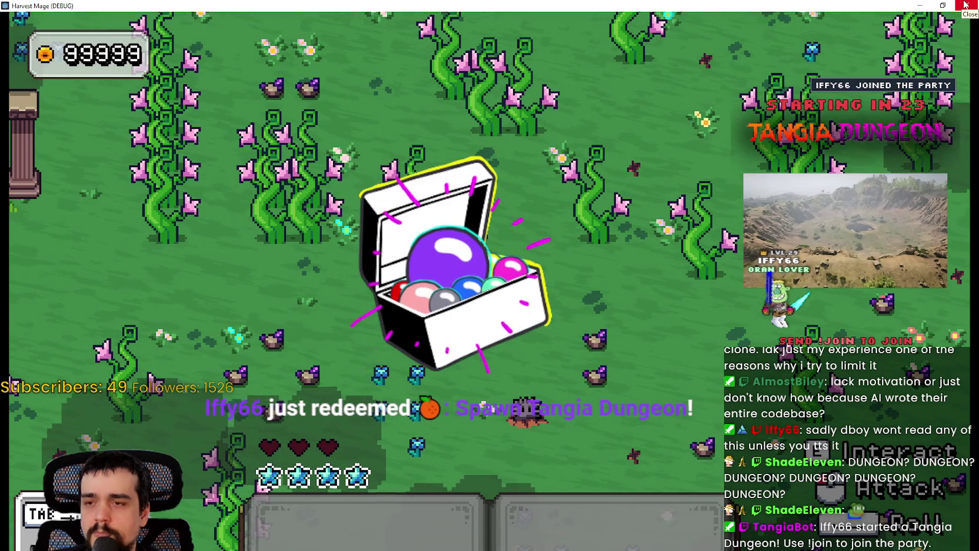
left_click(965, 5)
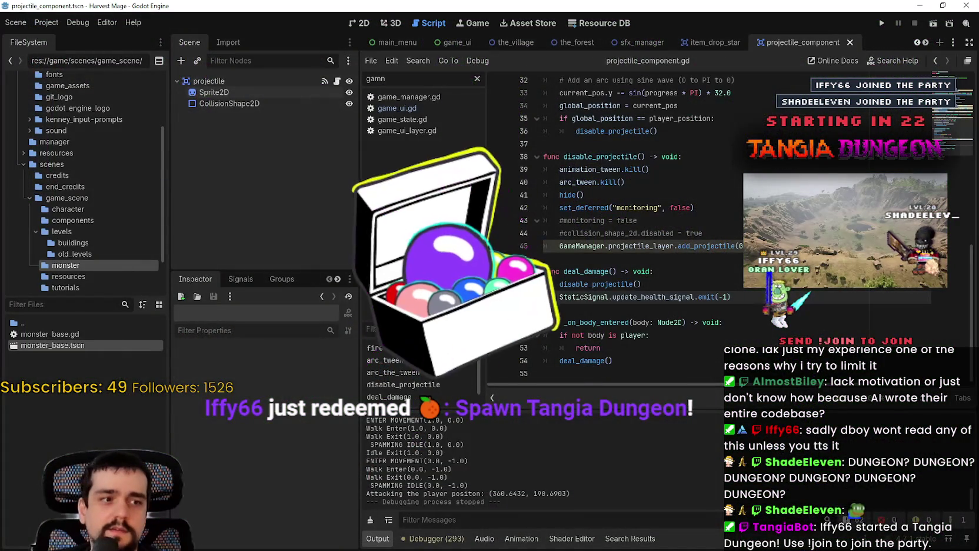
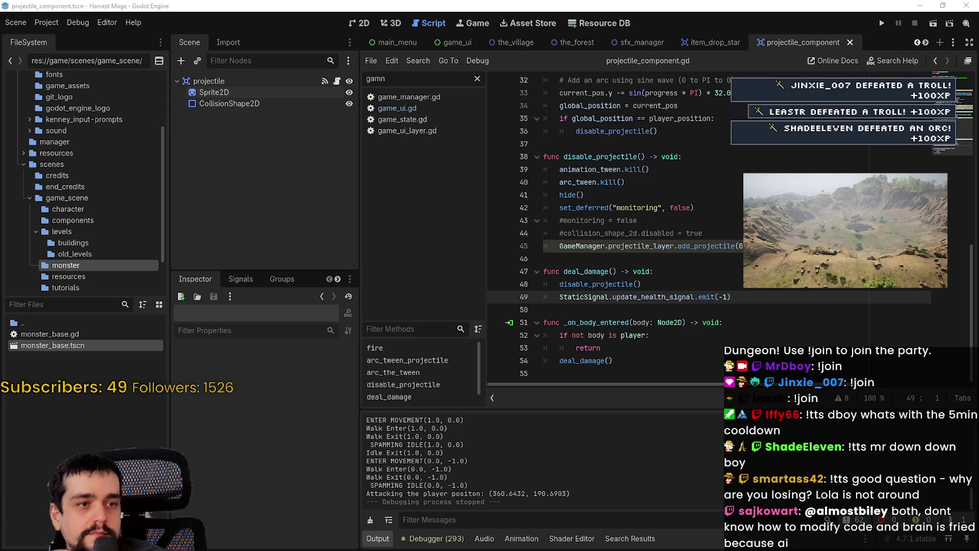
Step: Open game_ui.gd, add two breakpoints inside update_health_bar, and run the project
left_click(743, 287)
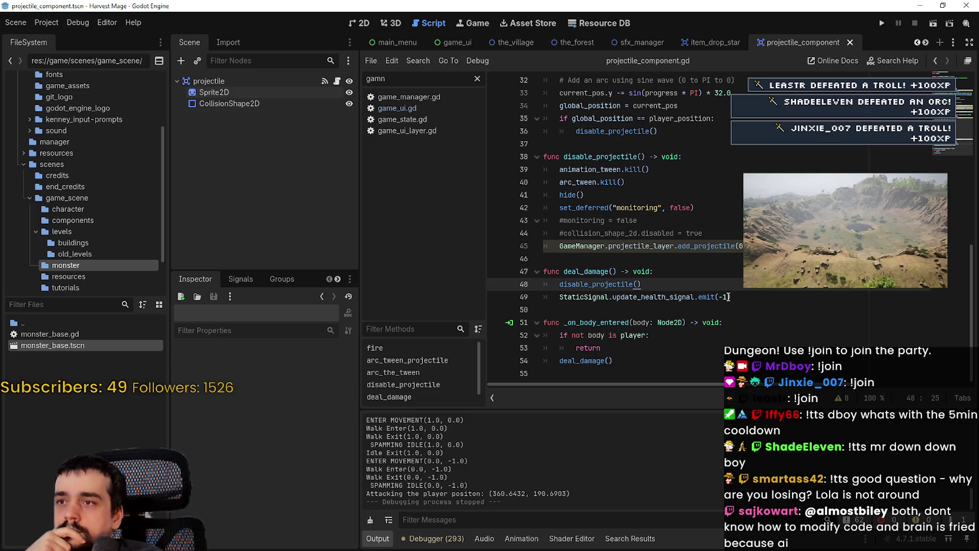
left_click(409, 108)
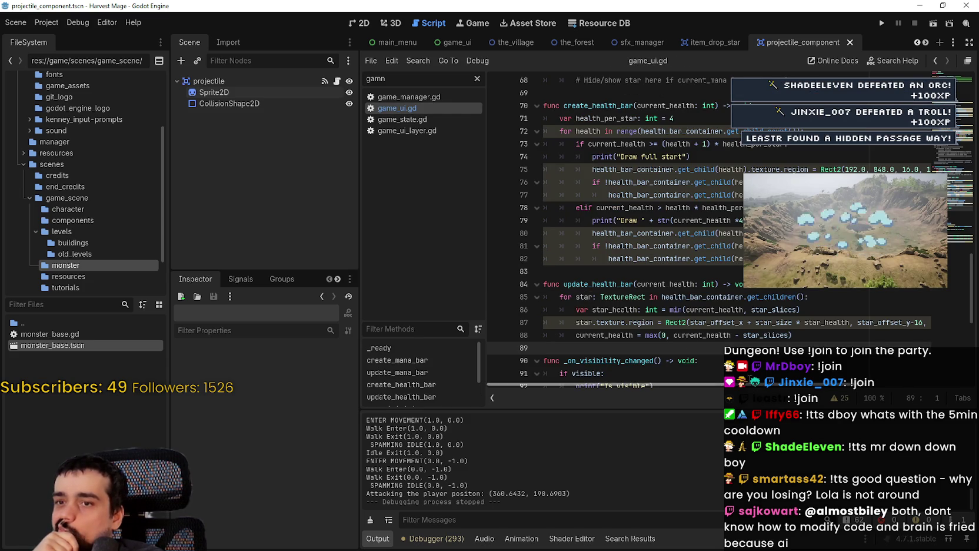
left_click(496, 322)
left_click(497, 335)
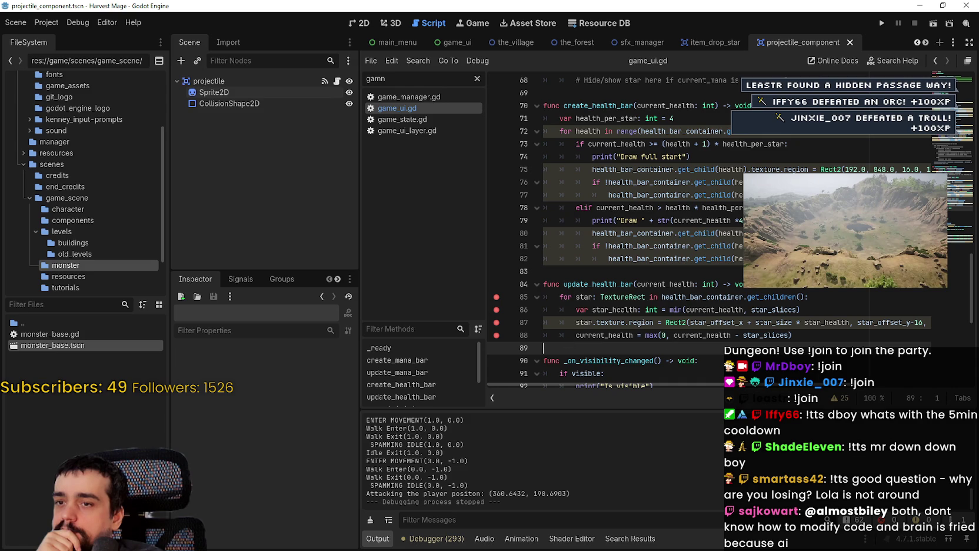
left_click(881, 23)
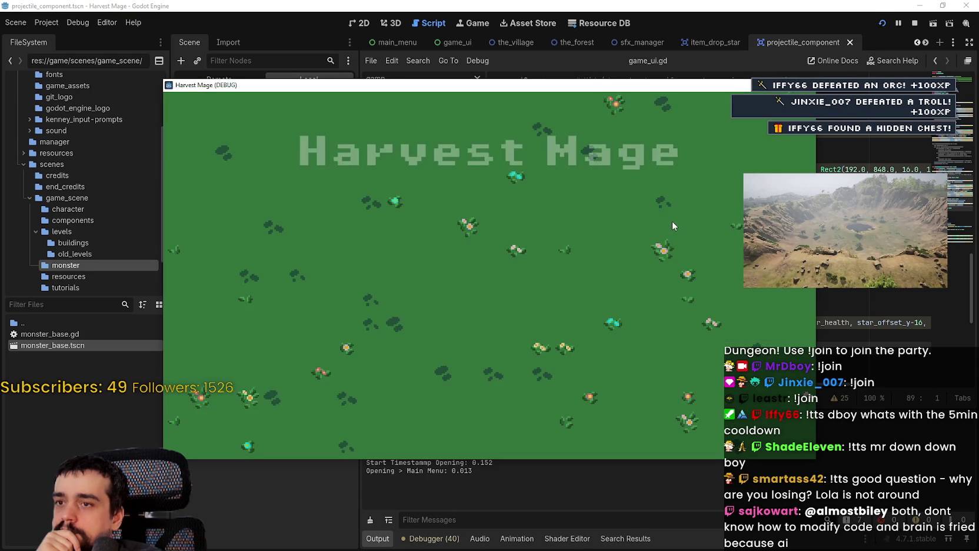
Step: Start a new game and walk the mage down and left until the breakpoint hits
left_click(320, 284)
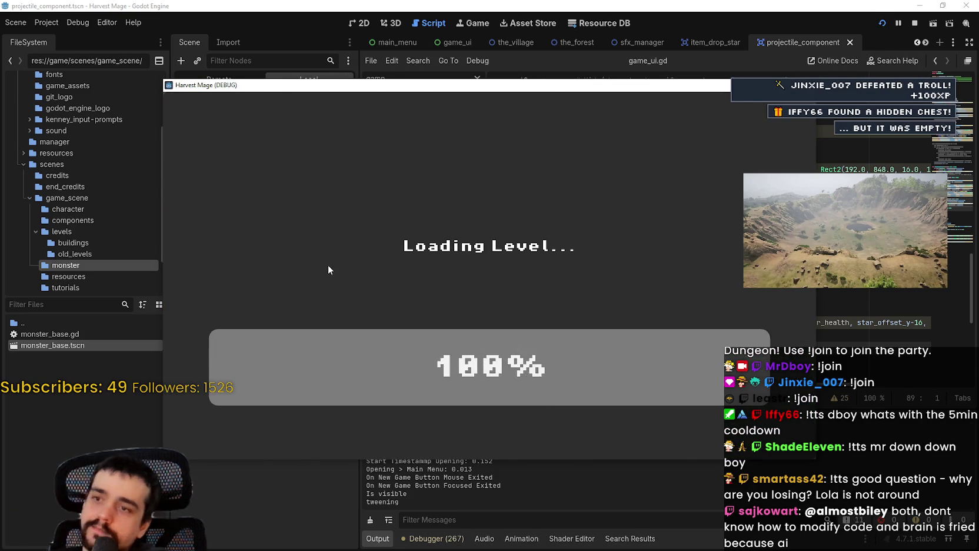
key("Down")
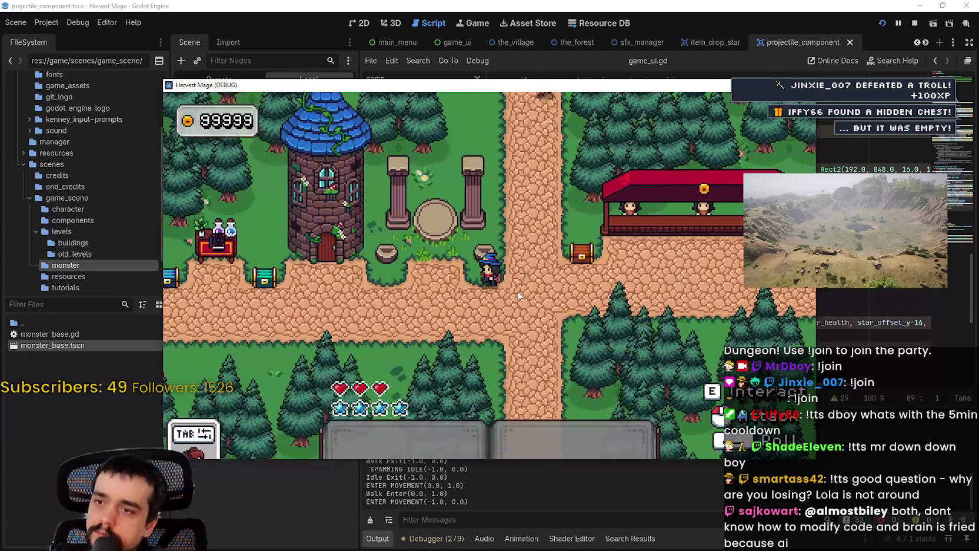
key("Left")
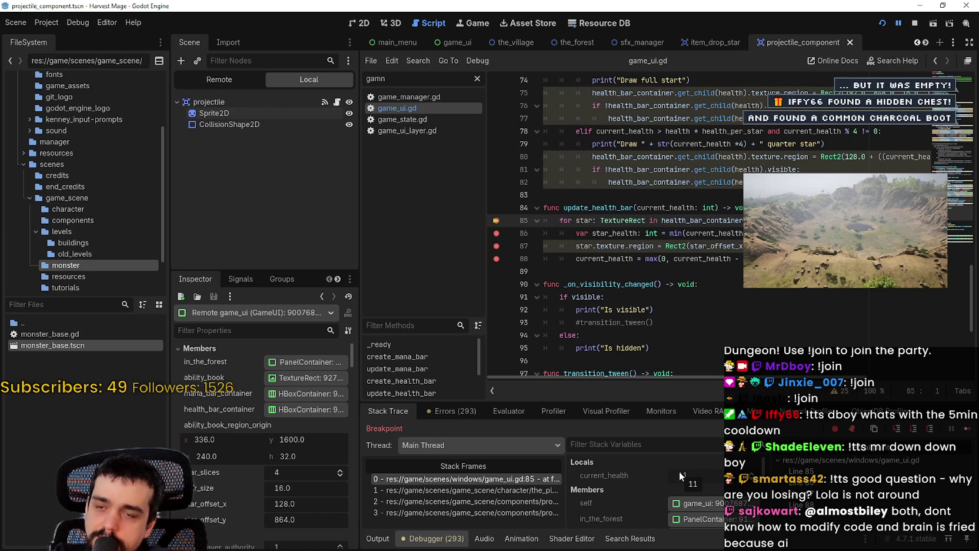
scroll(612, 224, "right", 3)
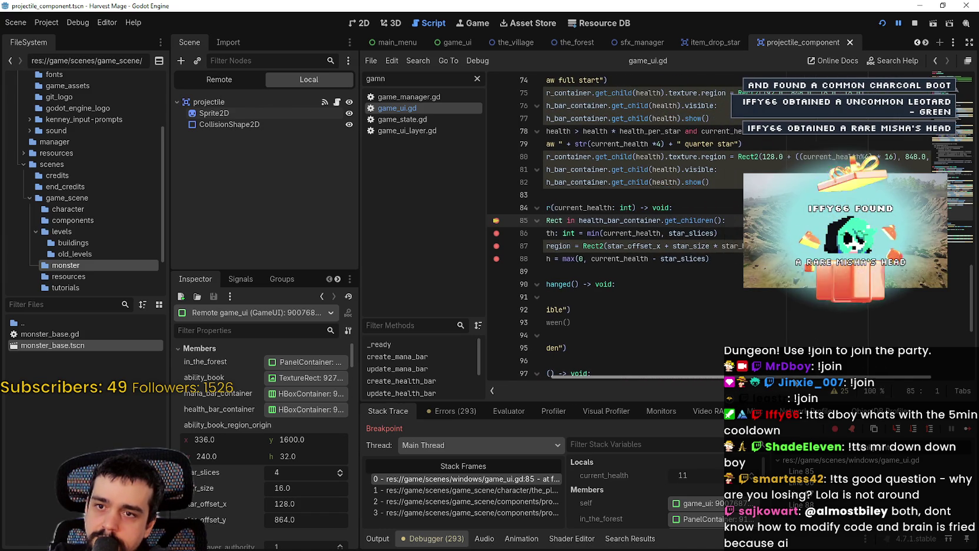
scroll(612, 224, "right", 2)
scroll(845, 389, "left", 2)
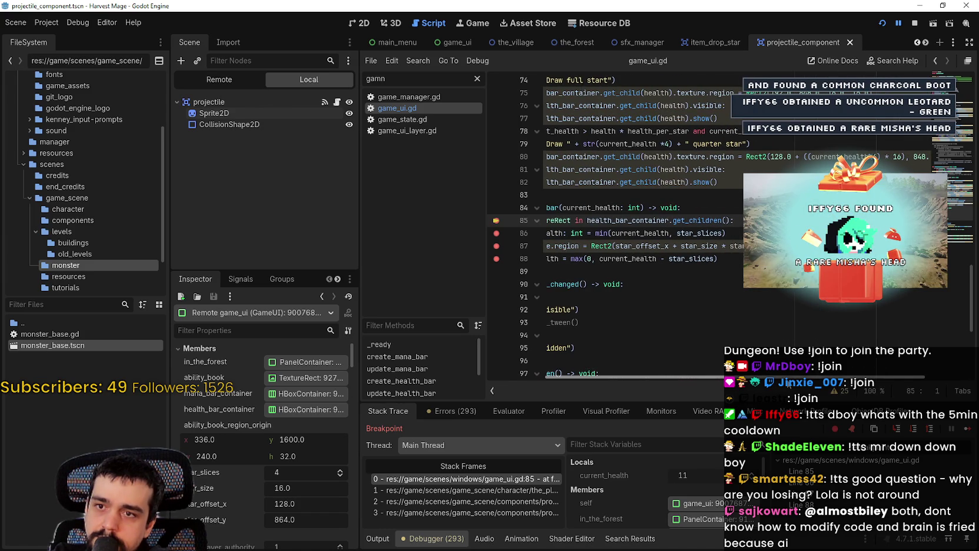
scroll(708, 379, "left", 4)
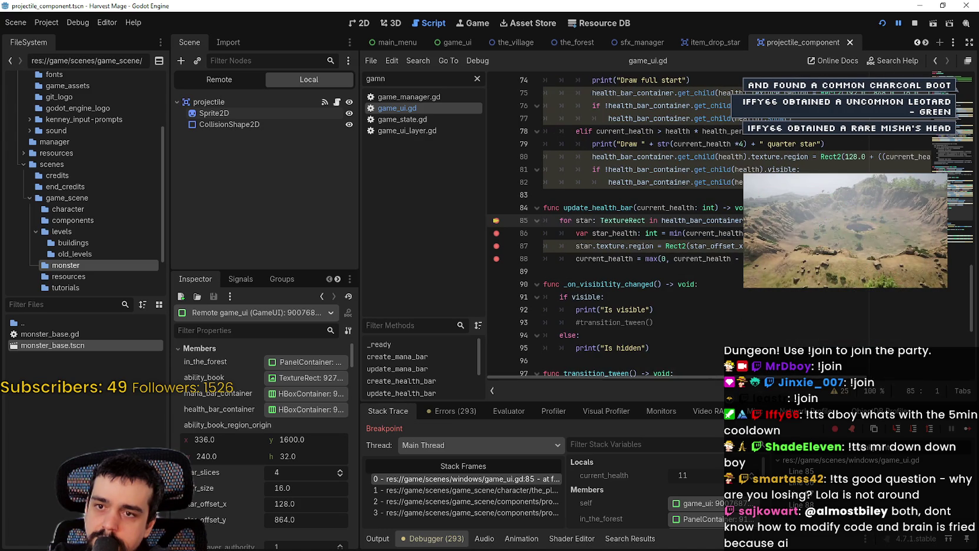
left_click(765, 246)
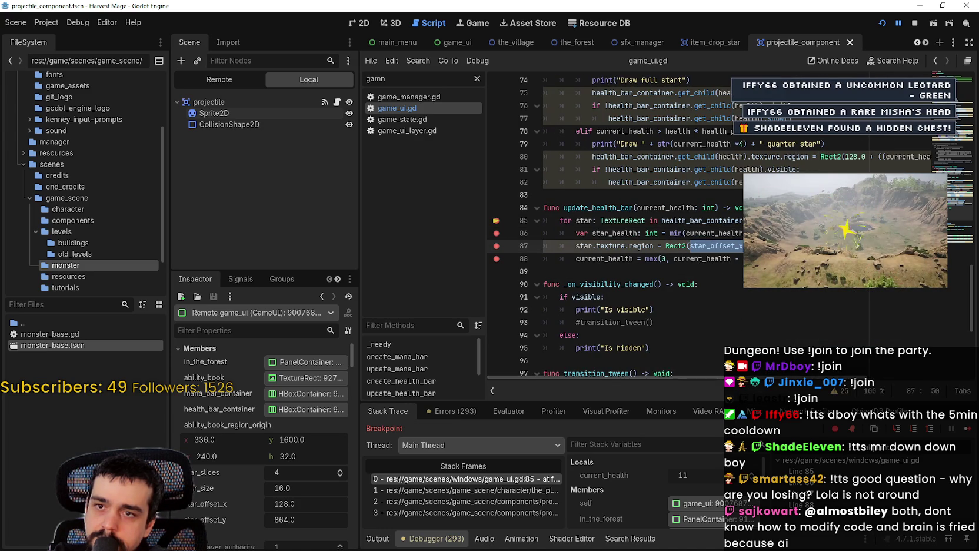
scroll(647, 224, "up", 1)
scroll(647, 224, "up", 1)
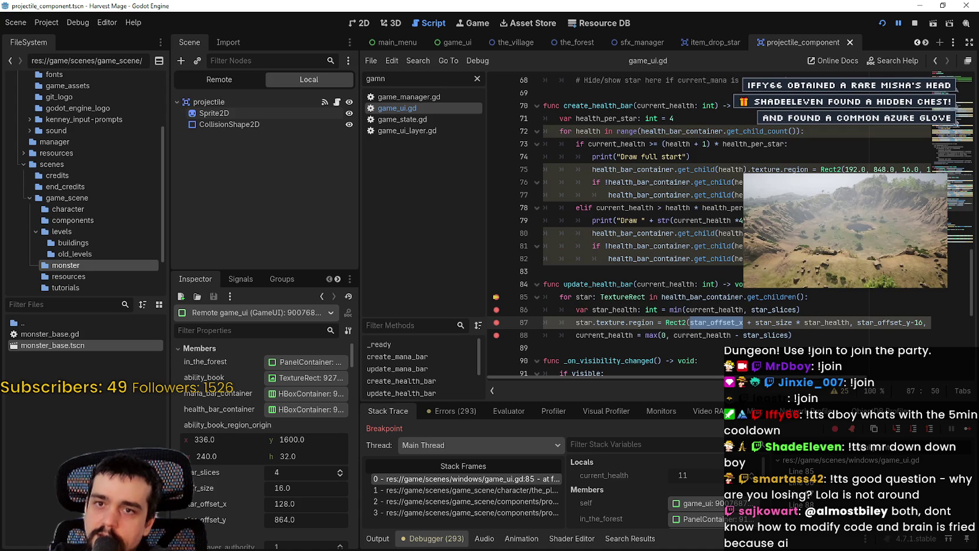
scroll(648, 224, "up", 20)
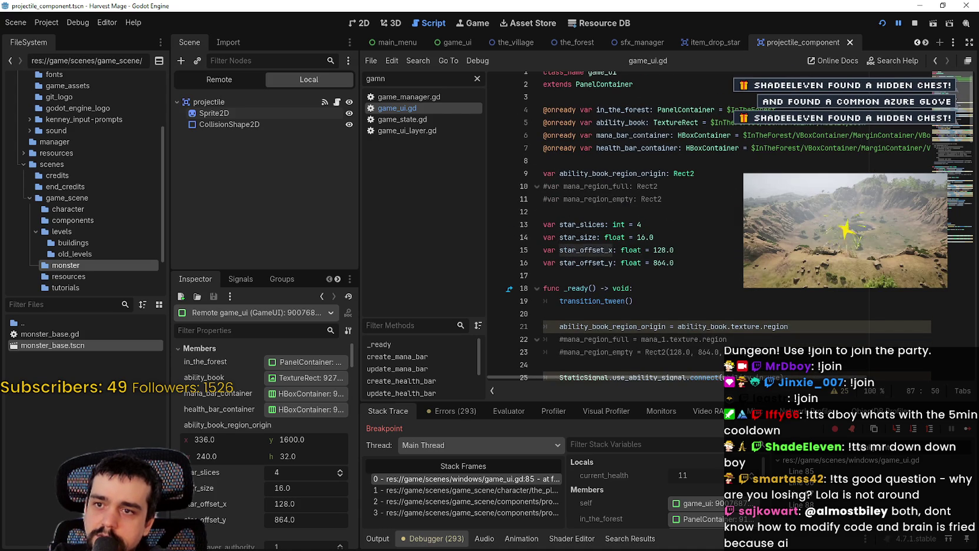
scroll(647, 224, "down", 9)
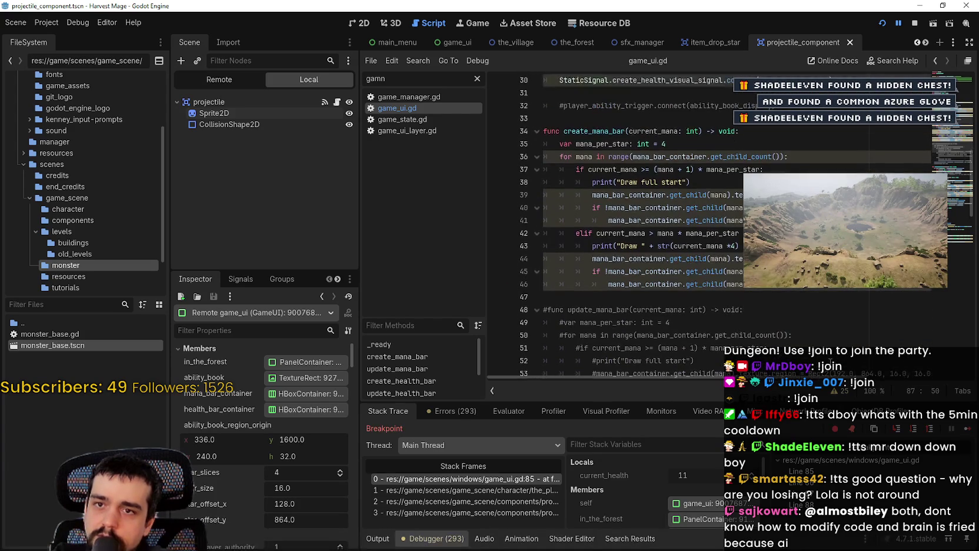
left_click_drag(776, 380, 882, 382)
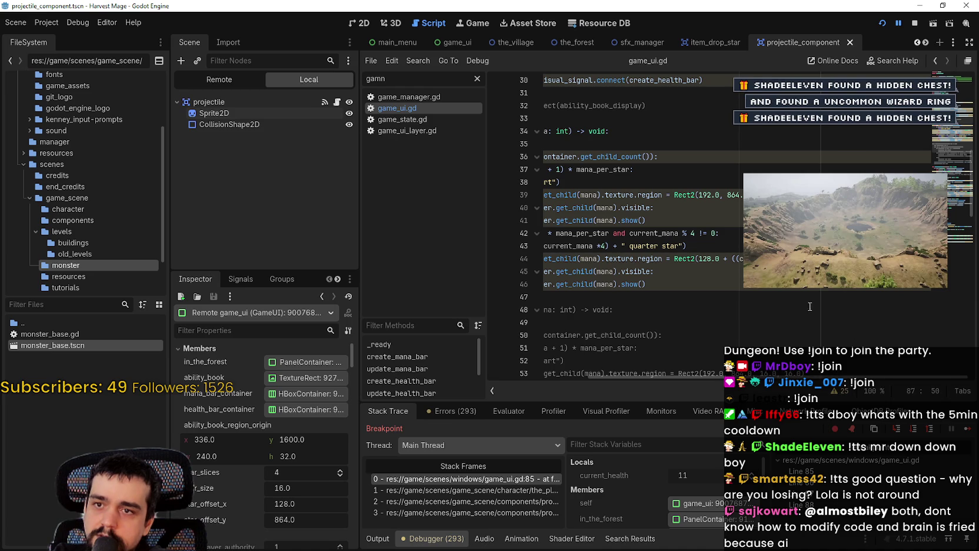
double_click(706, 258)
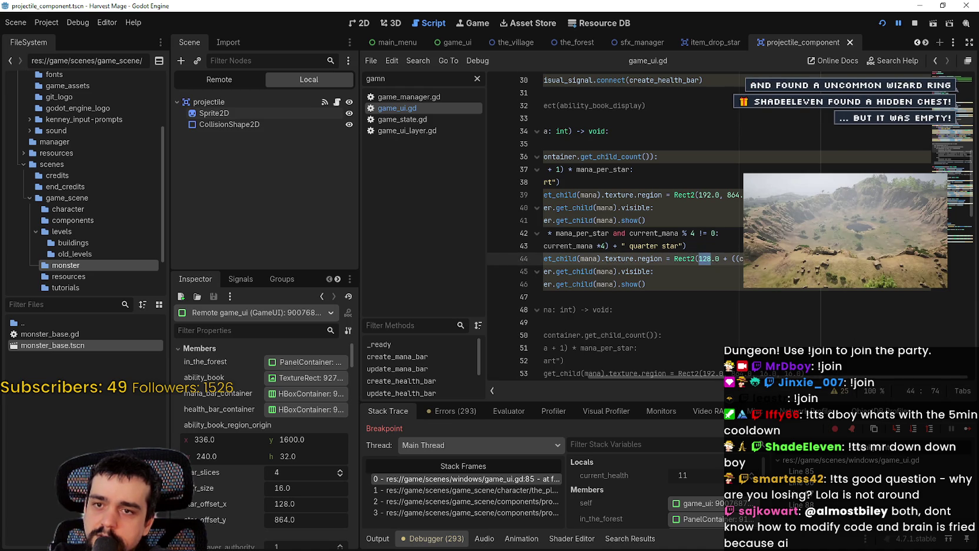
scroll(648, 223, "down", 8)
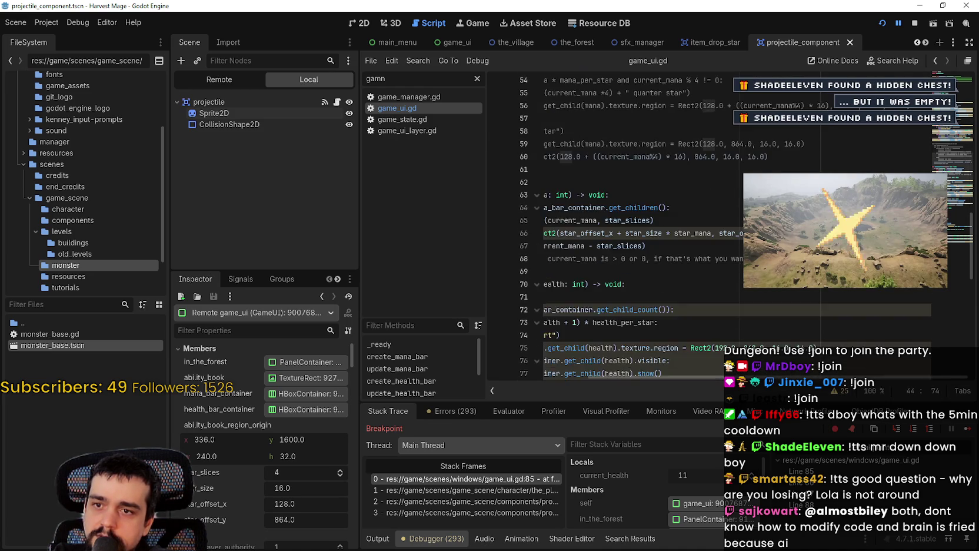
scroll(746, 287, "down", 2)
scroll(807, 337, "down", 2)
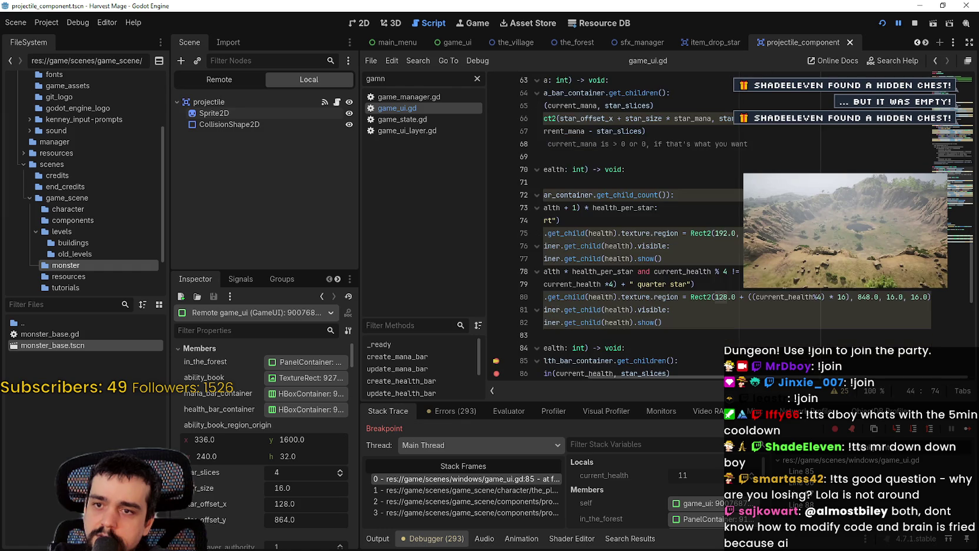
scroll(822, 375, "left", 3)
scroll(848, 377, "down", 2)
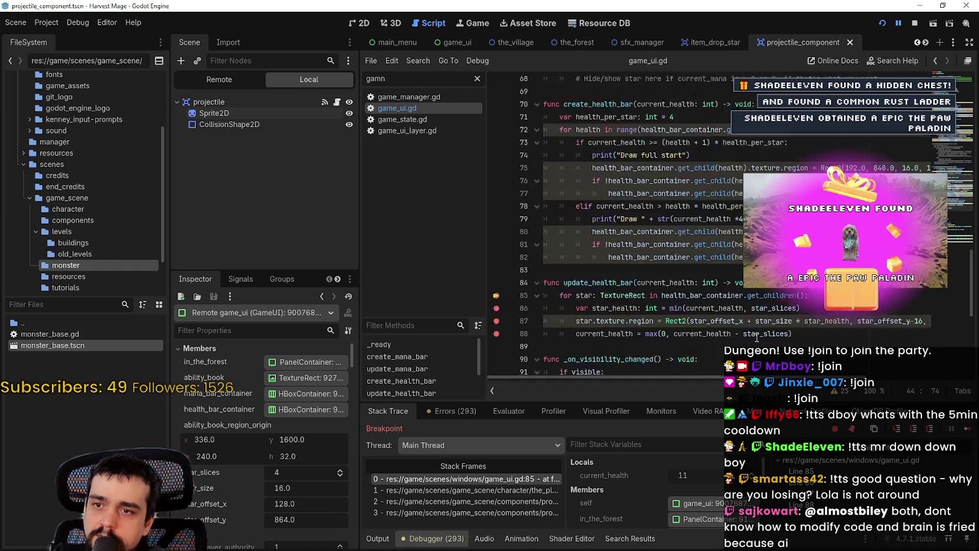
scroll(879, 378, "right", 3)
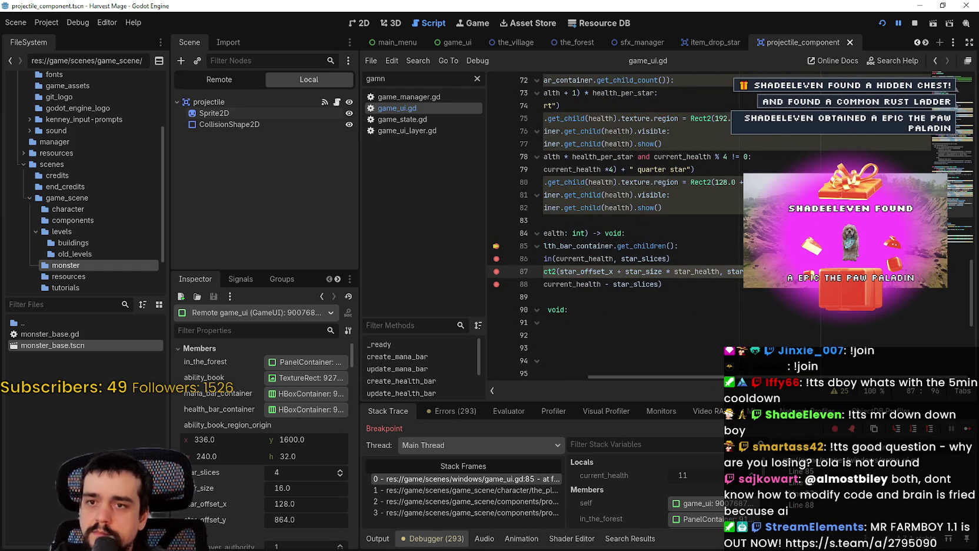
left_click(962, 432)
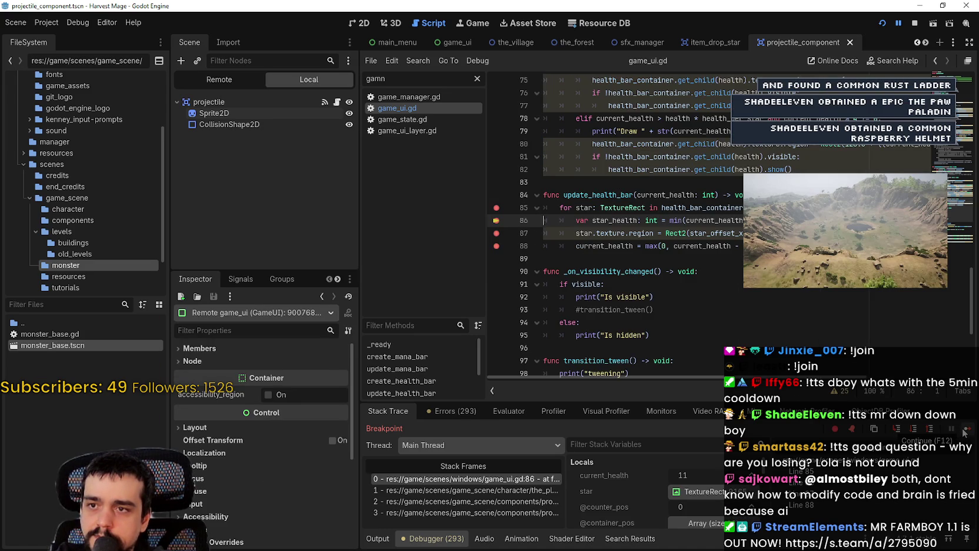
Step: Continue past lines 87 and 88, checking current_health on line 88, until the loop breaks again
left_click(963, 433)
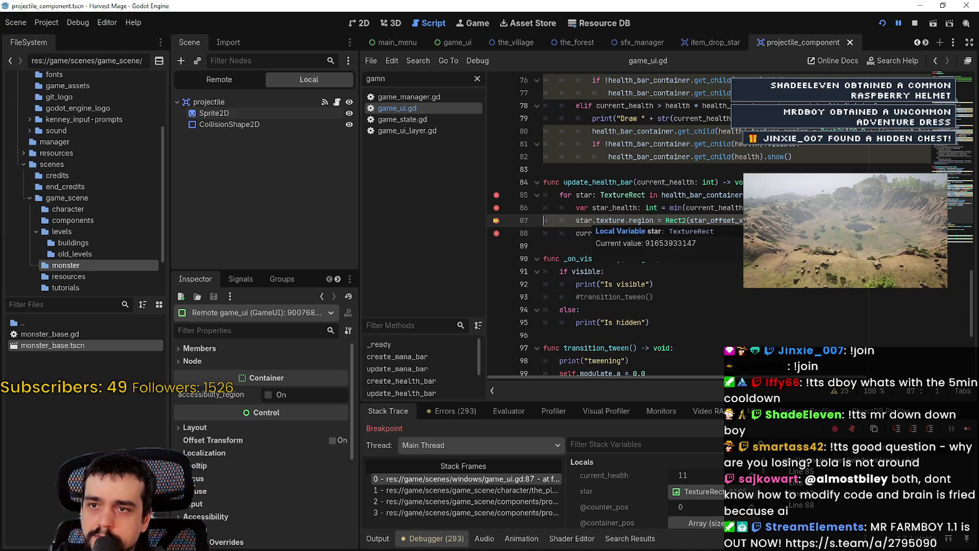
left_click(968, 432)
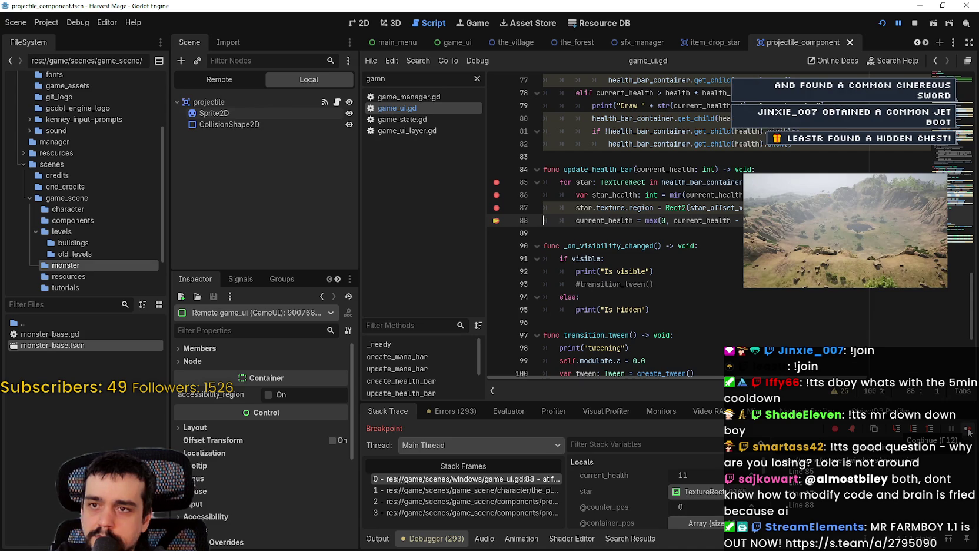
scroll(736, 294, "up", 4)
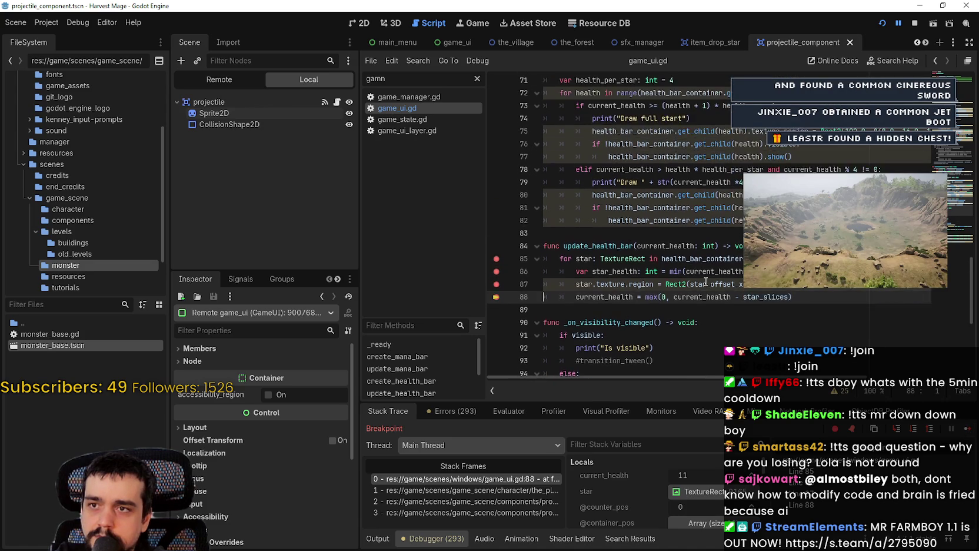
scroll(706, 281, "down", 1)
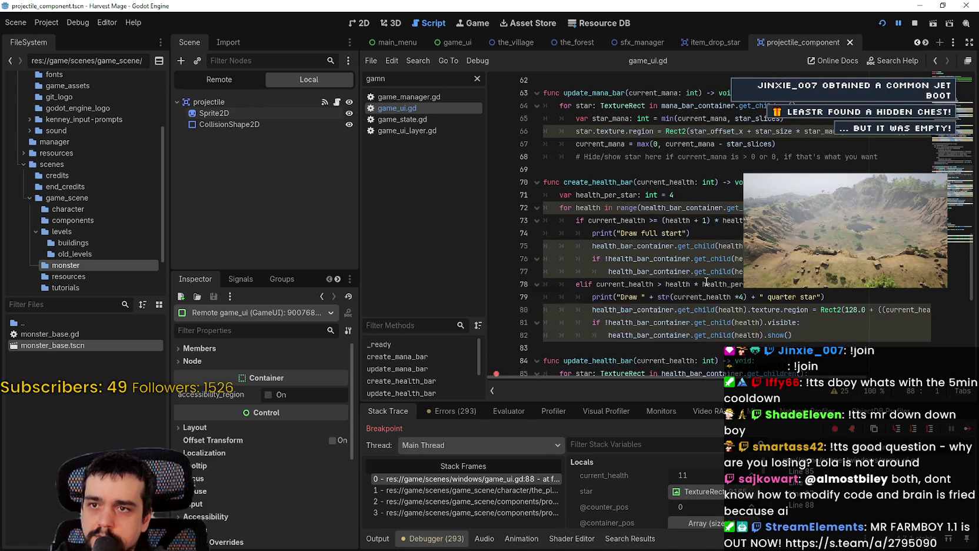
scroll(629, 193, "down", 1)
scroll(629, 193, "down", 2)
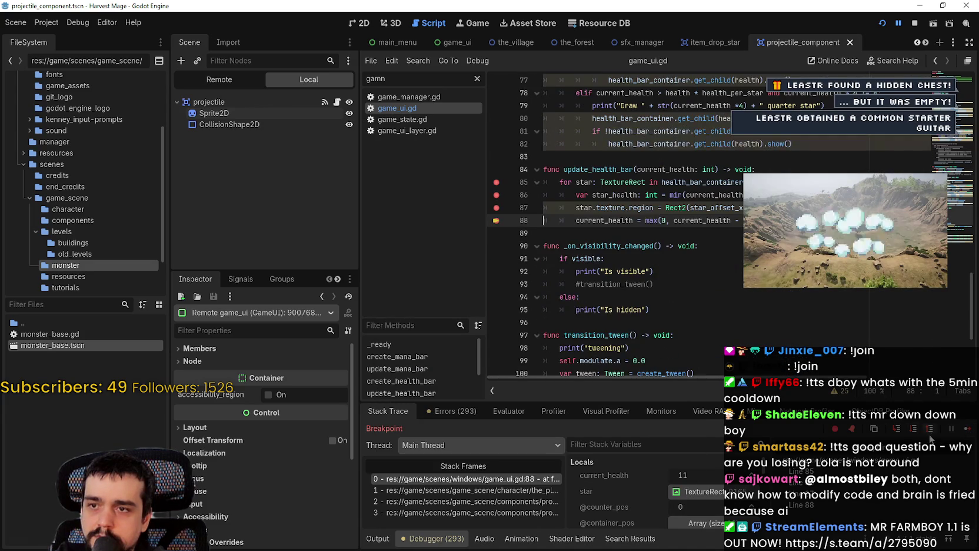
scroll(627, 254, "up", 1)
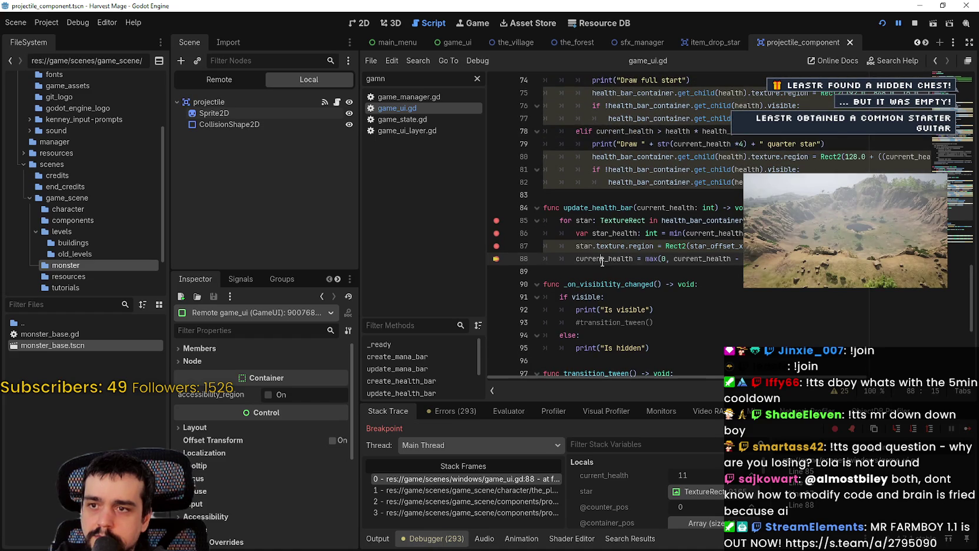
double_click(603, 259)
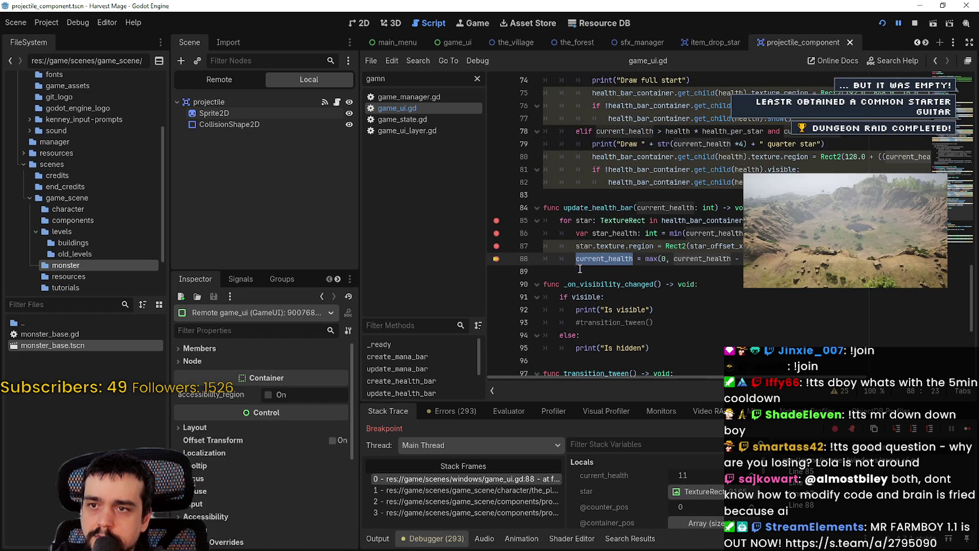
left_click(971, 432)
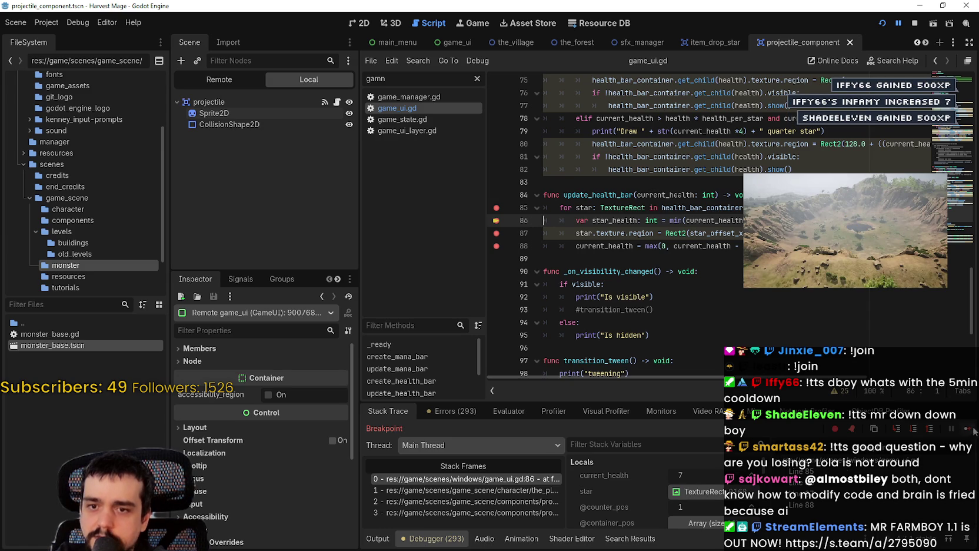
left_click(494, 512)
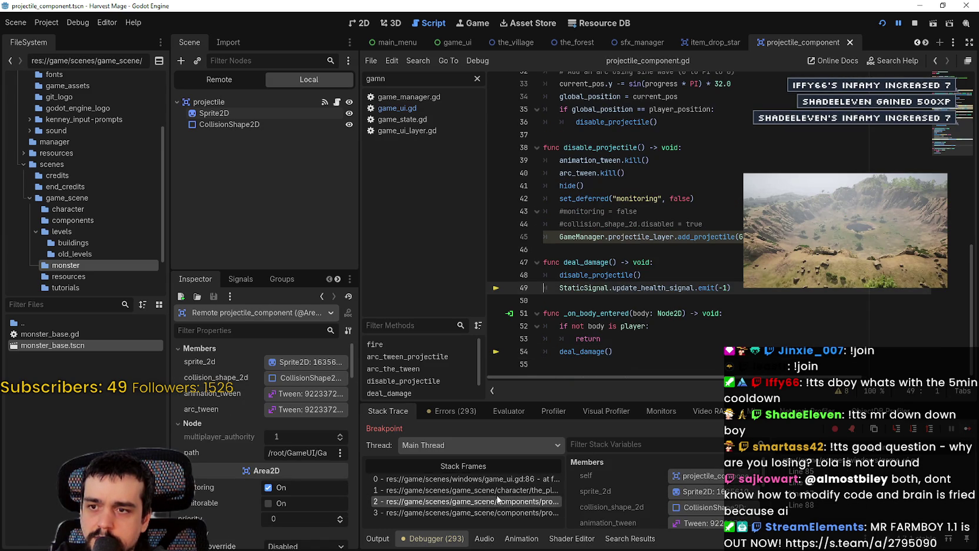
left_click(497, 489)
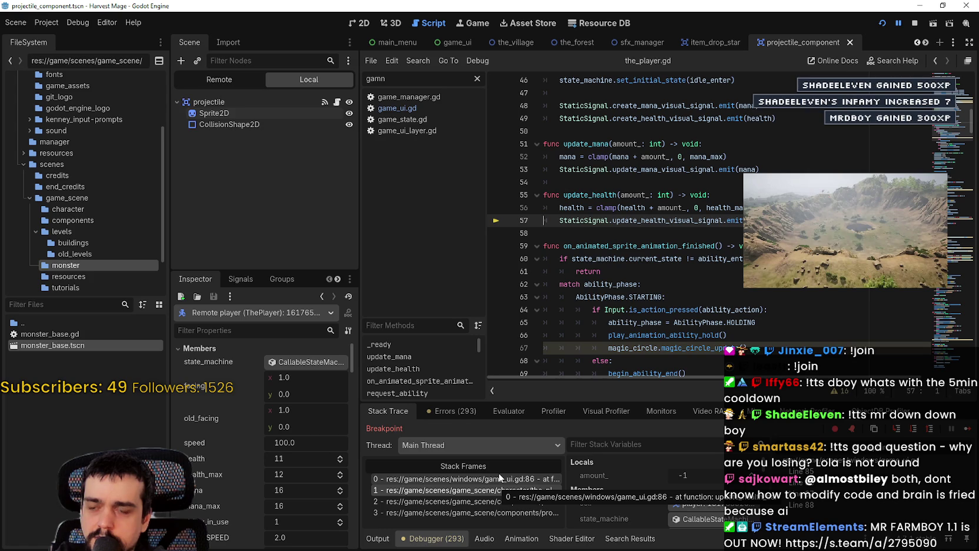
left_click(499, 475)
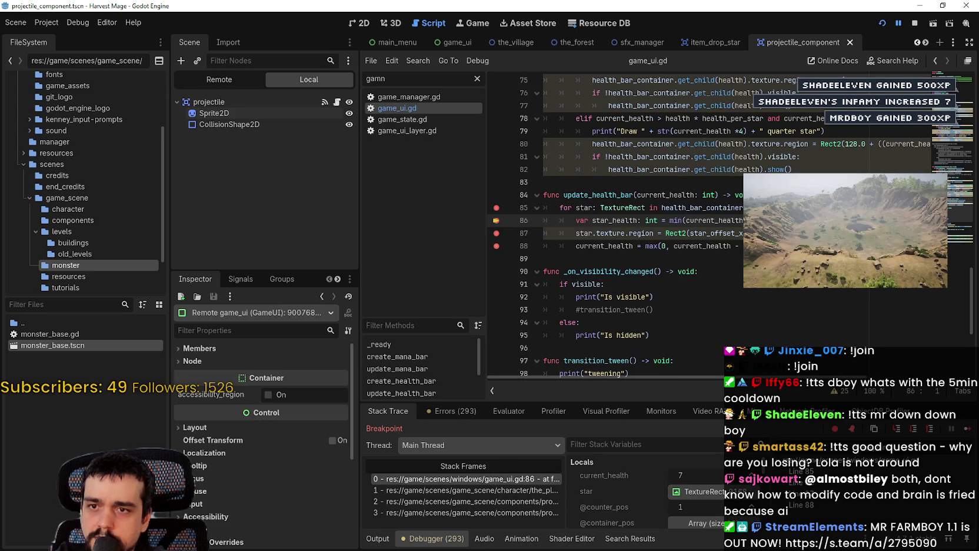
key("F12")
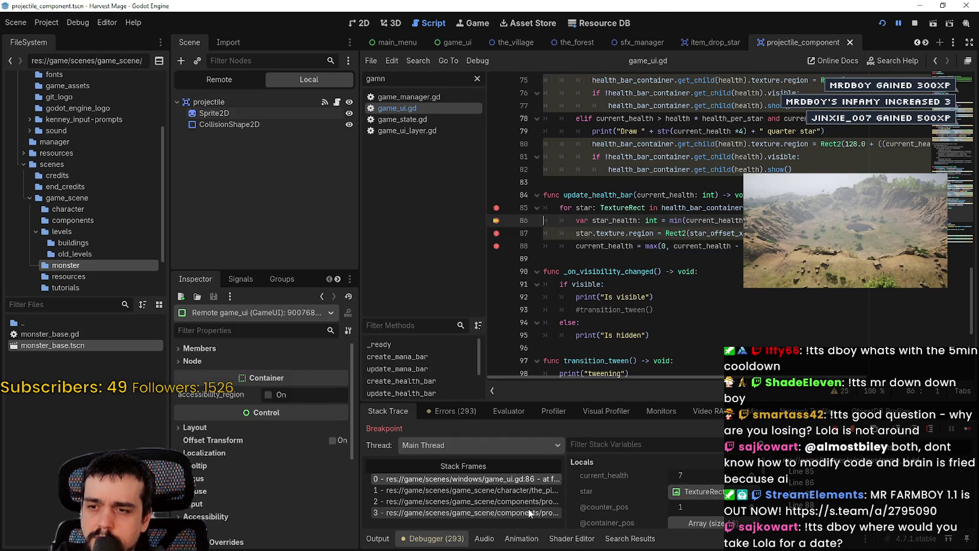
left_click(528, 513)
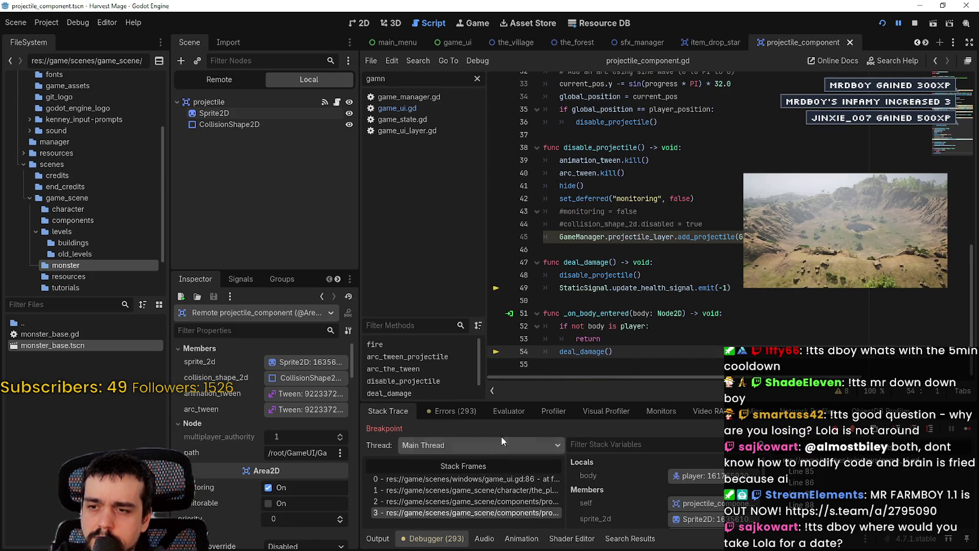
left_click(518, 490)
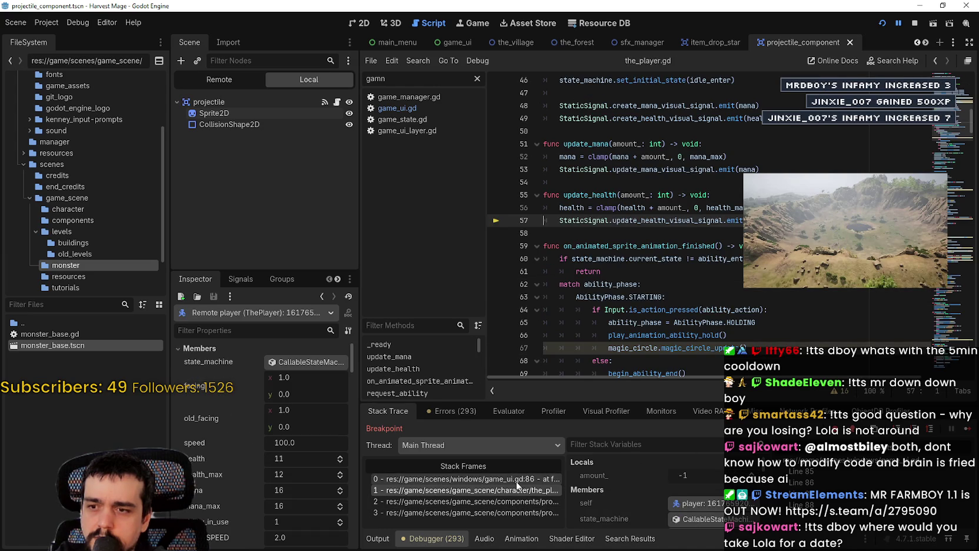
left_click(517, 479)
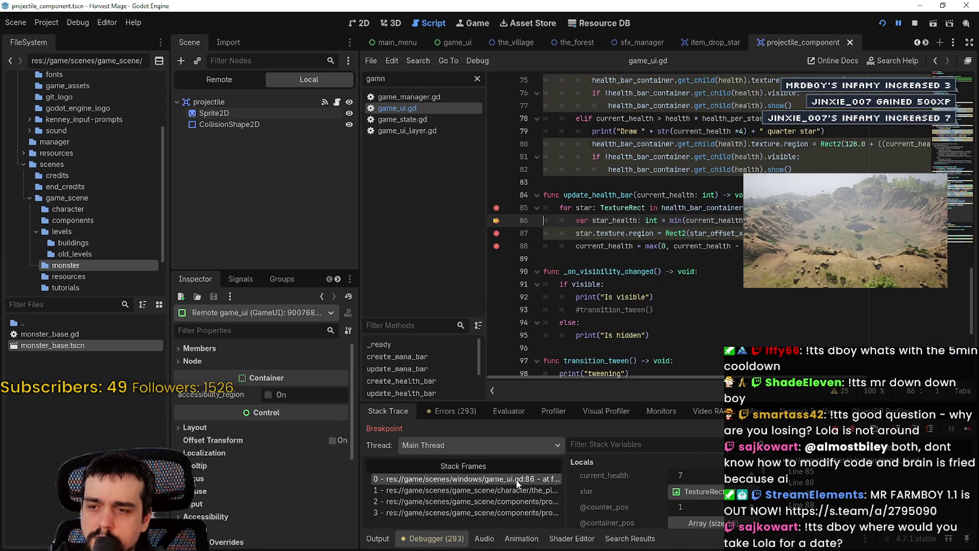
Step: Continue repeatedly through the health bar loop until health reaches 0 and the game runs freely
left_click(964, 432)
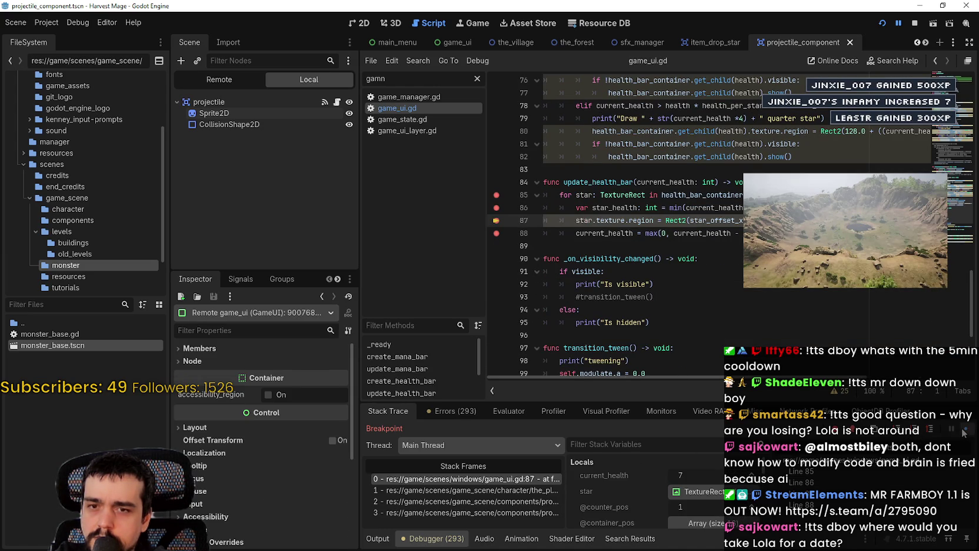
left_click(963, 431)
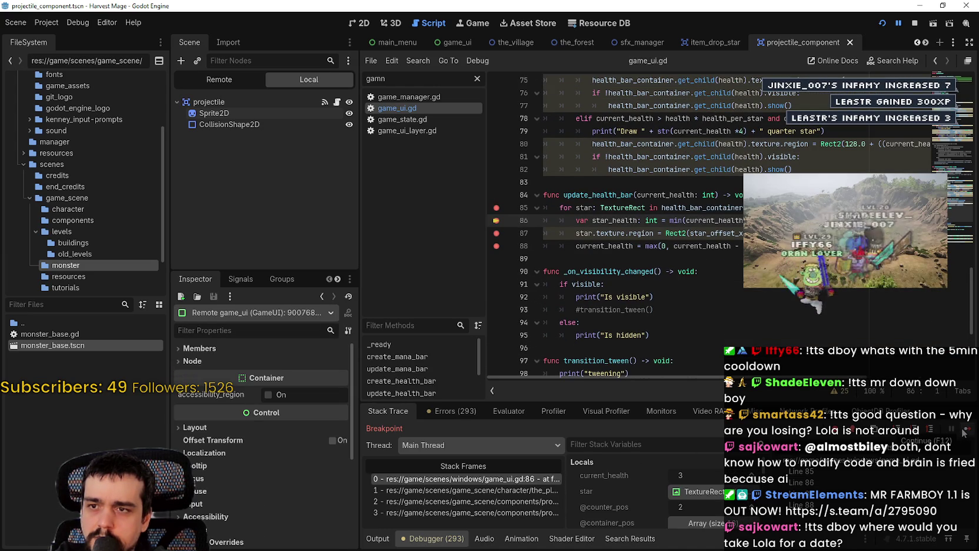
left_click(964, 432)
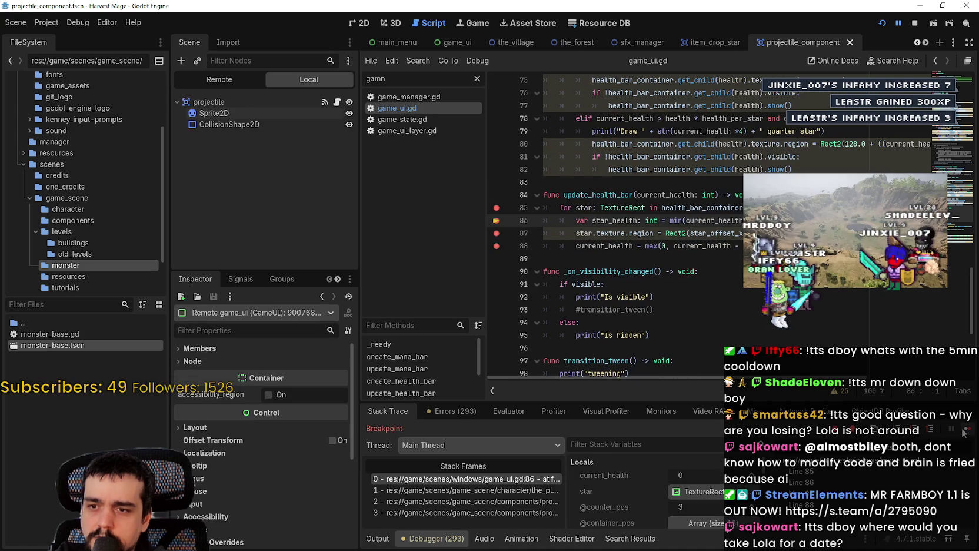
left_click(964, 432)
left_click(963, 431)
left_click(964, 432)
left_click(964, 431)
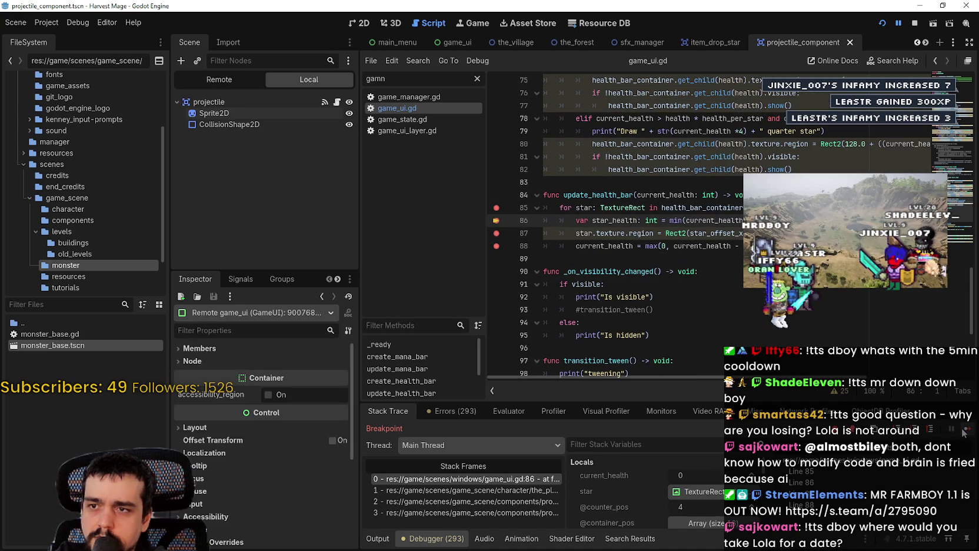
left_click(964, 432)
left_click(964, 432)
left_click(964, 432)
left_click(964, 431)
left_click(963, 431)
left_click(964, 431)
left_click(963, 432)
left_click(964, 432)
left_click(963, 431)
left_click(963, 432)
left_click(964, 432)
left_click(964, 431)
left_click(966, 432)
left_click(966, 432)
left_click(965, 432)
left_click(965, 432)
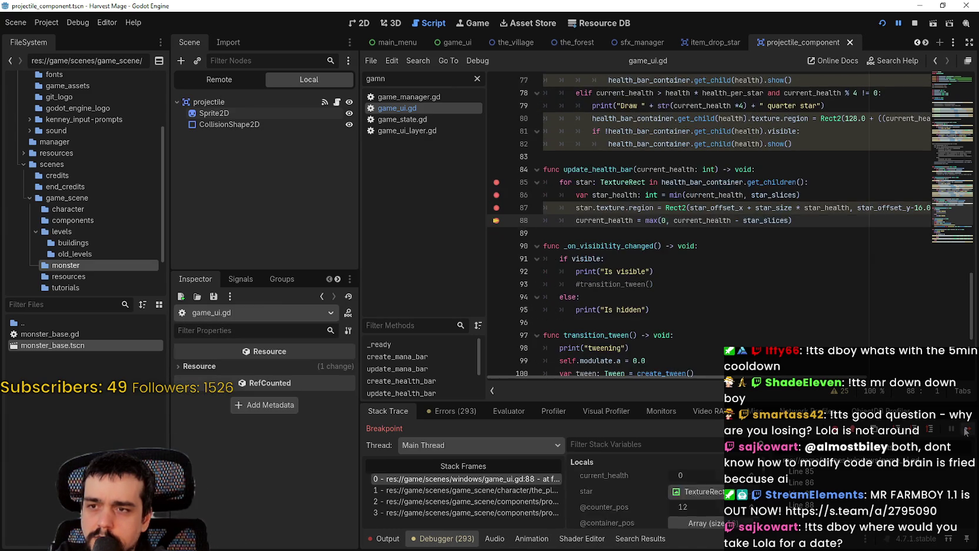
left_click(965, 432)
left_click(966, 431)
left_click(965, 432)
left_click(965, 432)
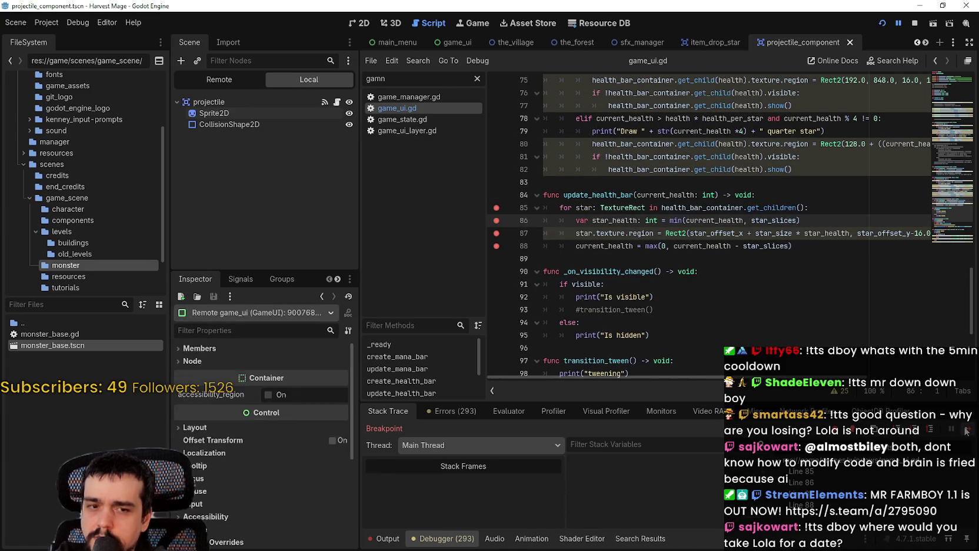
left_click(966, 431)
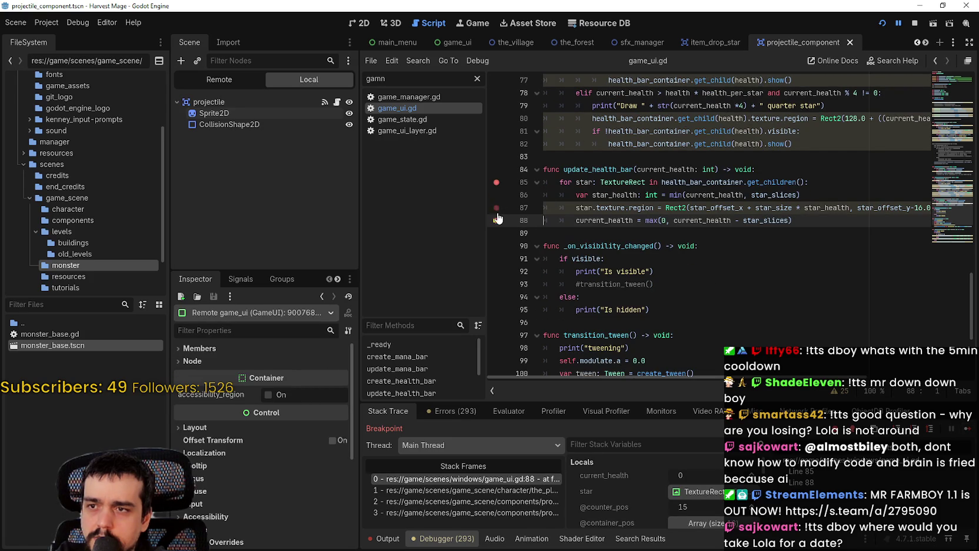
left_click(966, 431)
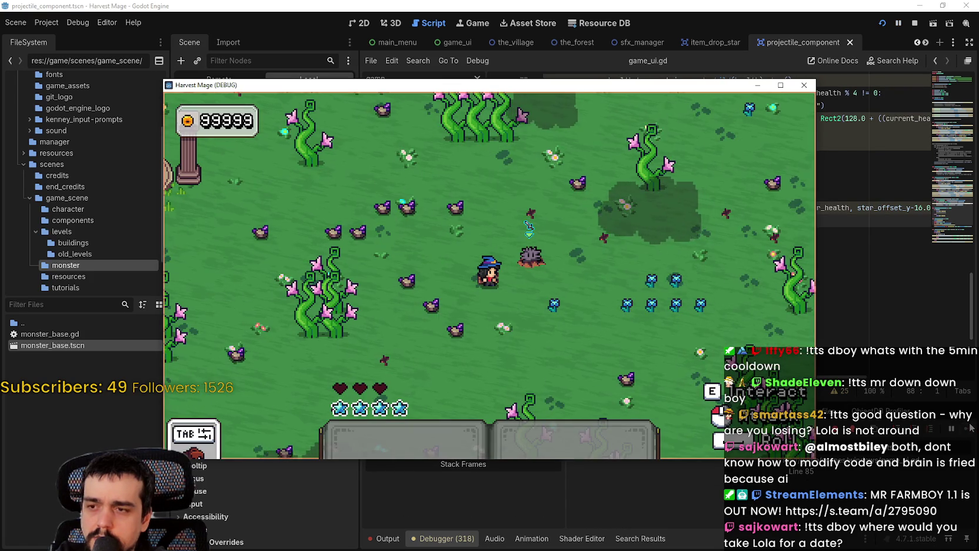
Step: Walk the mage right in the game, then stop the running project
key("d")
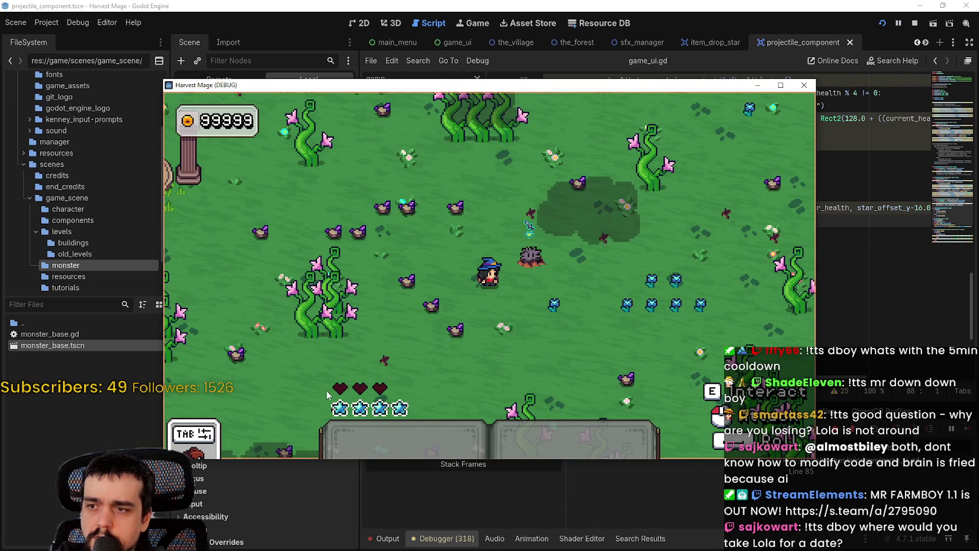
key("alt+Tab")
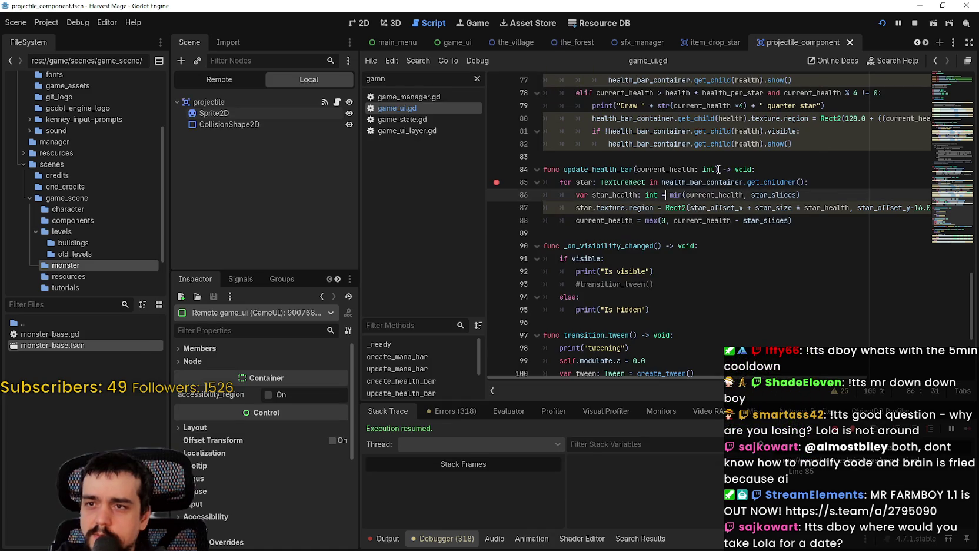
left_click(916, 23)
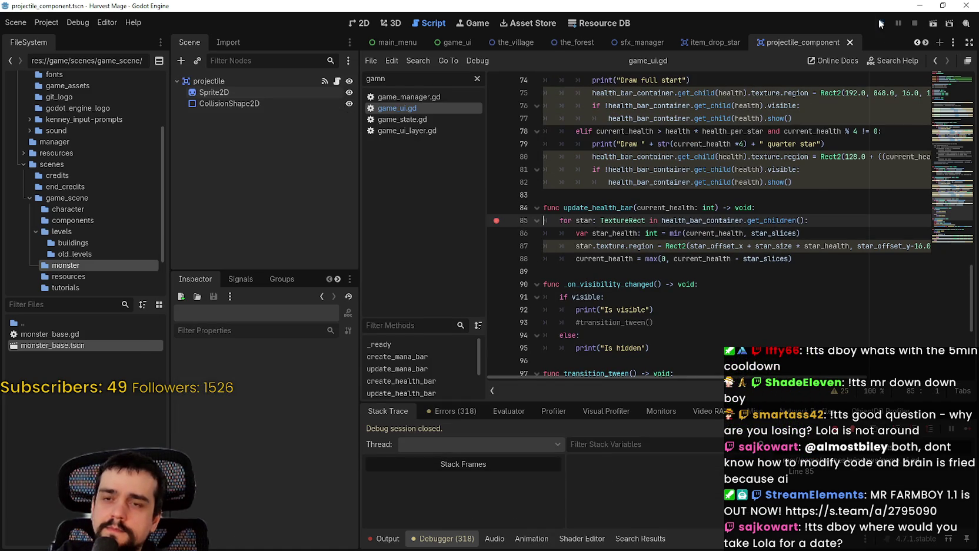
Step: Relaunch the project, start a new game, and walk with S, A, W, A until it pauses
left_click(882, 24)
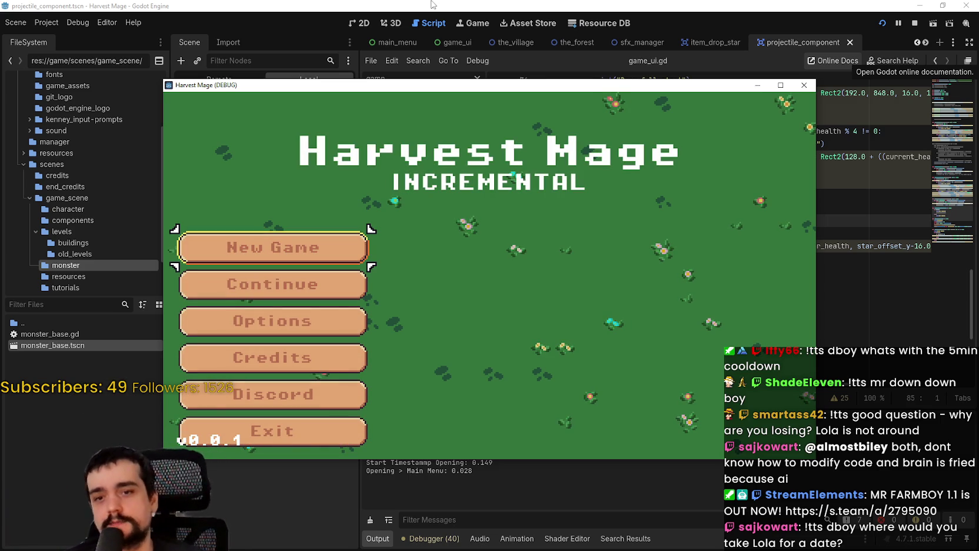
left_click(346, 280)
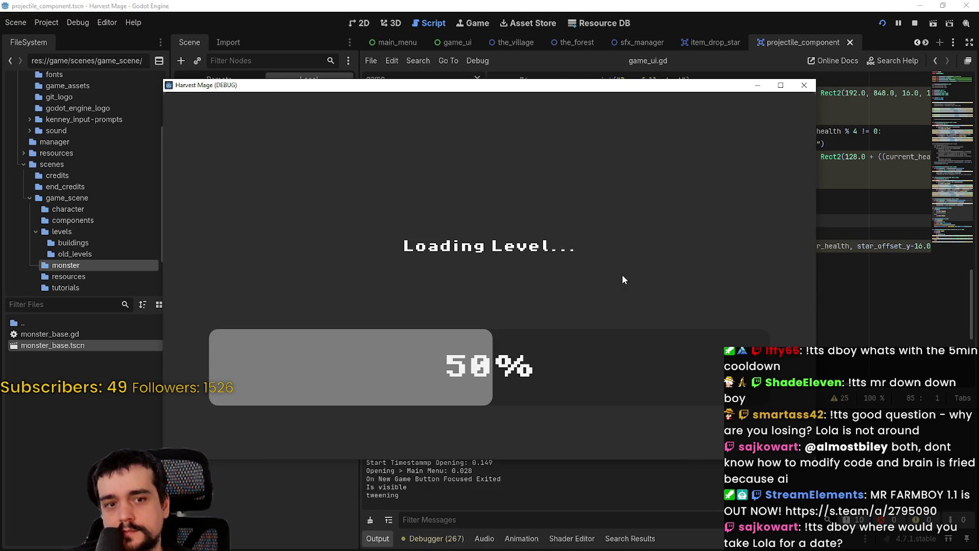
key("s")
key("a")
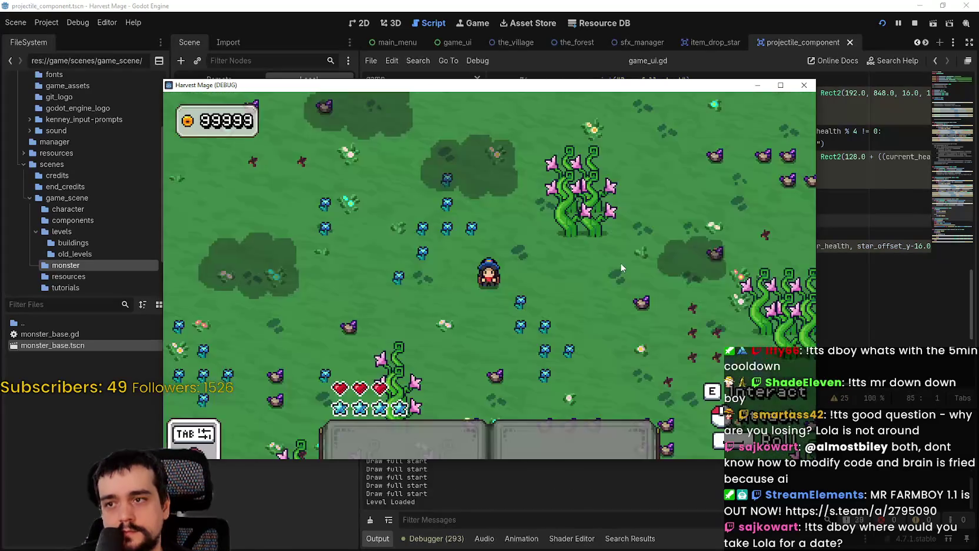
key("w")
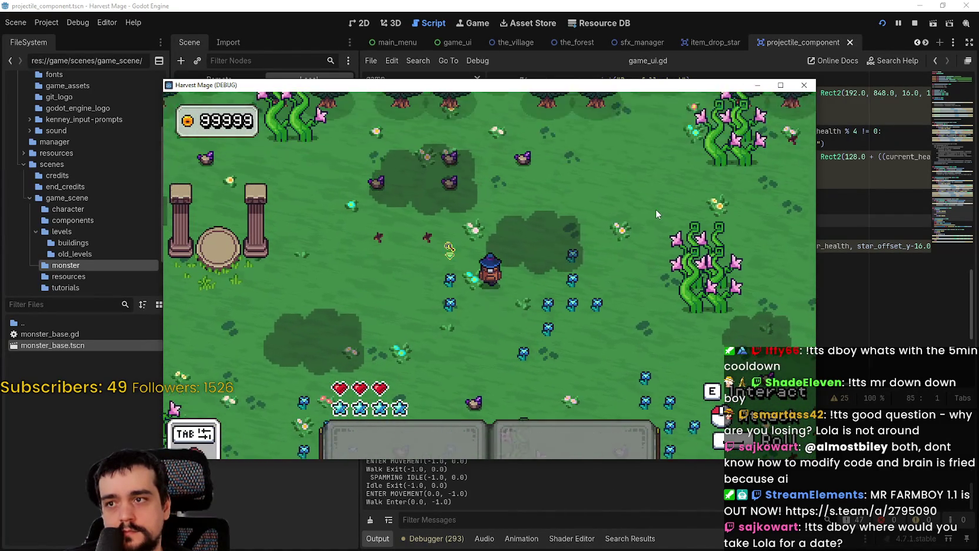
key("a")
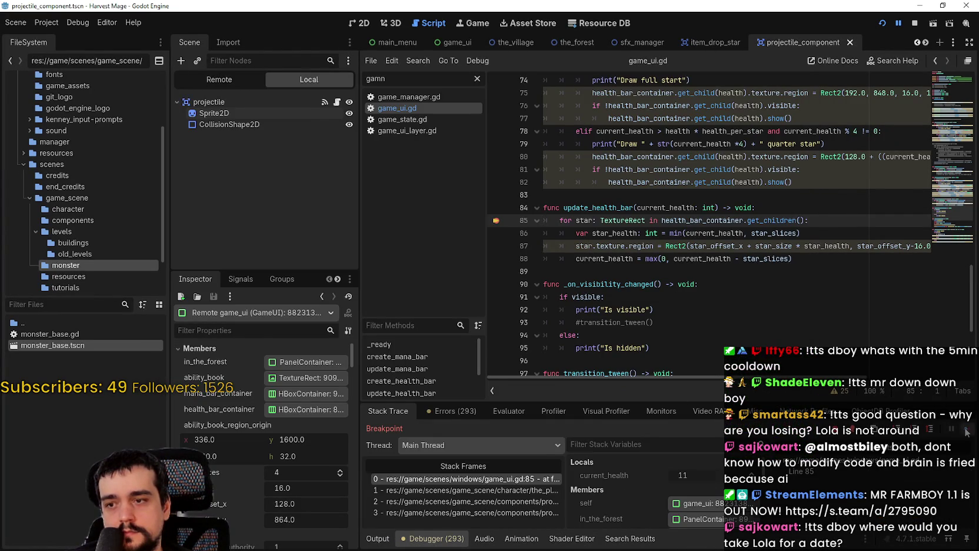
Step: Resume and stop the game, then review health_bar_container uses and the 848 y value on line 80
left_click(966, 431)
left_click(915, 23)
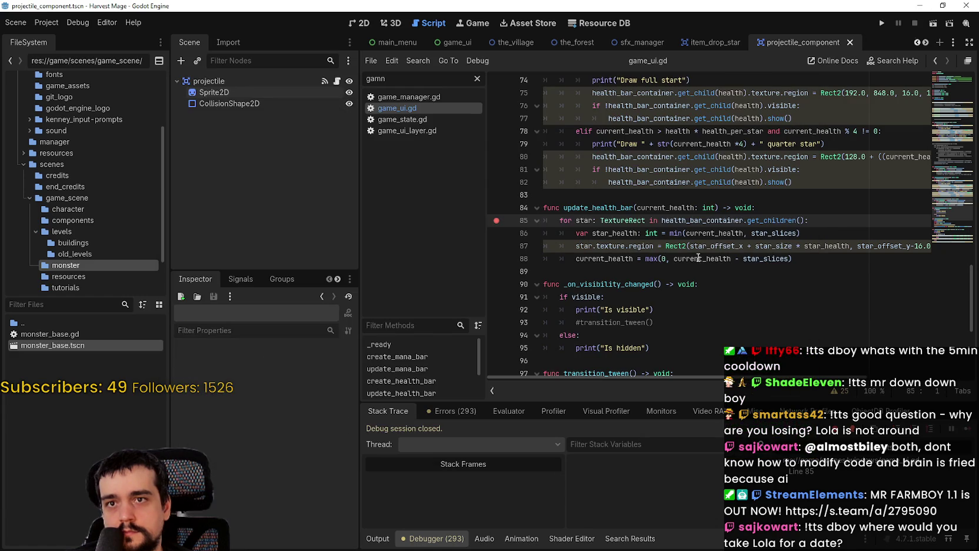
left_click(695, 274)
double_click(707, 220)
left_click(817, 274)
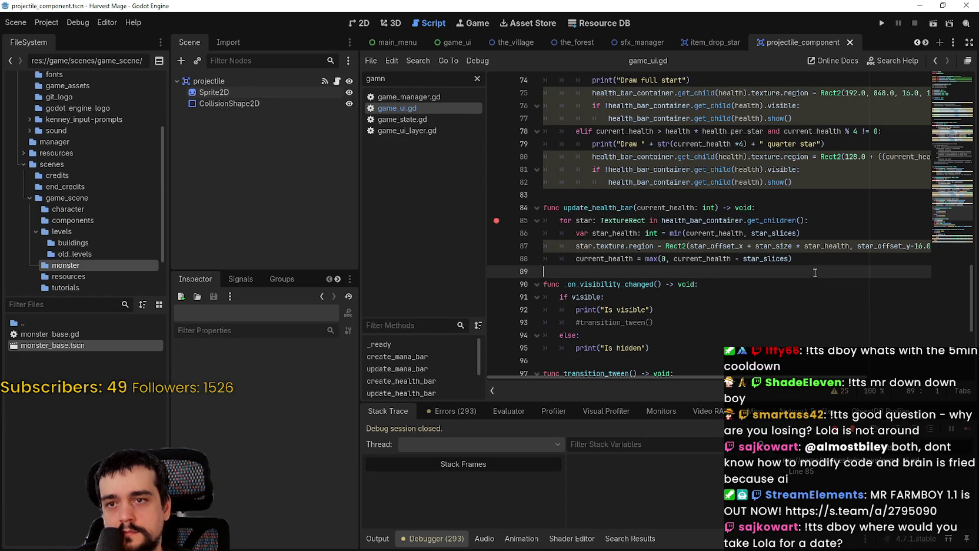
left_click(807, 247)
scroll(706, 294, "right", 5)
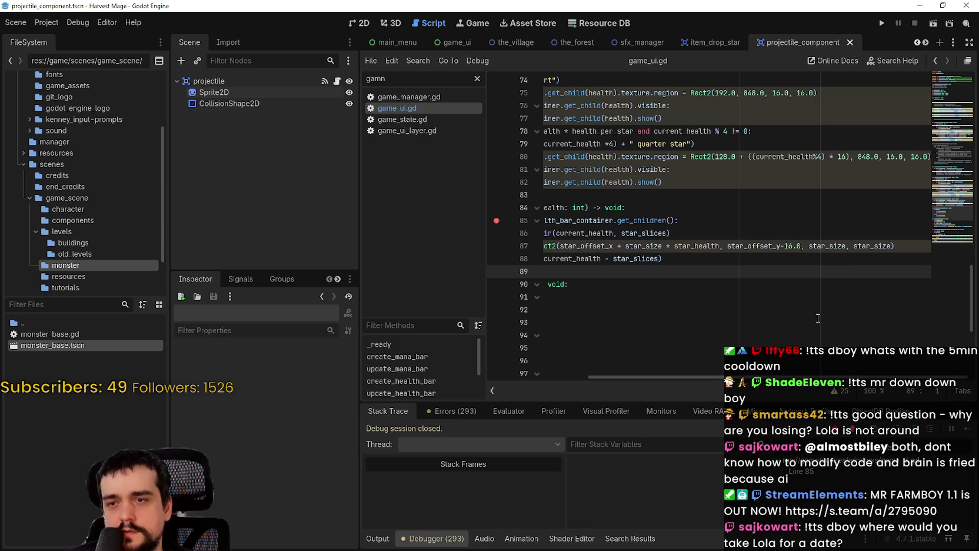
scroll(818, 318, "up", 1)
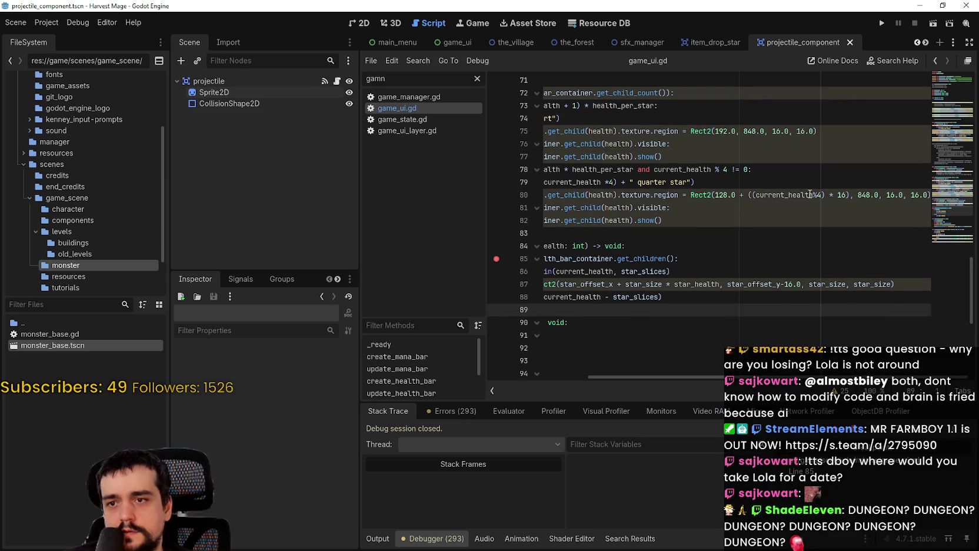
double_click(863, 195)
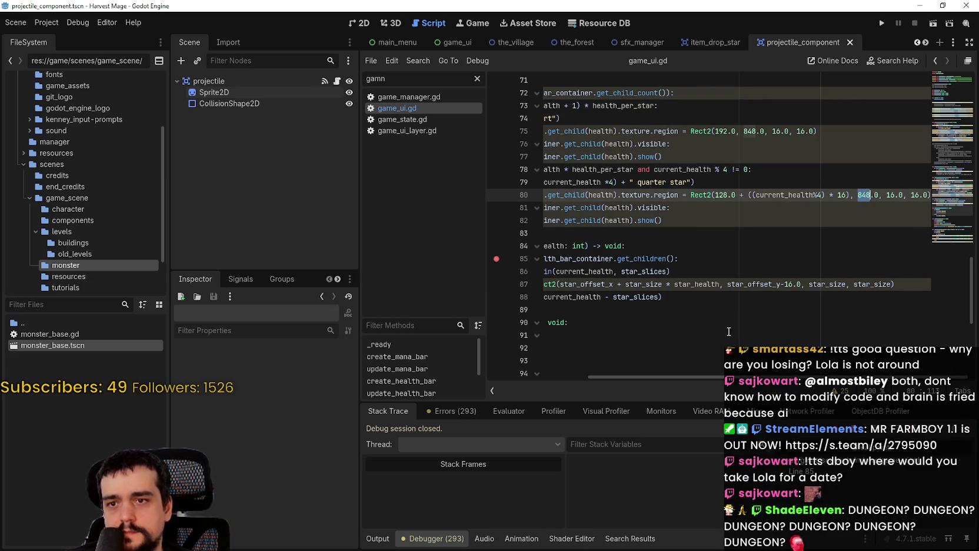
Step: Replace star_offset_y-16.0 on line 87 with 848 and save game_ui.gd
mouse_move(728, 284)
left_mouse_down()
mouse_move(798, 284)
mouse_move(727, 287)
left_mouse_up()
type("848")
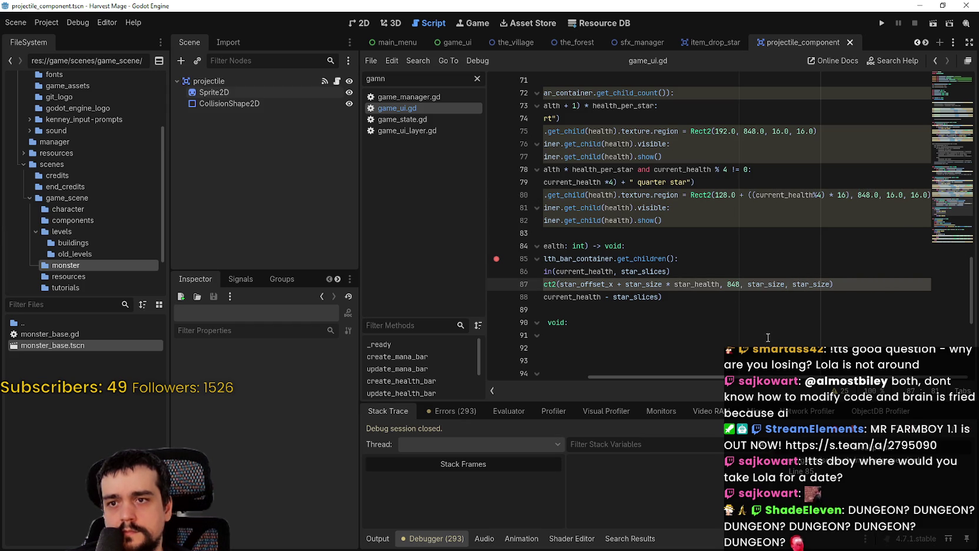
double_click(704, 284)
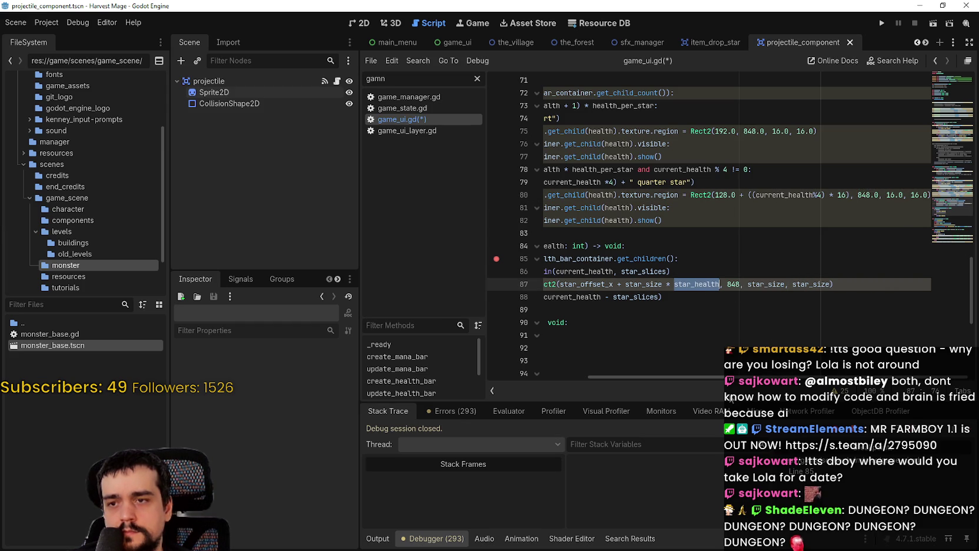
left_click_drag(732, 378, 713, 377)
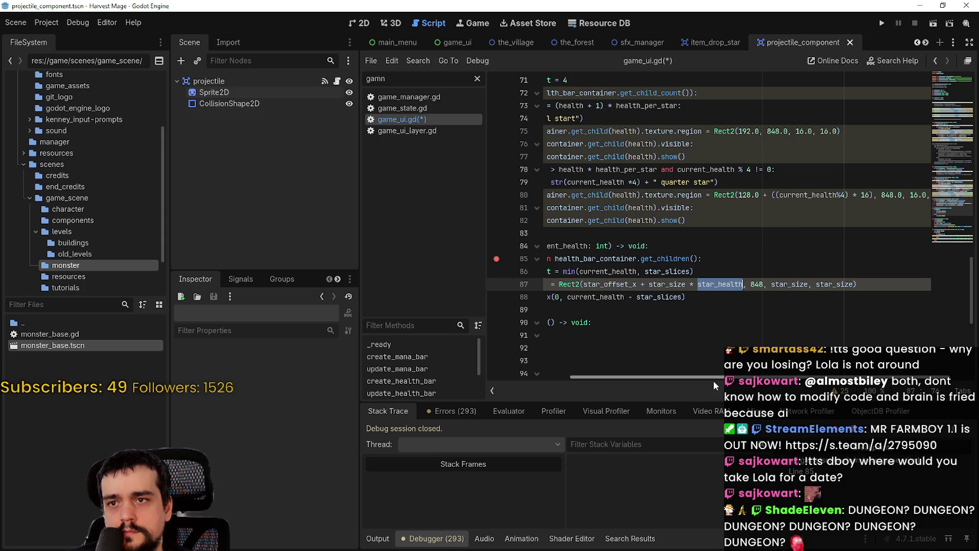
double_click(630, 284)
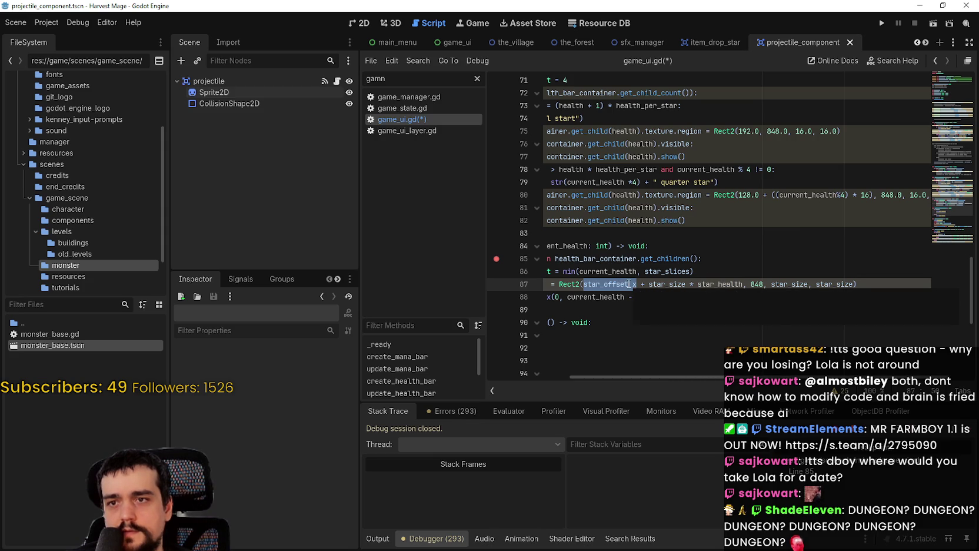
double_click(684, 285)
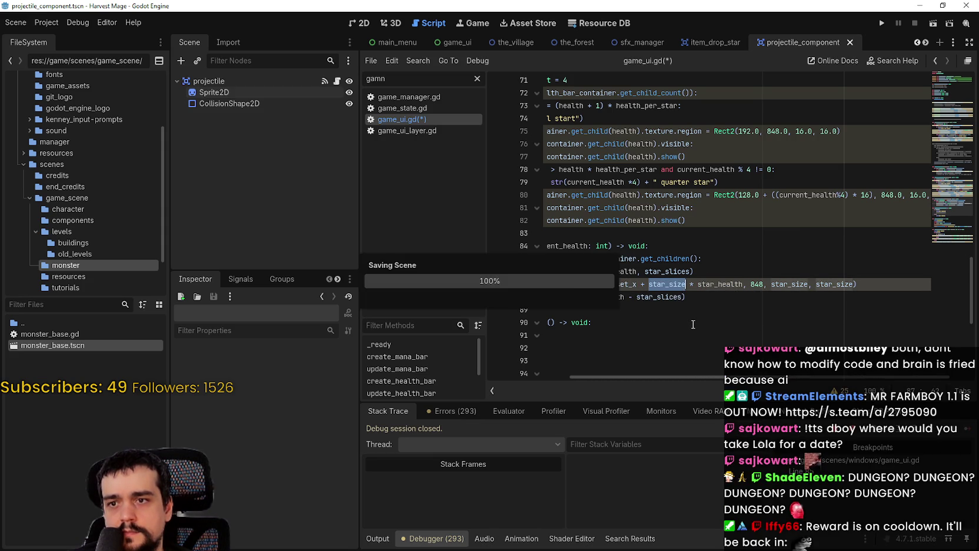
key("ctrl+s")
double_click(713, 285)
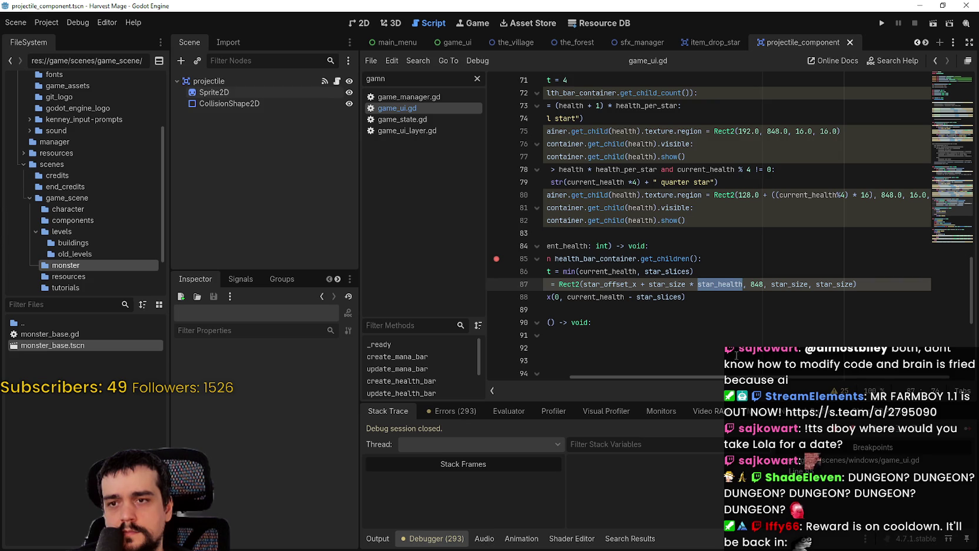
Step: Run Harvest Mage, load in from the title menu, maximize the window, and walk the player left and down
left_click(883, 24)
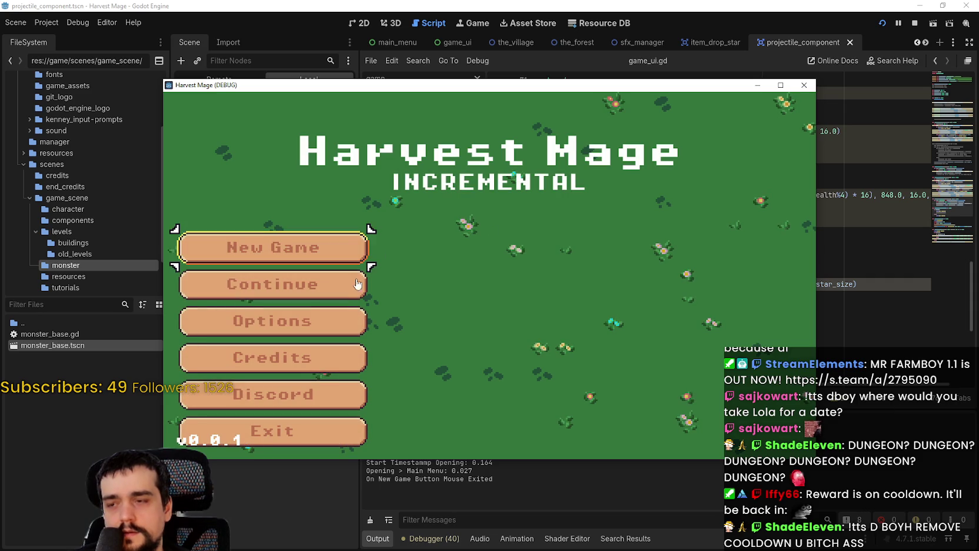
left_click(364, 272)
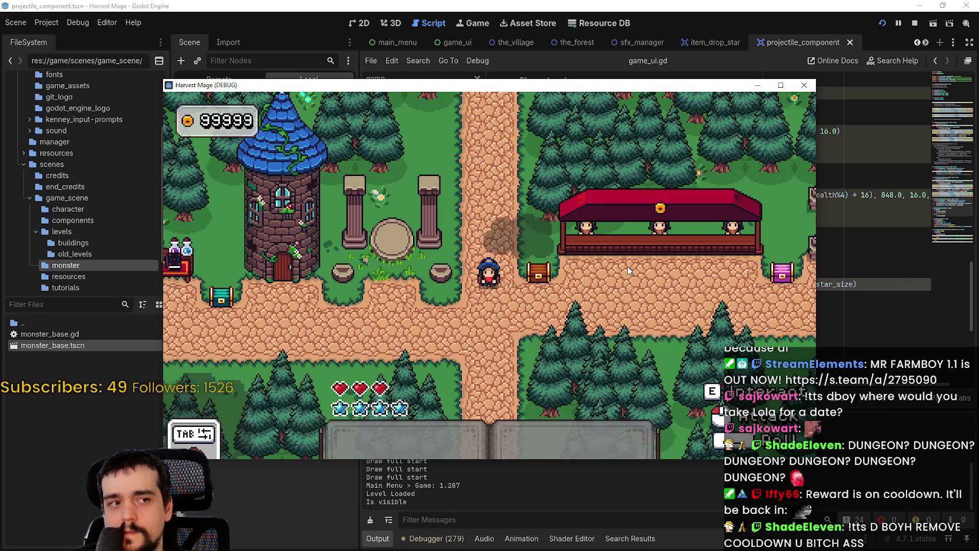
key("a")
key("w")
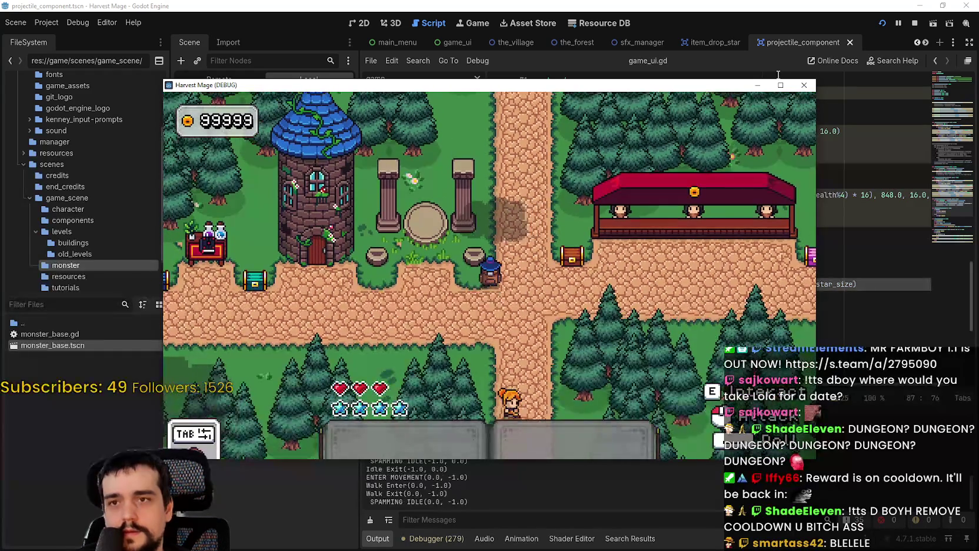
left_click(780, 84)
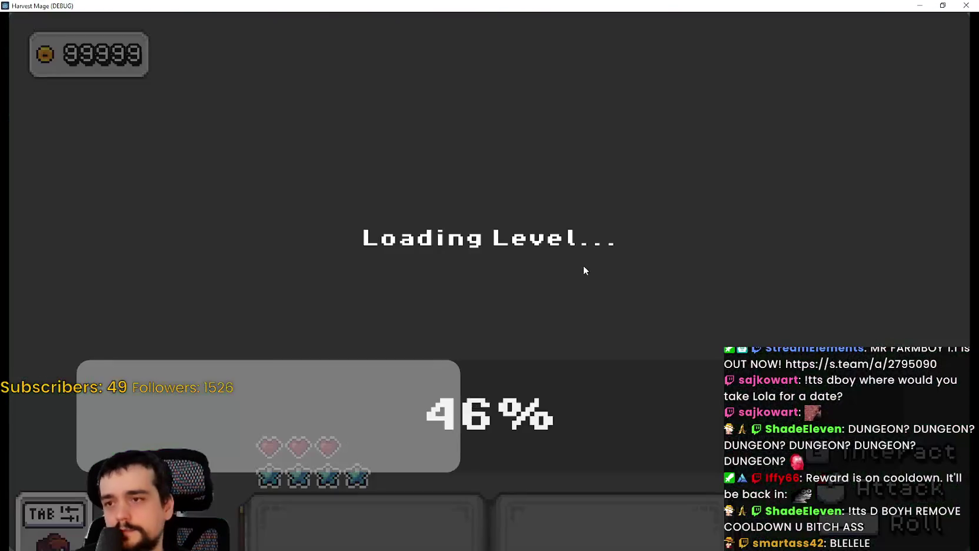
key("s")
key("a")
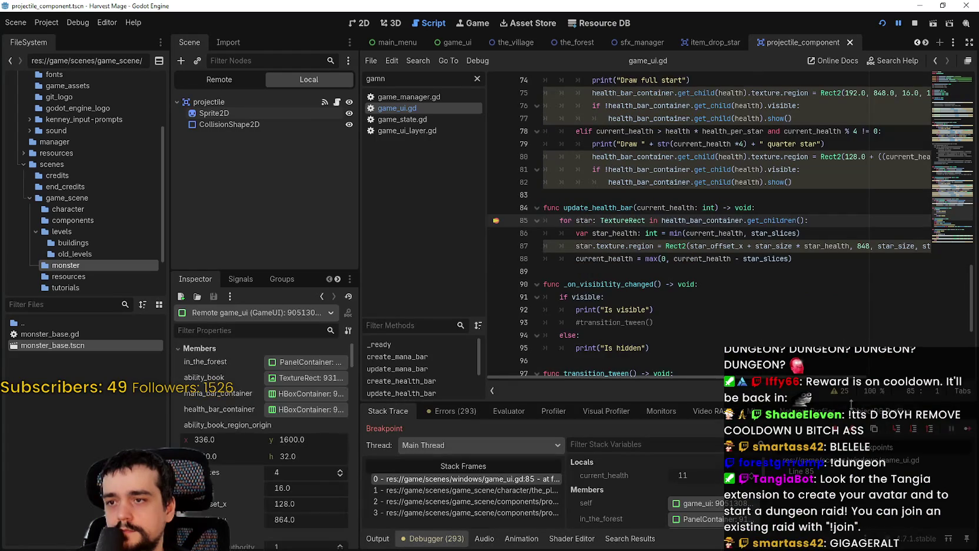
Step: Resume twice from the line 85 breakpoint to see the updated star health bar
left_click(959, 433)
key("alt+Tab")
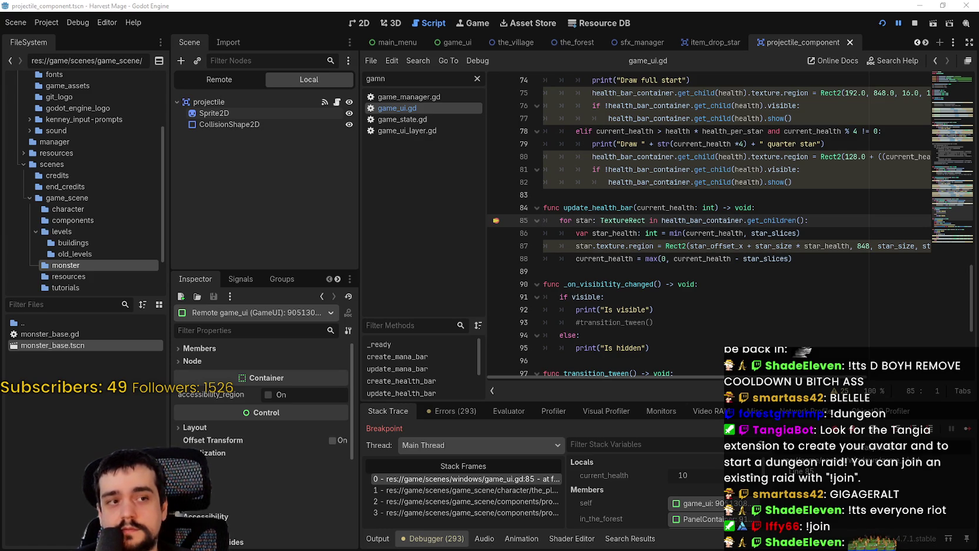
left_click(967, 430)
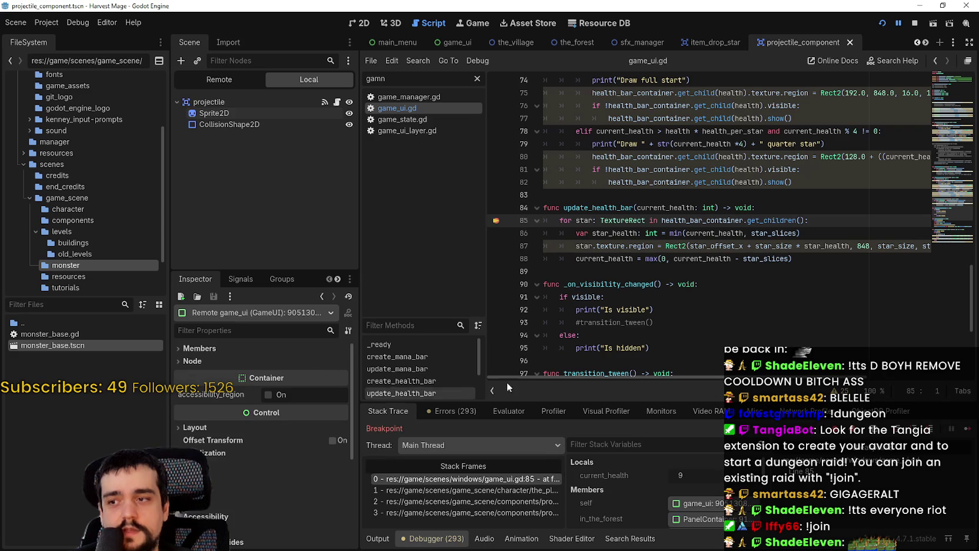
key("alt+Tab")
Step: Zoom main_atlas.png in on the heart and star icons and select the five hearts
scroll(481, 270, "down", 3)
scroll(480, 270, "down", 10)
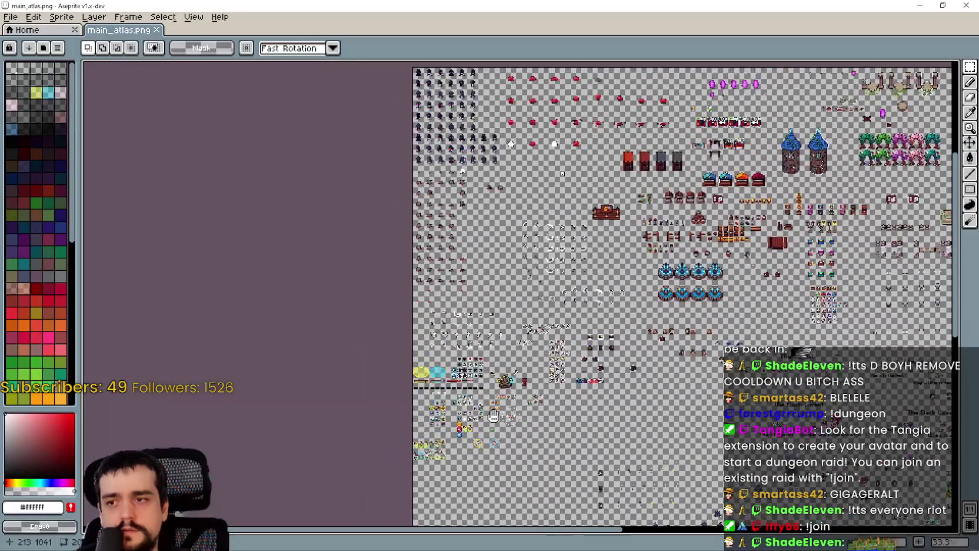
scroll(472, 405, "up", 2)
scroll(472, 405, "up", 10)
scroll(472, 405, "right", 5)
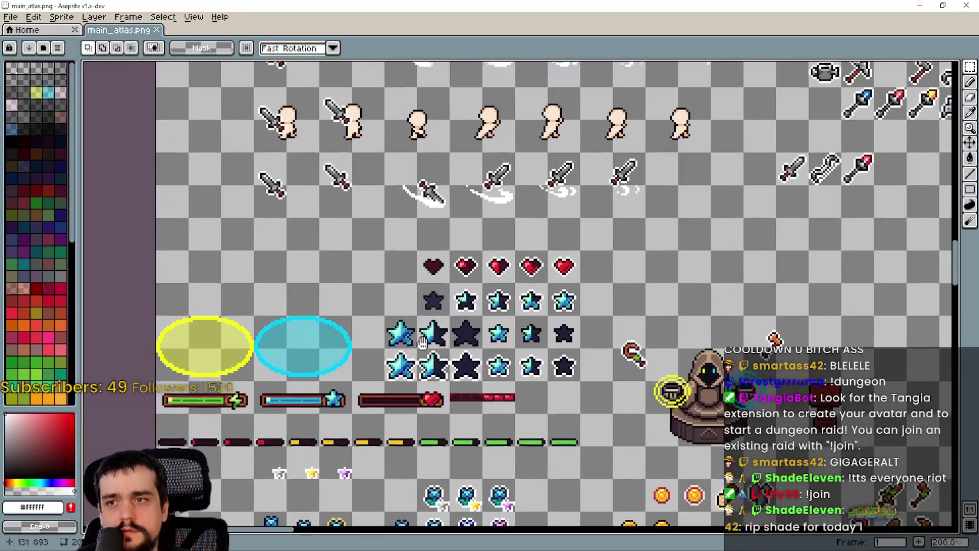
scroll(423, 343, "up", 2)
mouse_move(412, 259)
left_mouse_down()
mouse_move(678, 254)
mouse_move(696, 289)
mouse_move(701, 266)
left_mouse_up()
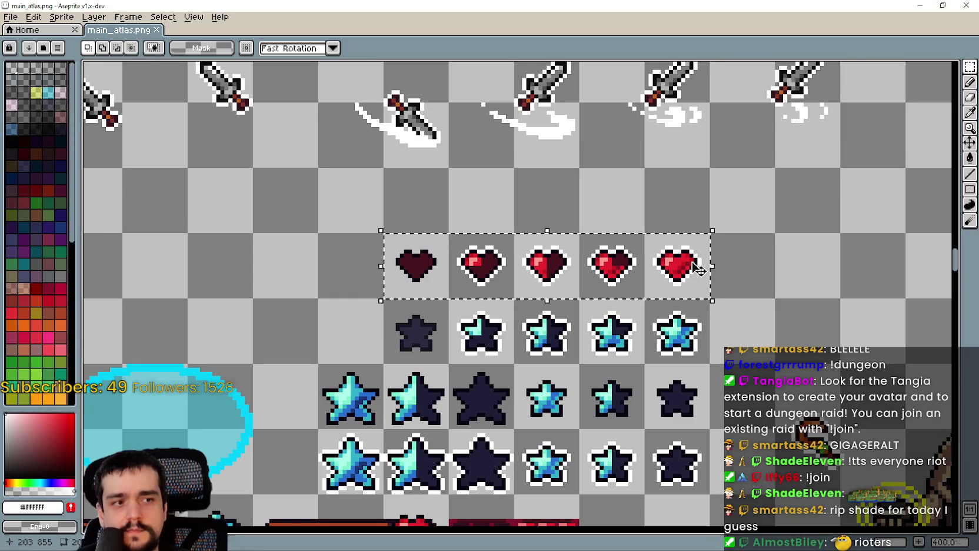
Step: Clear the Aseprite selection, return to Godot, and inspect current_health and star_slices on line 86
left_click(787, 265)
left_click(943, 5)
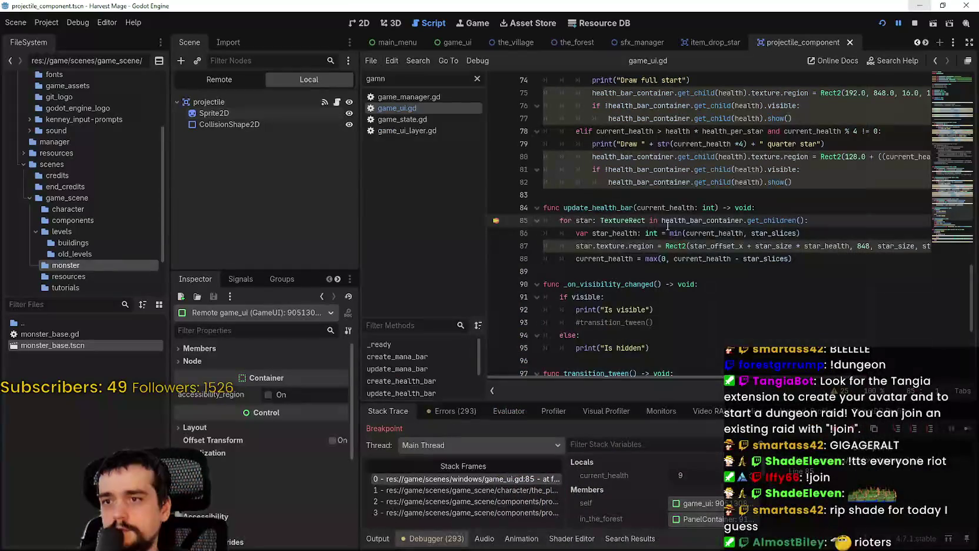
left_click(663, 194)
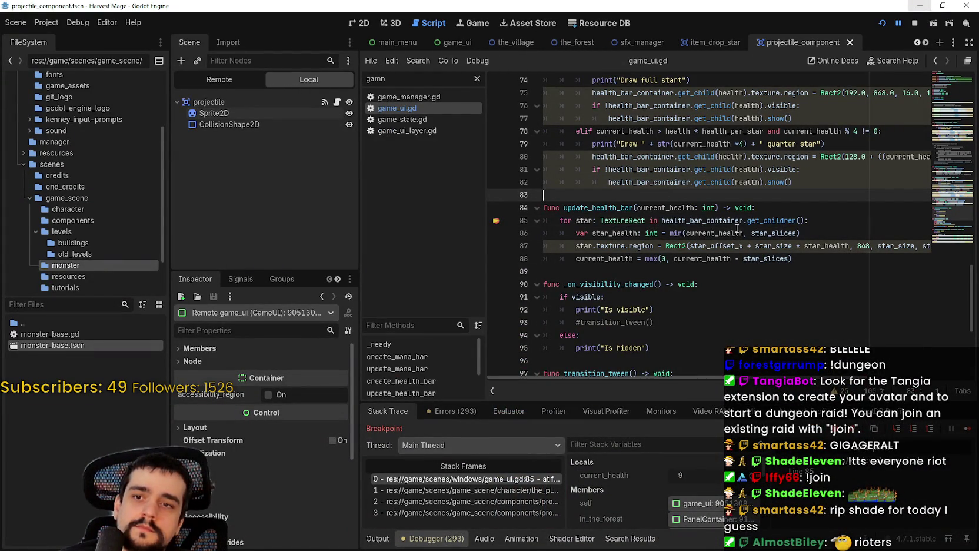
double_click(737, 229)
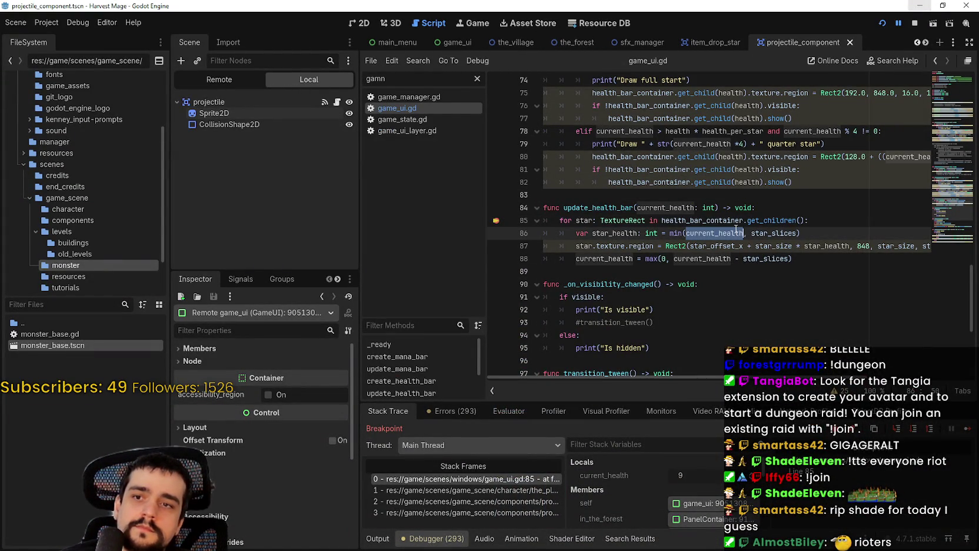
double_click(774, 233)
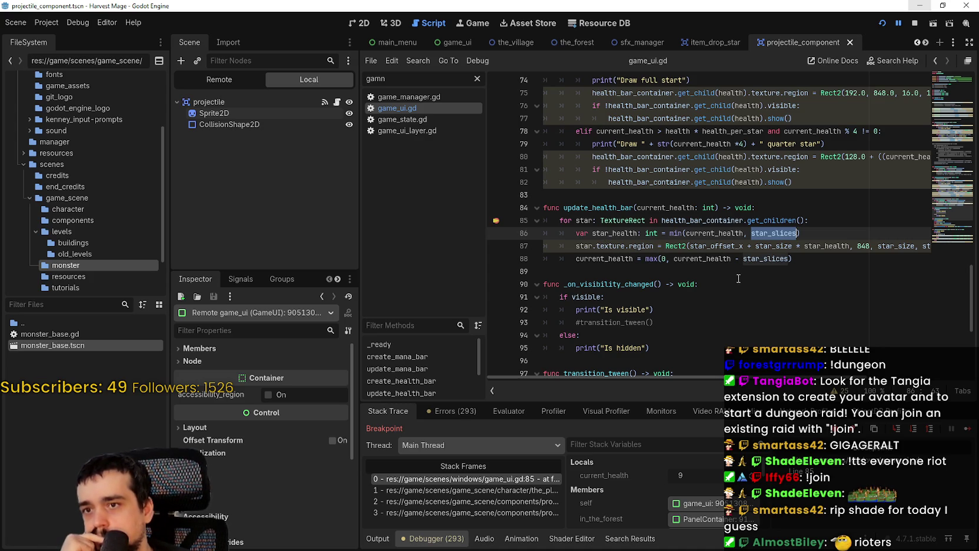
mouse_move(825, 379)
left_mouse_down()
mouse_move(875, 376)
mouse_move(837, 368)
left_mouse_up()
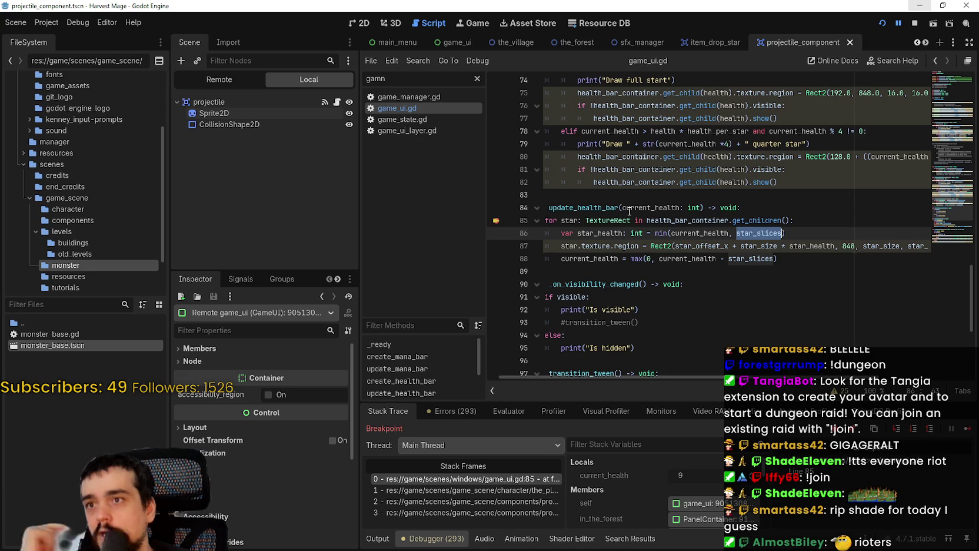
Step: Scroll through the open scene tabs and open the game_ui_layer scene
left_click(925, 42)
left_click(927, 43)
left_click(927, 43)
left_click(927, 42)
left_click(926, 43)
left_click(926, 43)
left_click(917, 42)
left_click(917, 42)
left_click(917, 42)
left_click(917, 42)
left_click(916, 42)
left_click(916, 42)
left_click(916, 42)
left_click(916, 43)
left_click(917, 43)
left_click(917, 42)
left_click(917, 42)
left_click(916, 42)
left_click(916, 41)
left_click(916, 41)
left_click(530, 42)
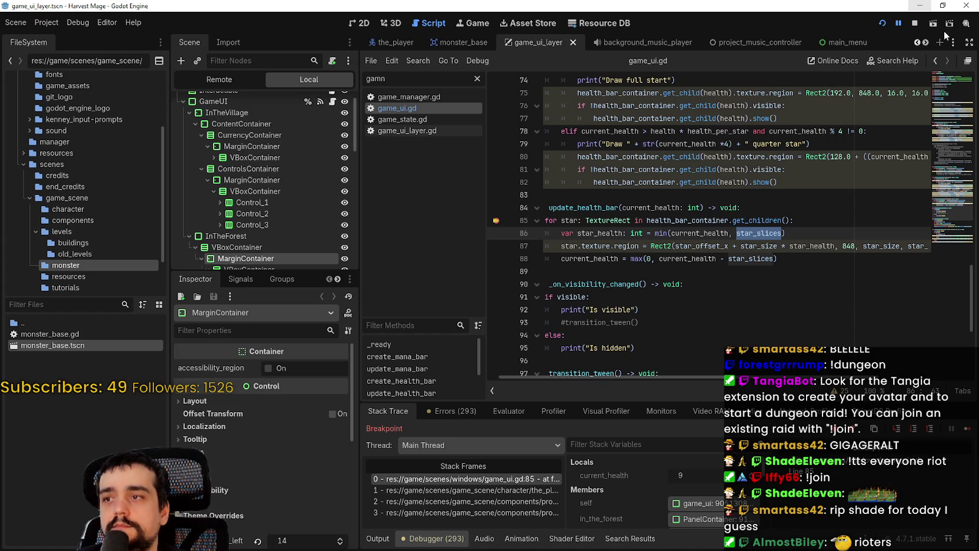
Step: Stop the running debug session and place the caret in get_children on line 85
left_click(915, 23)
scroll(313, 194, "down", 3)
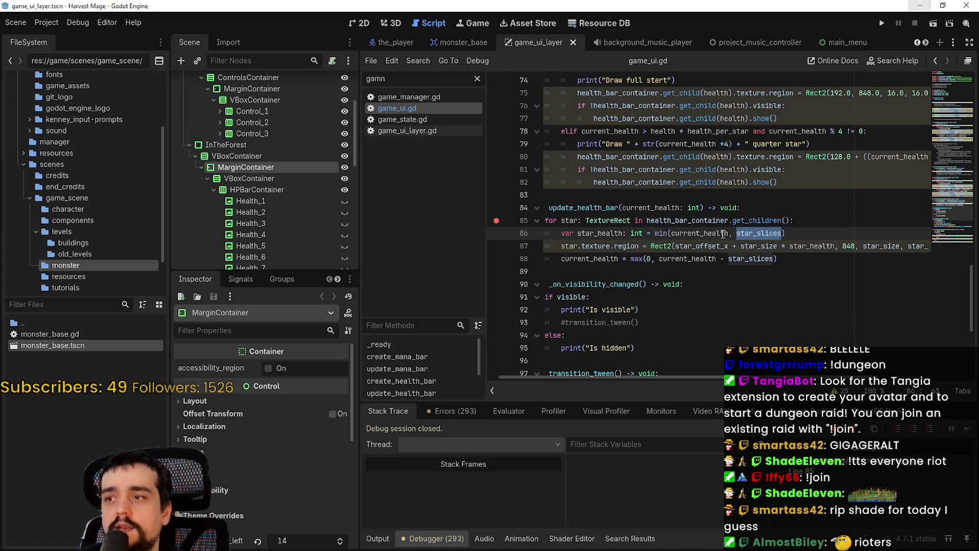
left_click(777, 222)
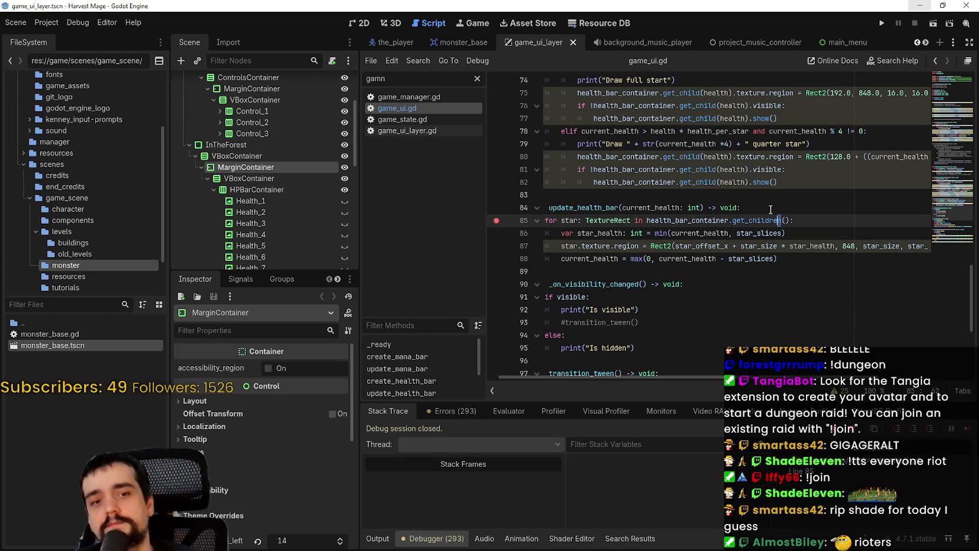